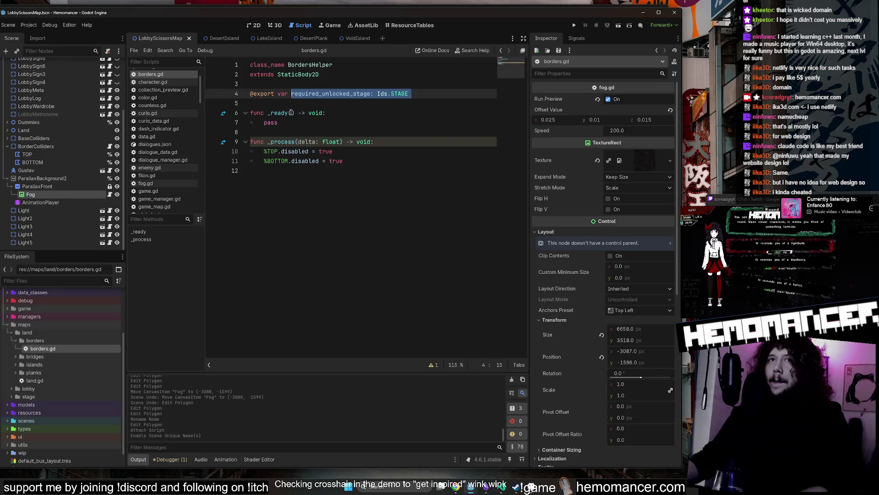
- Rename the exported variable required_unlocked_stage to required_locked_stage and save borders.gd
double_click(352, 93)
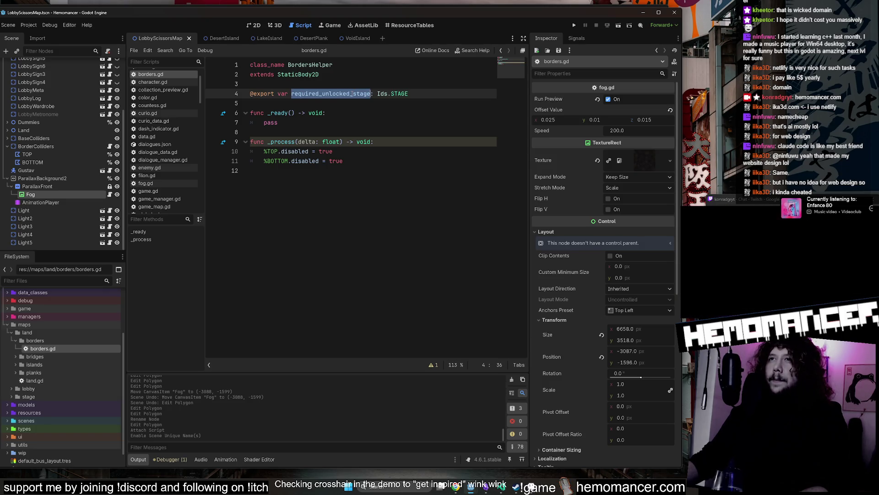
click(317, 94)
drag(350, 94, 321, 93)
text(locked)
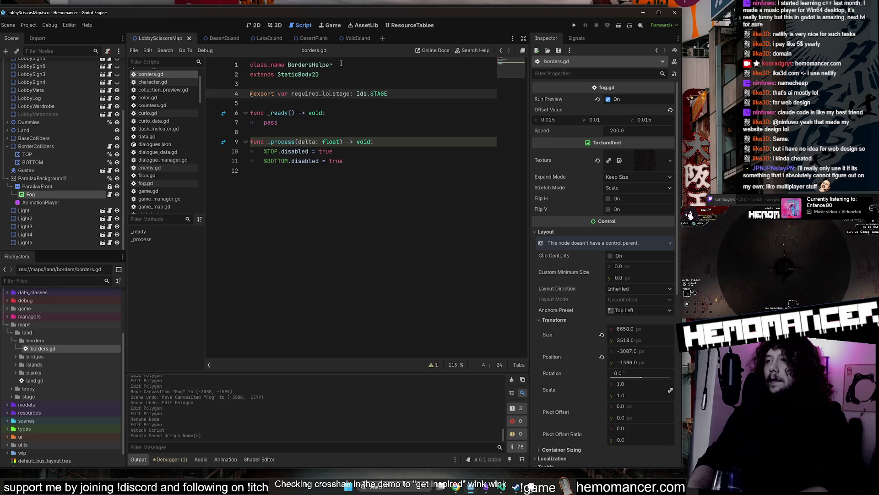
key(ctrl+s)
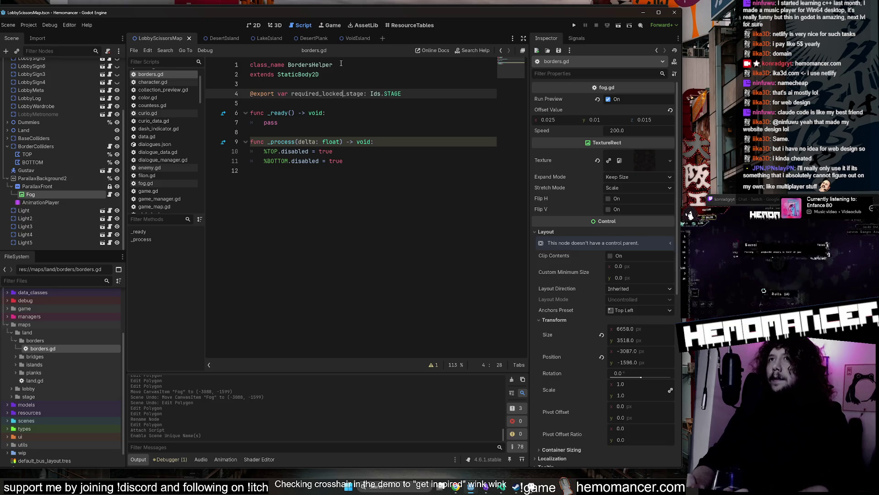
- Glance at the 2D scene view, then return to borders.gd and select StaticBody2D
click(252, 24)
scroll(316, 153, up, 1)
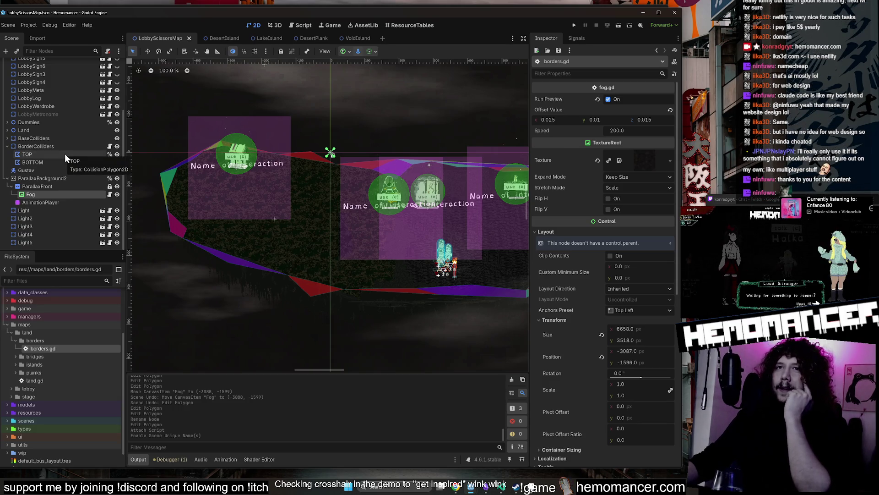
click(110, 146)
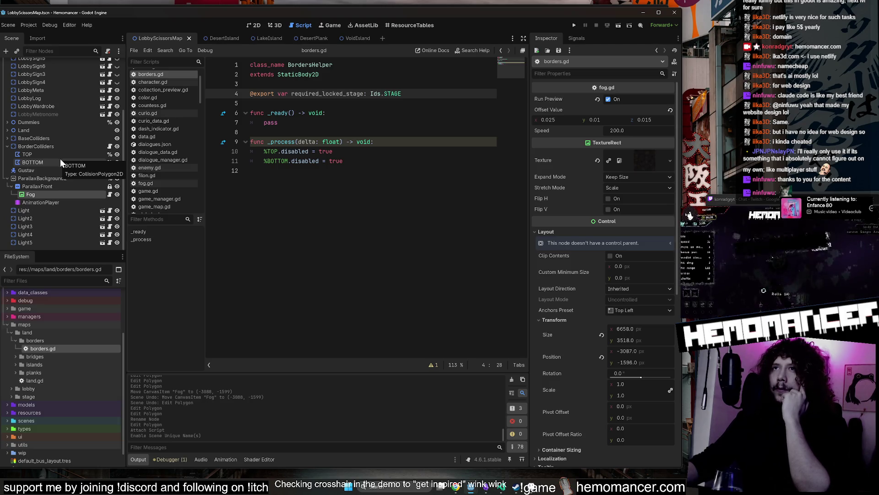
double_click(300, 74)
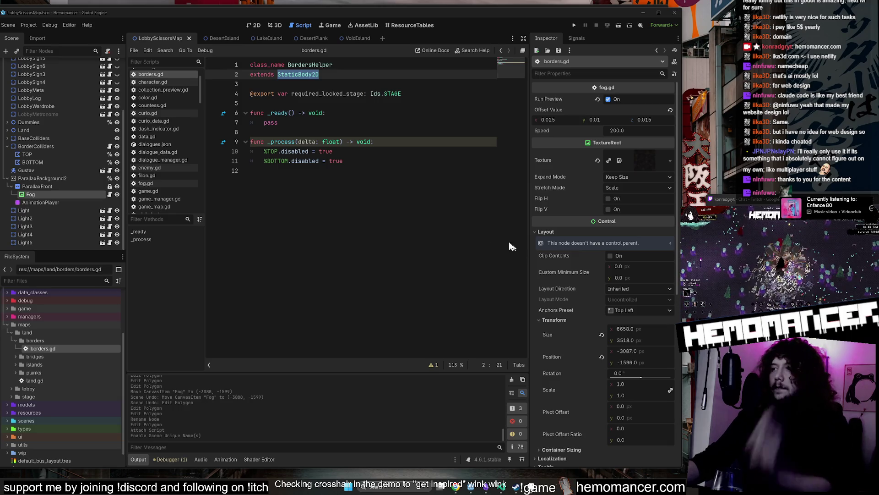
- Save borders.gd and review its variable, BordersHelper class name and StaticBody2D base type
click(343, 94)
click(340, 88)
key(ctrl+s)
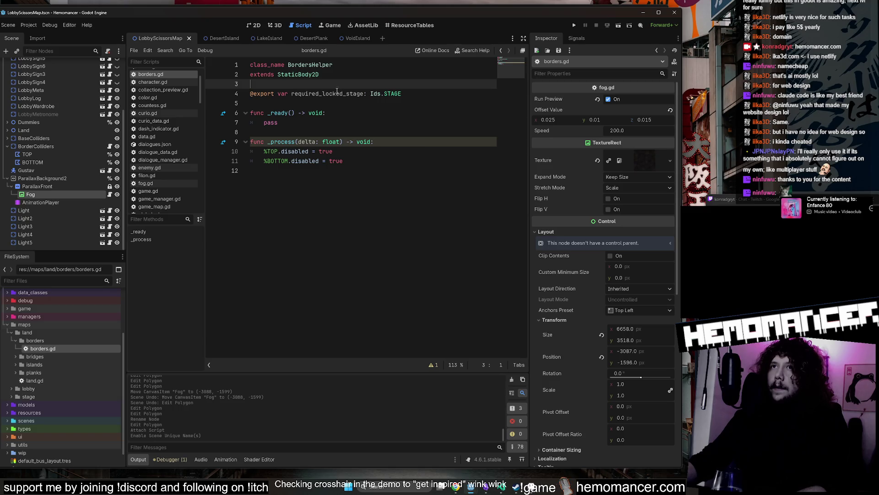
double_click(327, 93)
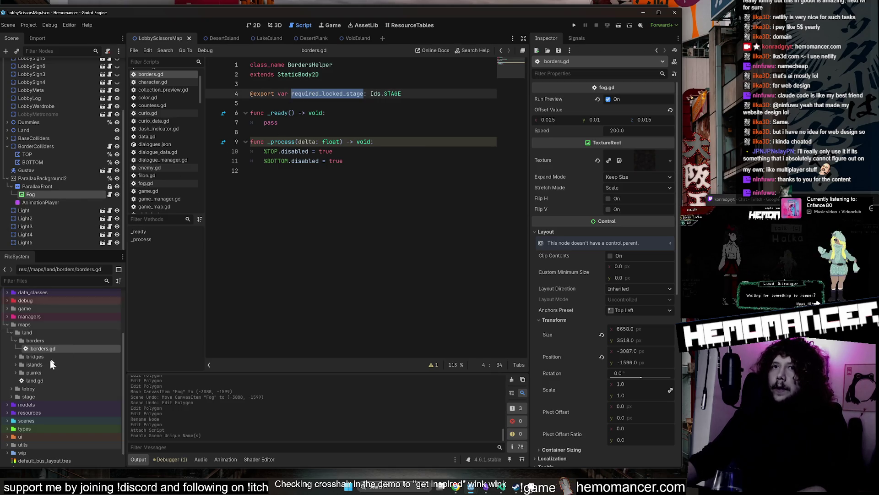
double_click(310, 64)
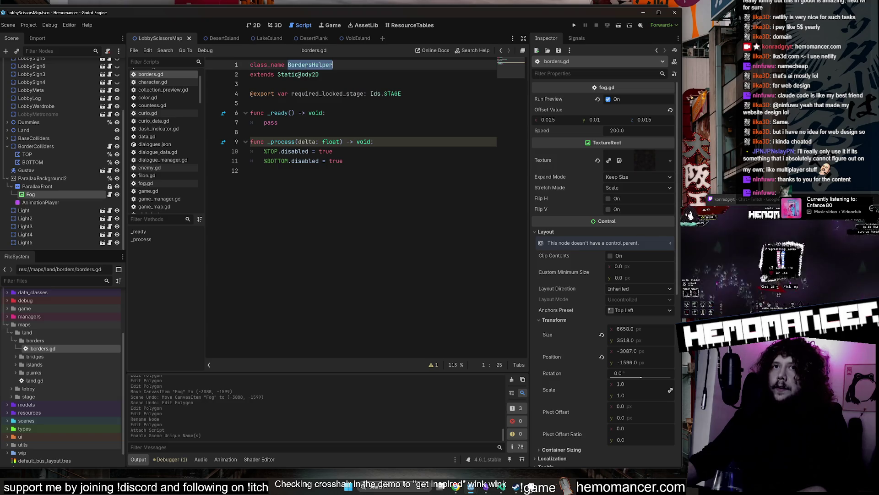
double_click(298, 74)
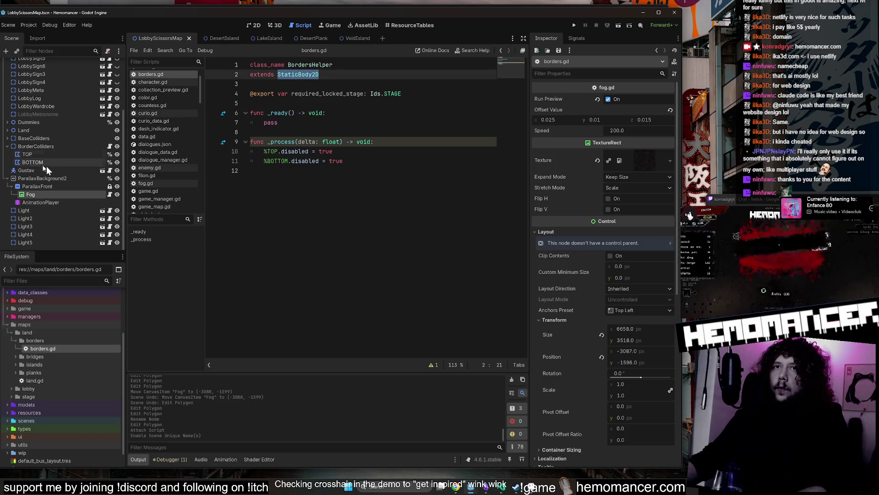
- Detach the script from BorderColliders and attach borders.gd to the TOP and BOTTOM colliders
right_click(70, 148)
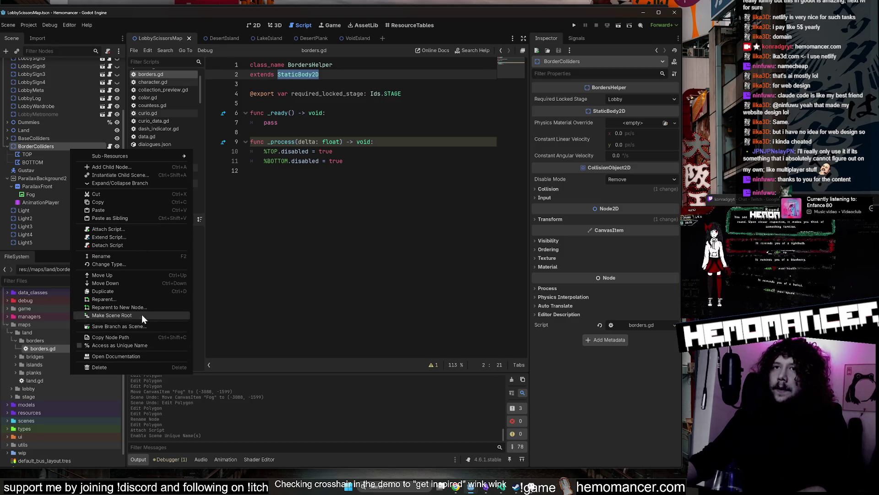
click(131, 245)
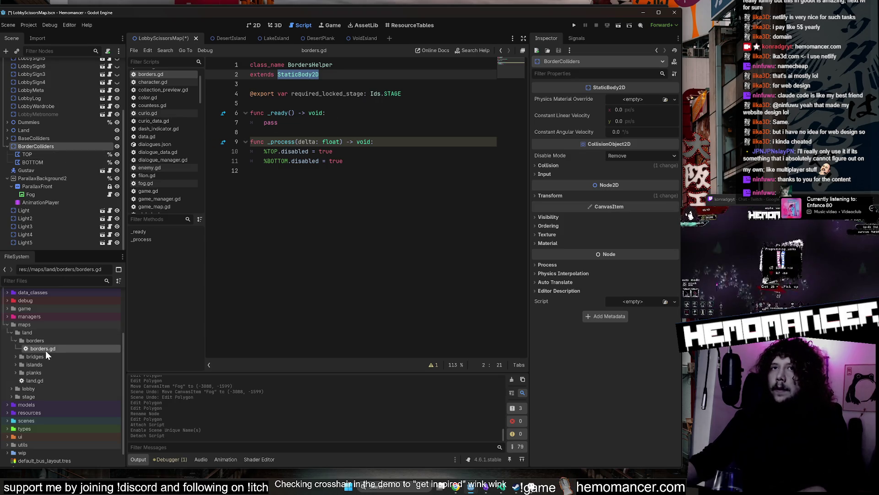
drag(46, 351, 61, 155)
drag(45, 348, 68, 158)
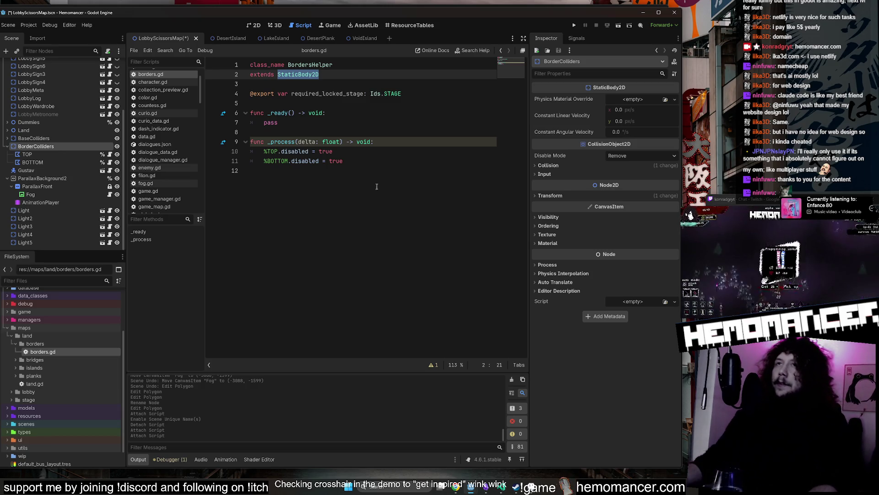
- Save the scene and check TOP's Required Locked Stage, which shows Lobby
click(373, 122)
key(ctrl+s)
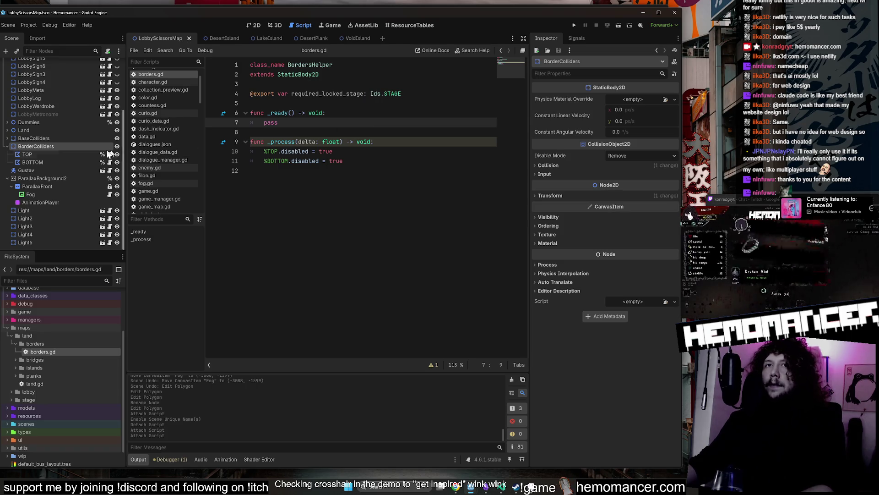
click(71, 155)
click(301, 95)
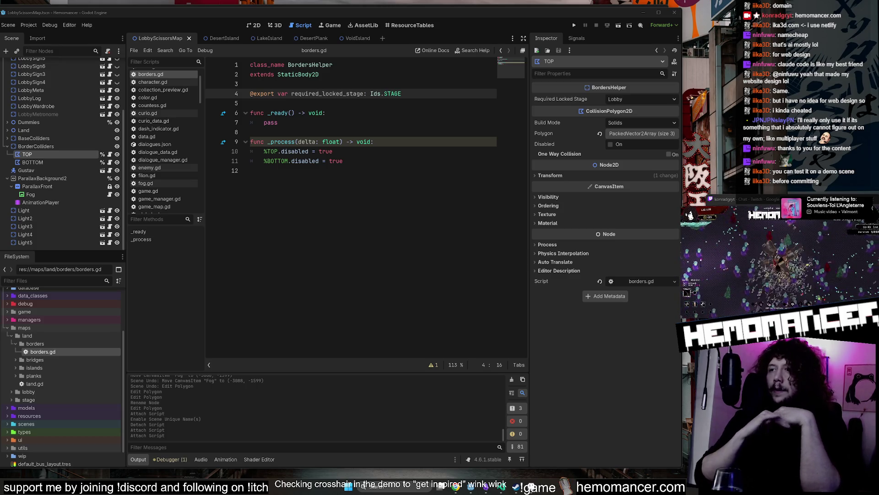
- Expand the wip folder, open hemomancer 2.aseprite in Aseprite, then minimize Aseprite
double_click(68, 457)
scroll(79, 409, down, 3)
scroll(66, 414, down, 4)
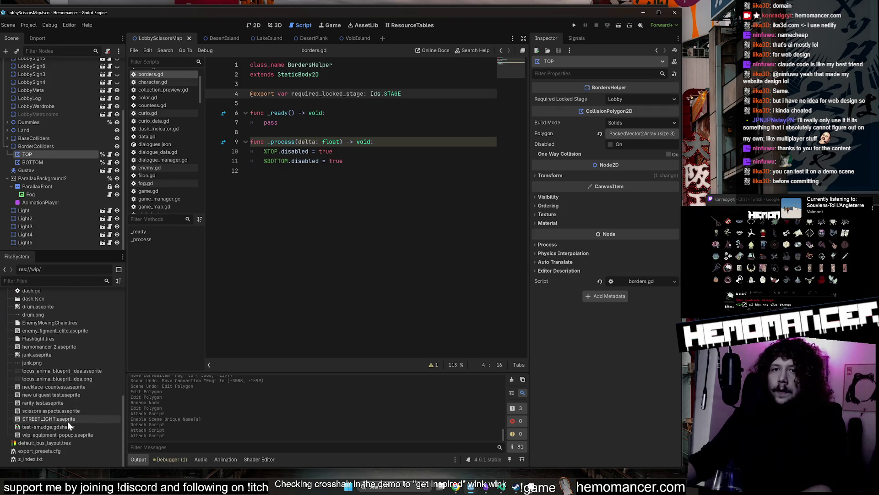
right_click(64, 347)
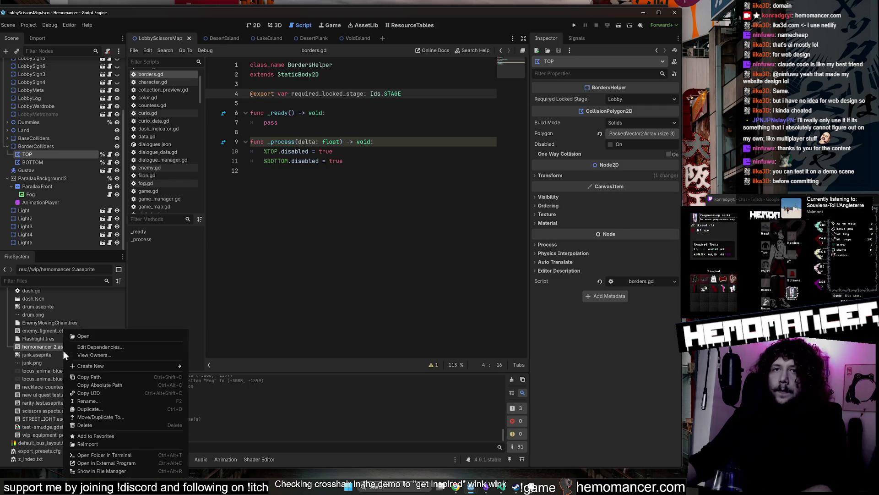
click(117, 463)
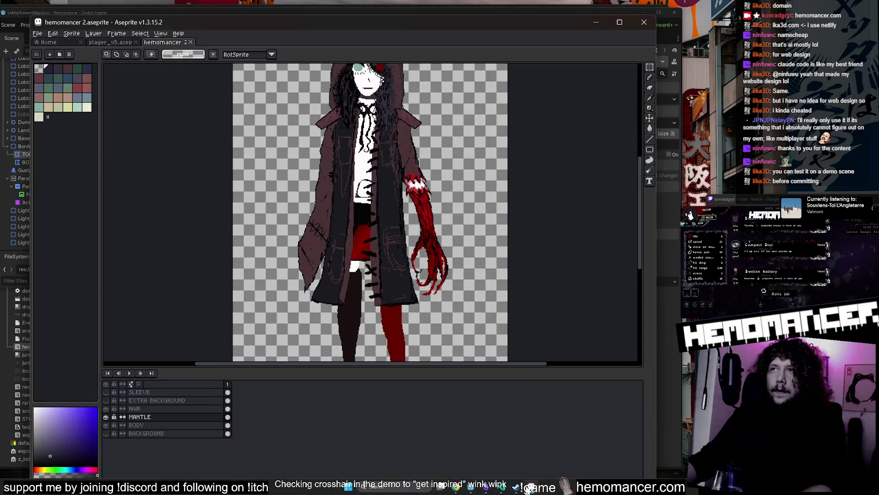
click(528, 489)
scroll(71, 411, up, 2)
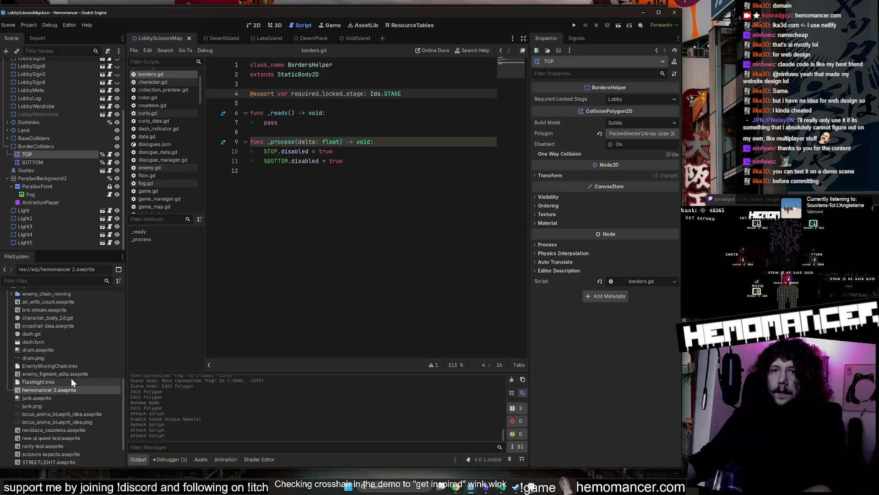
- Browse wip's files: scissors aspects, rarity test and crosshair idea .aseprite
scroll(74, 394, down, 1)
click(75, 433)
right_click(76, 433)
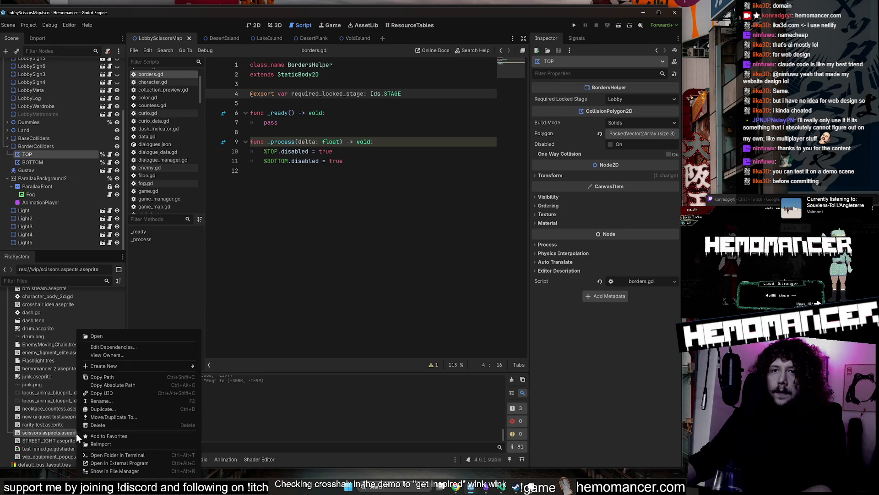
click(45, 424)
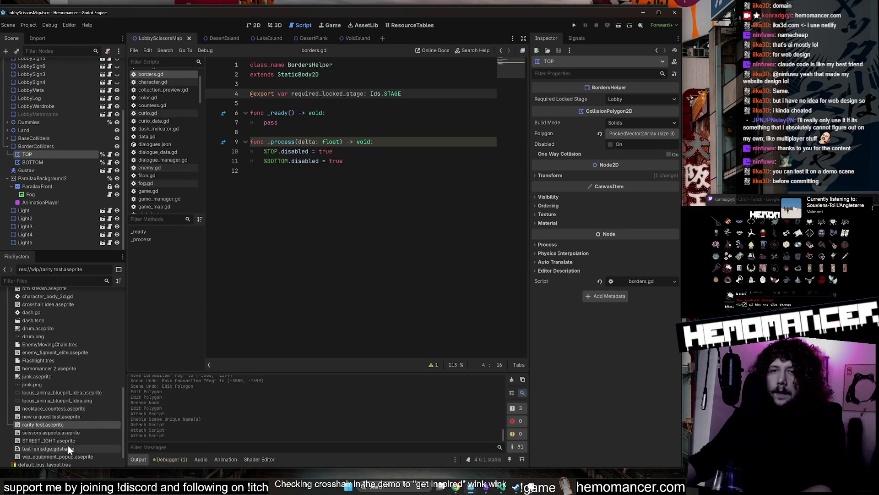
scroll(68, 445, up, 3)
click(58, 368)
scroll(58, 377, down, 1)
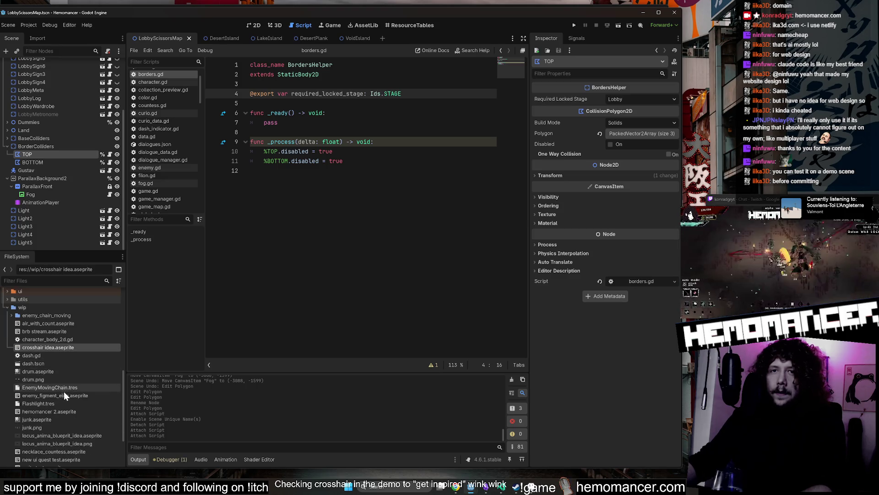
scroll(93, 395, down, 2)
- Select hemomancer 2, new ui quest test, STREETLIGHT and wip_equipment_popup, then collapse wip
click(83, 370)
scroll(84, 375, down, 1)
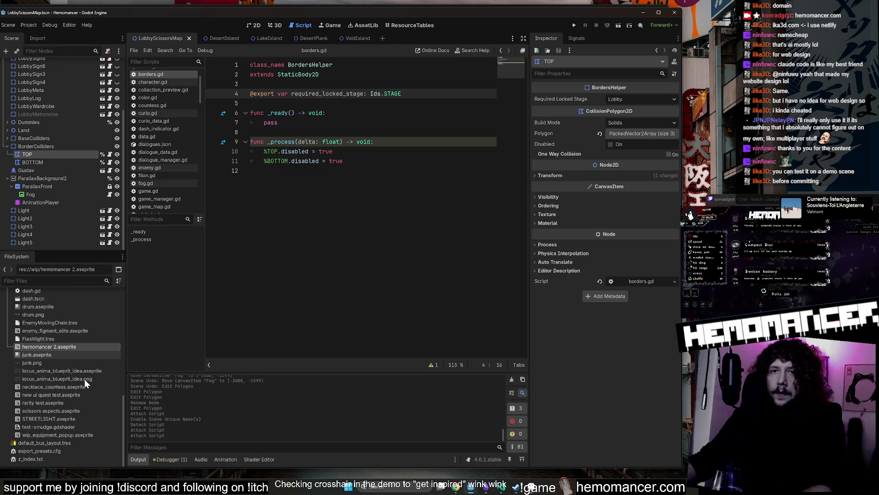
click(81, 395)
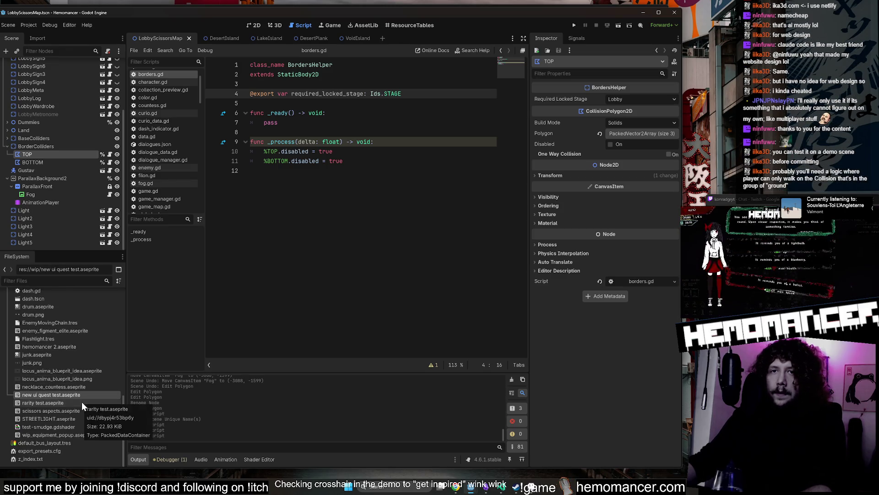
click(78, 417)
click(79, 434)
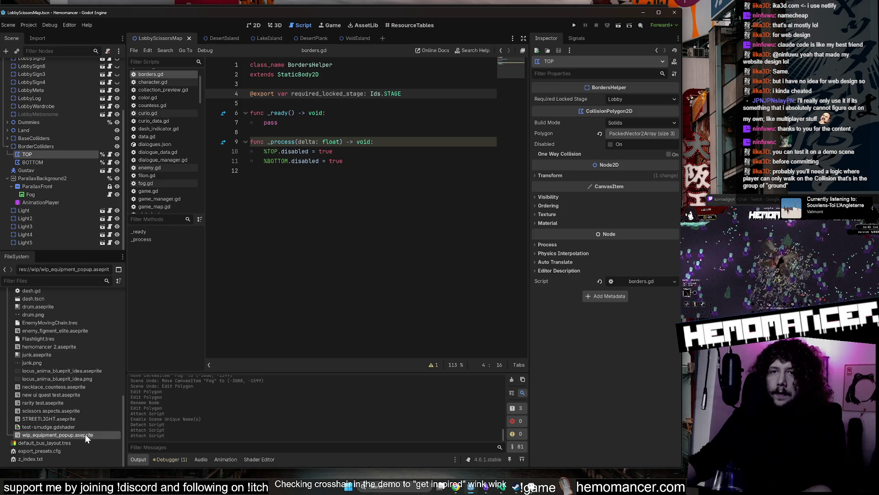
scroll(86, 425, up, 3)
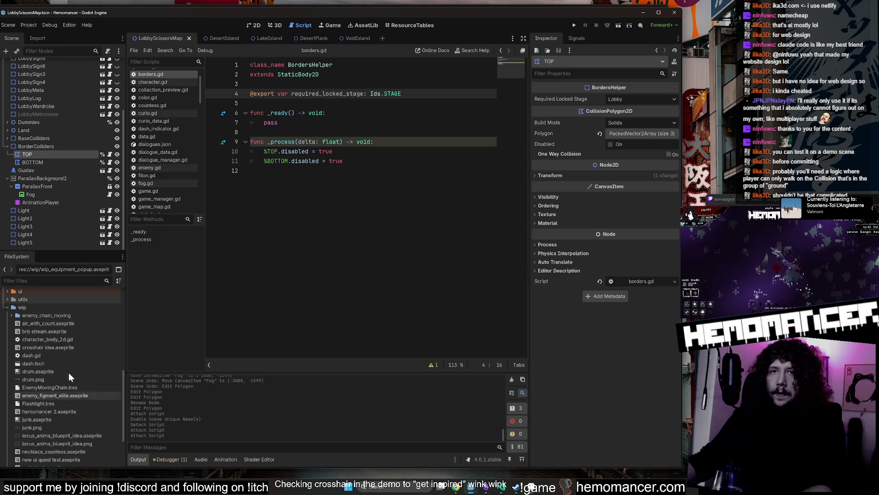
double_click(37, 316)
double_click(50, 306)
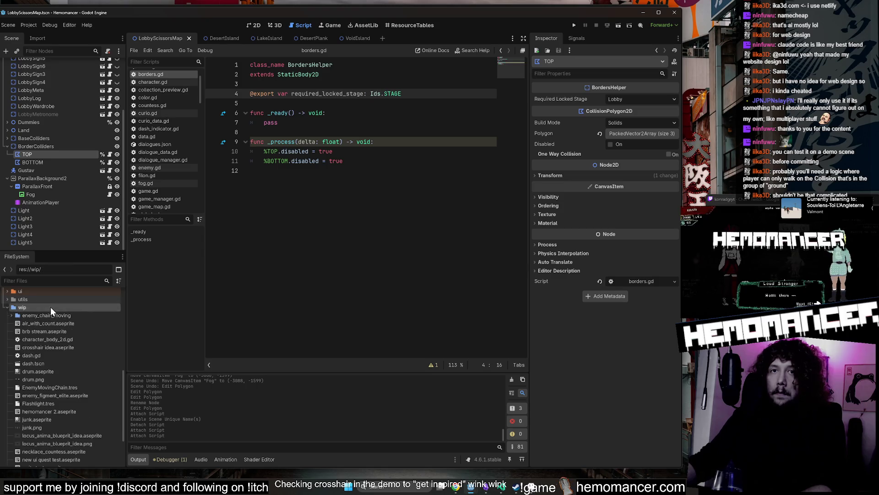
- Review the pending source-control changes in VS Code, then minimize it
click(501, 490)
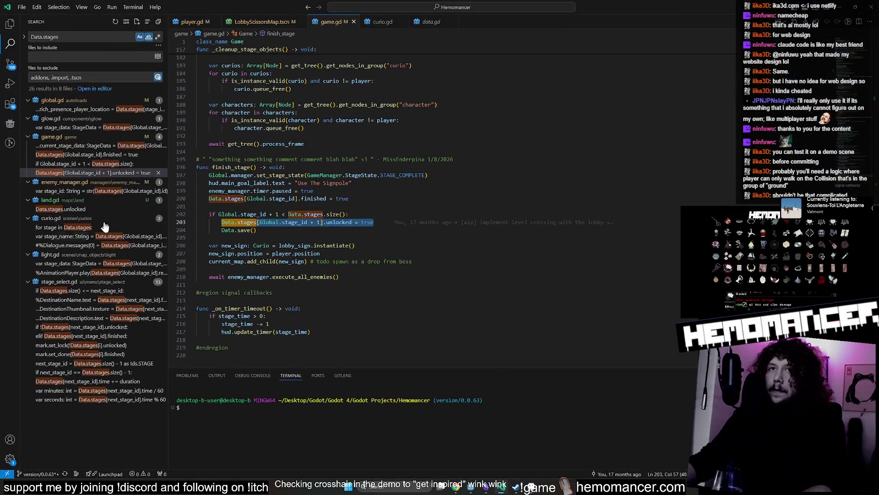
click(16, 71)
scroll(128, 238, down, 10)
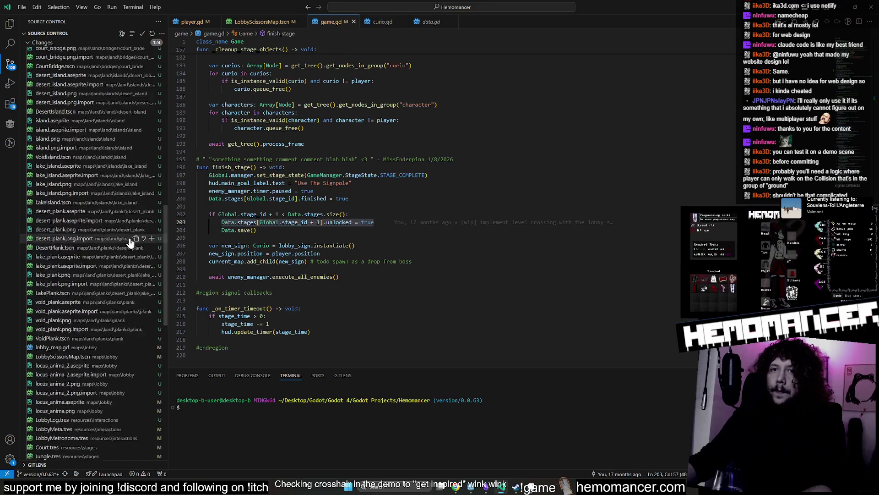
scroll(129, 238, down, 4)
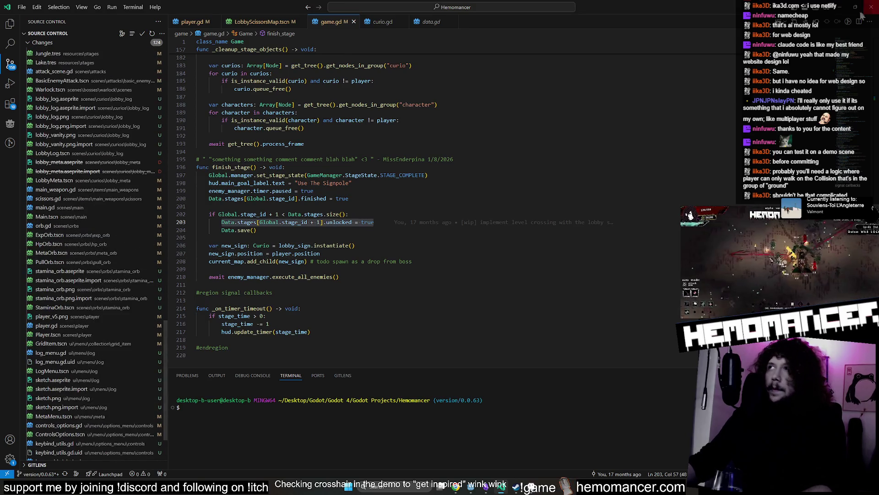
click(845, 17)
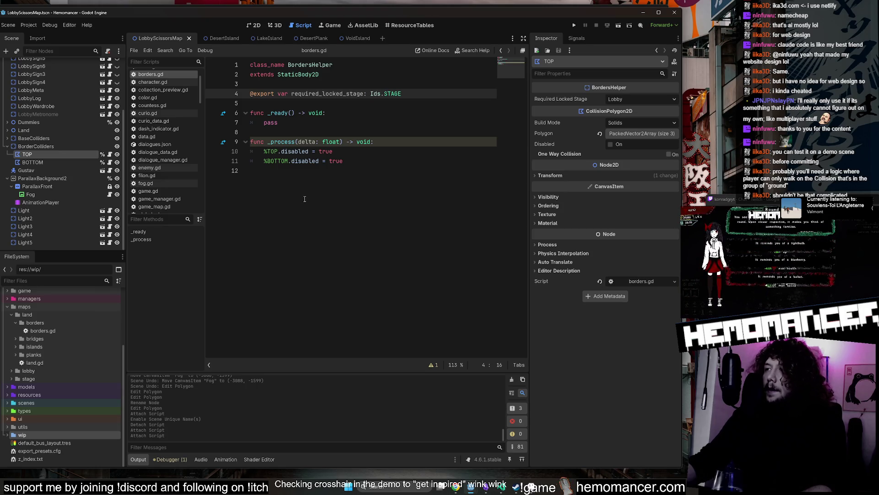
- Set Required Locked Stage to Lake on both the TOP and BOTTOM colliders
click(293, 160)
click(251, 132)
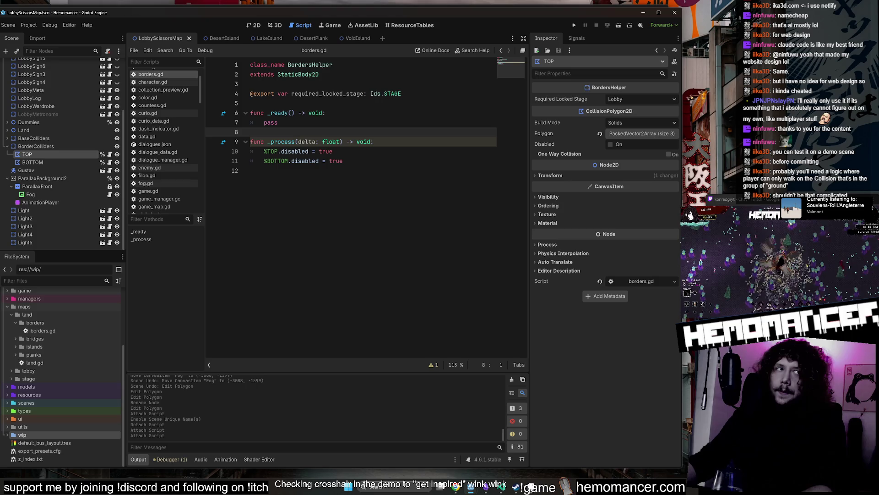
click(380, 113)
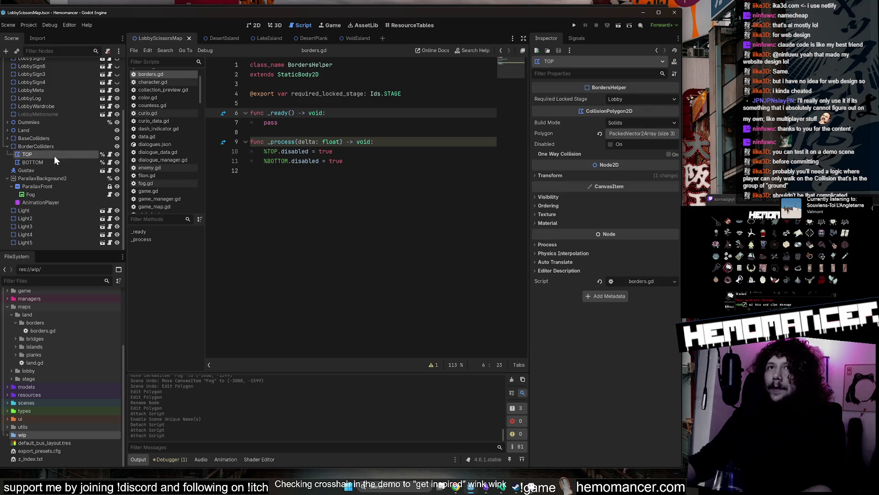
click(647, 98)
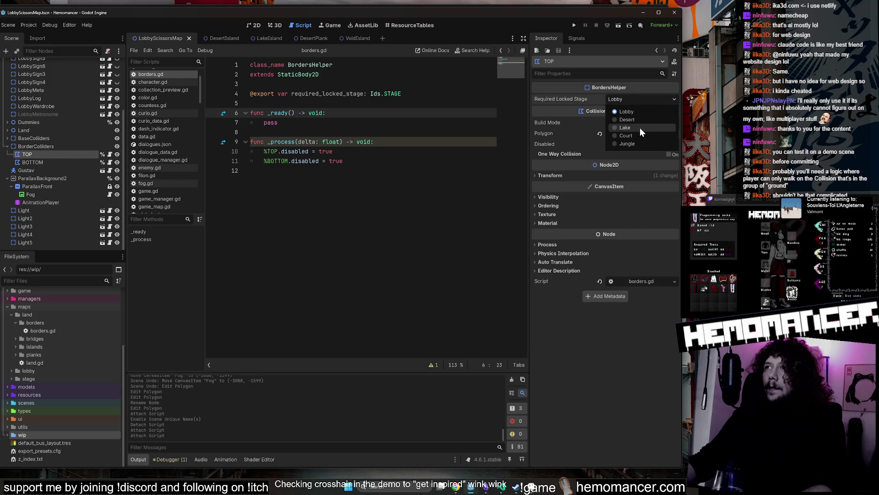
click(337, 178)
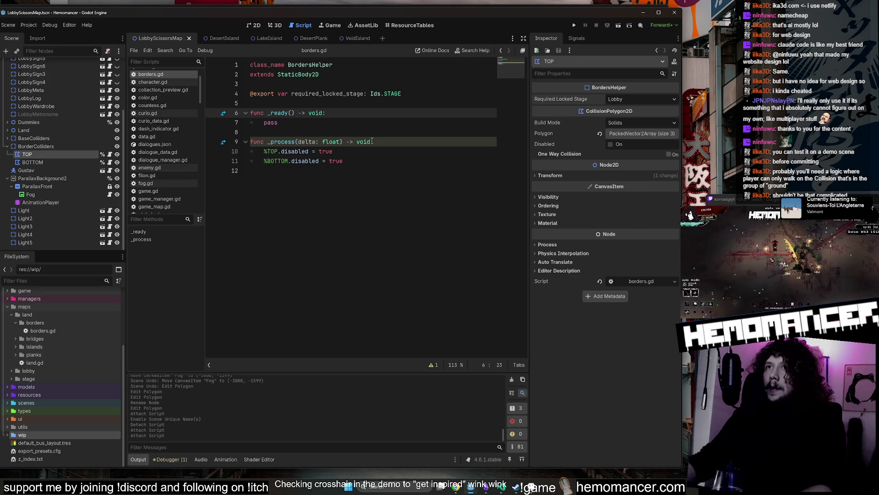
click(658, 101)
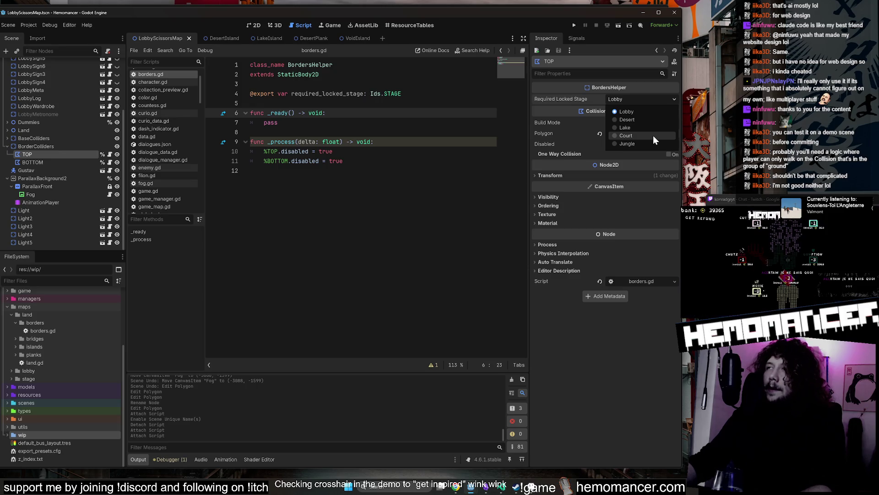
click(56, 161)
click(56, 160)
click(53, 154)
click(649, 98)
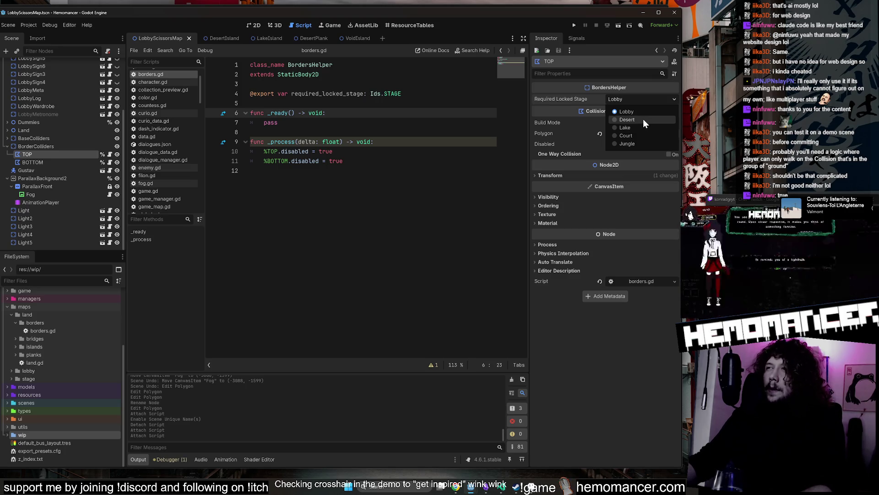
click(640, 126)
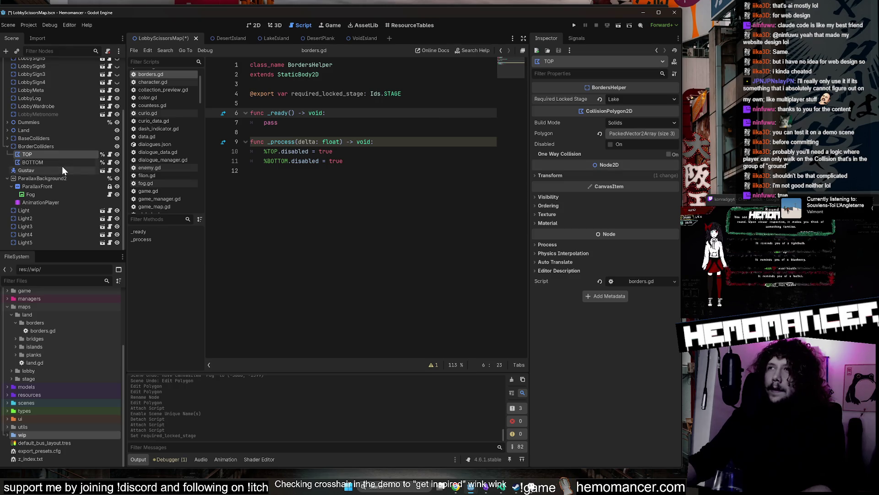
click(41, 162)
click(642, 99)
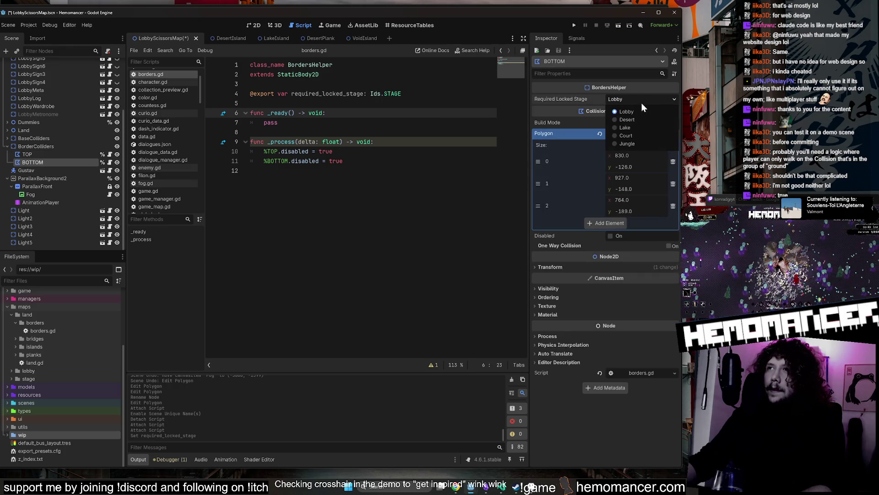
click(634, 126)
- Delete the empty _ready function and start 'if required_locked_stage:' inside _process
click(634, 126)
click(394, 131)
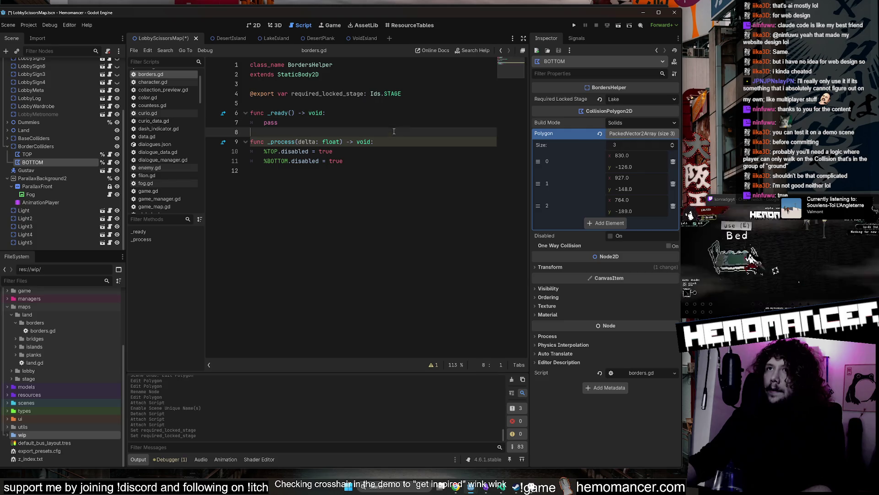
key(shift+Up)
key(shift+Up)
key(BackSpace)
double_click(327, 93)
click(417, 126)
key(Return)
key(Return)
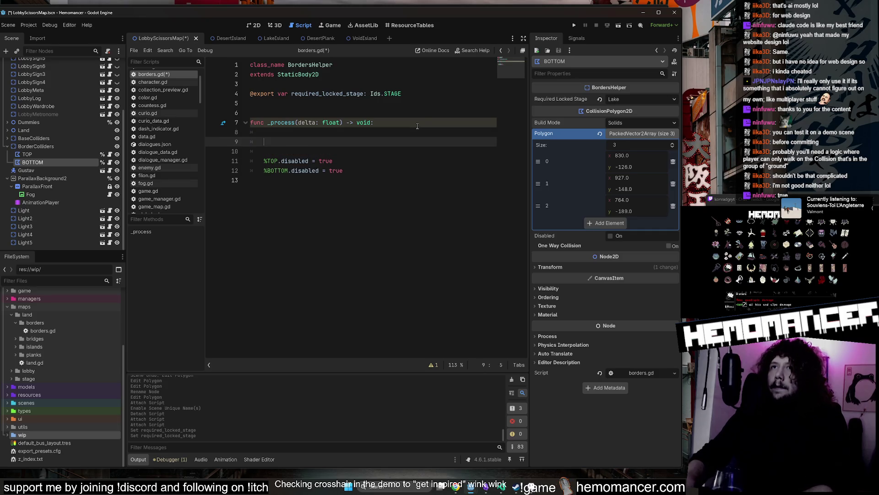
key(Up)
text(if required_locked_stage)
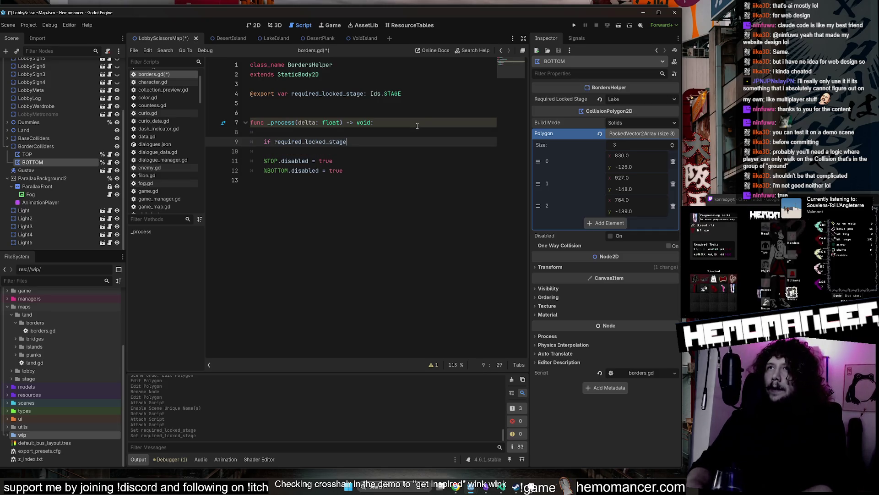
text(:)
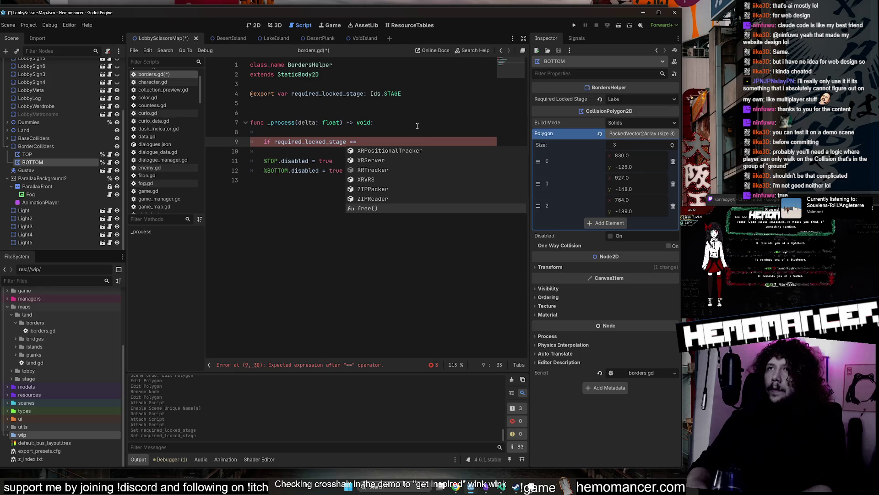
- Write Data.stages[required_locked_stage], pasting the variable name inside the brackets
key(Escape)
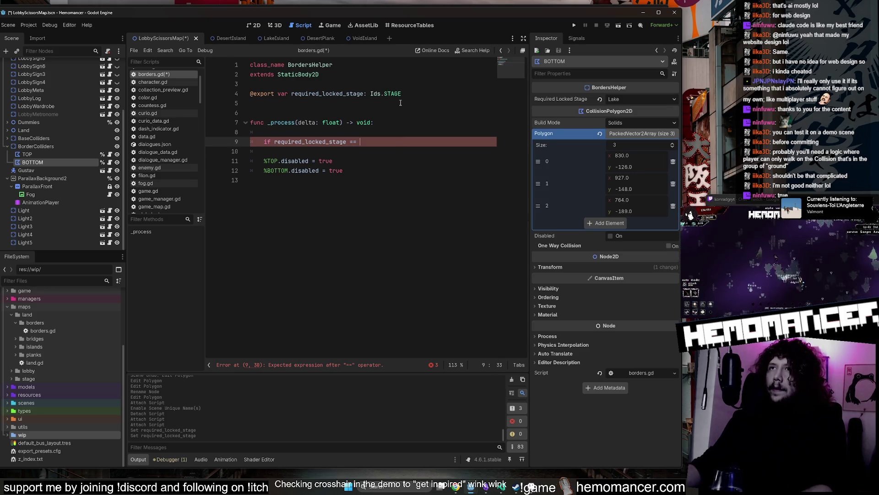
text(Da)
key(BackSpace)
key(BackSpace)
key(BackSpace)
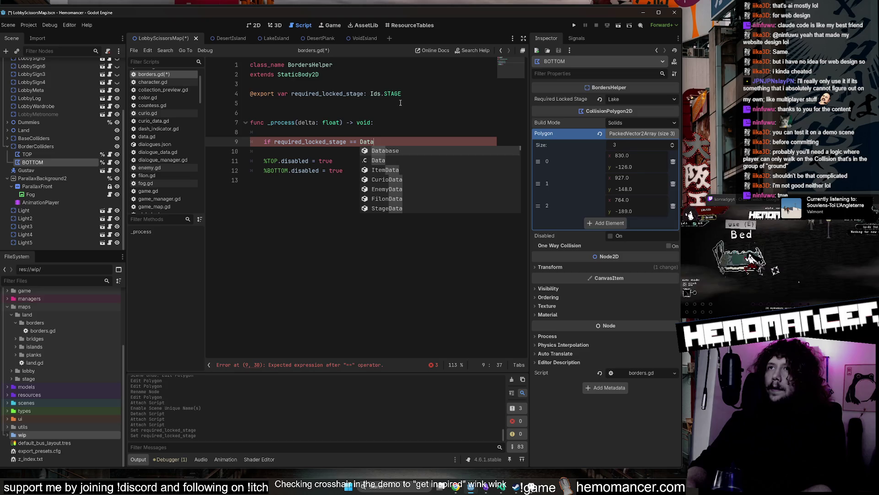
text(Data.)
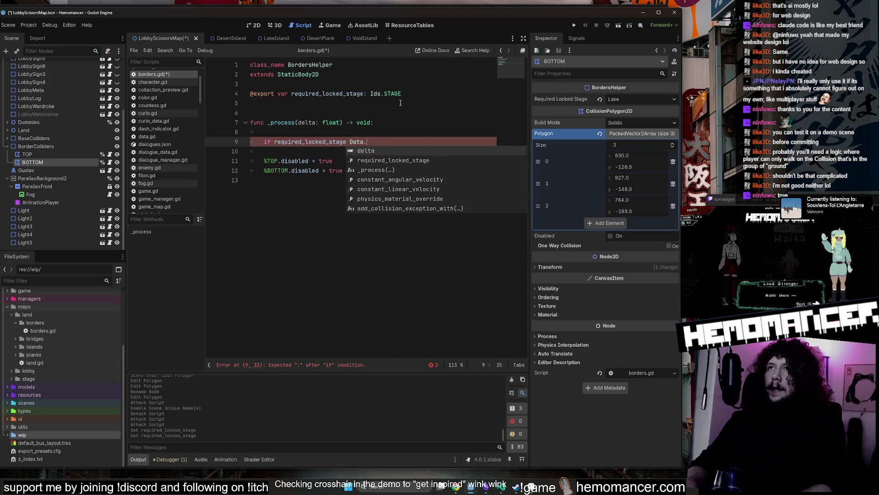
text(stages0)
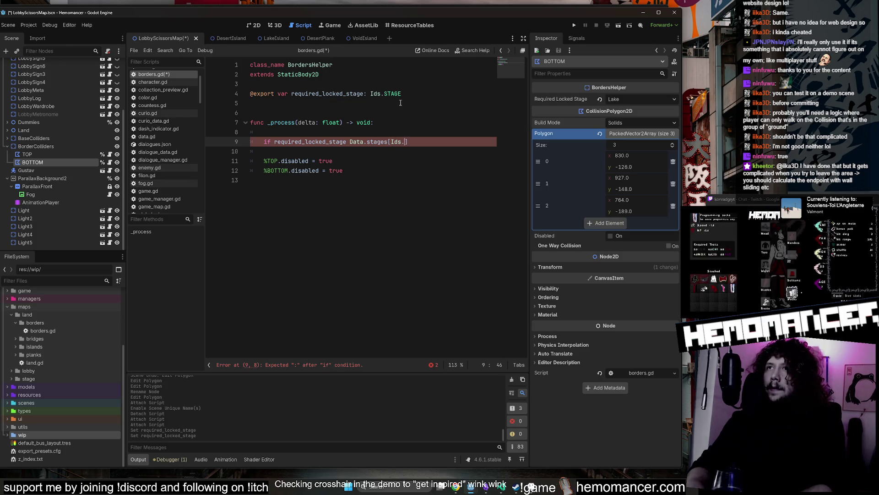
text(.)
key(BackSpace)
key(BackSpace)
key(BackSpace)
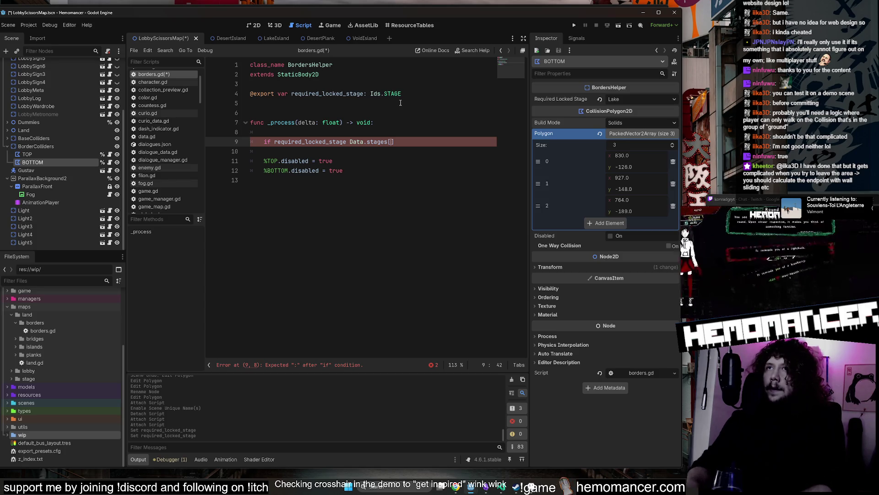
double_click(353, 97)
key(ctrl+c)
click(390, 146)
key(ctrl+v)
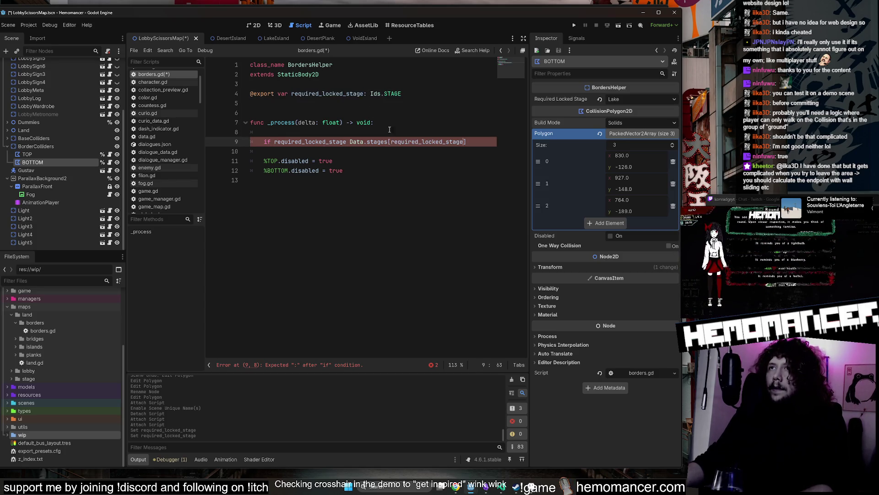
- Finish the condition with .unlocked == false and remove the stray blank line
key(Down)
key(Up)
key(Down)
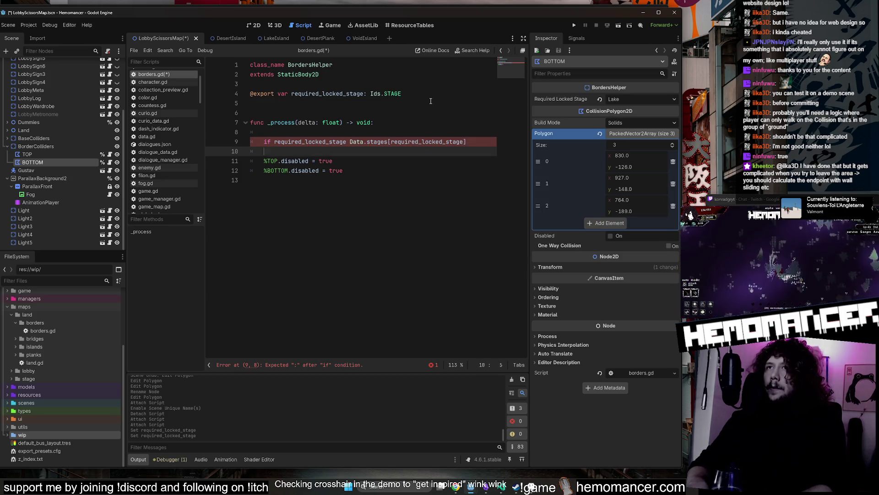
key(Left)
text(u)
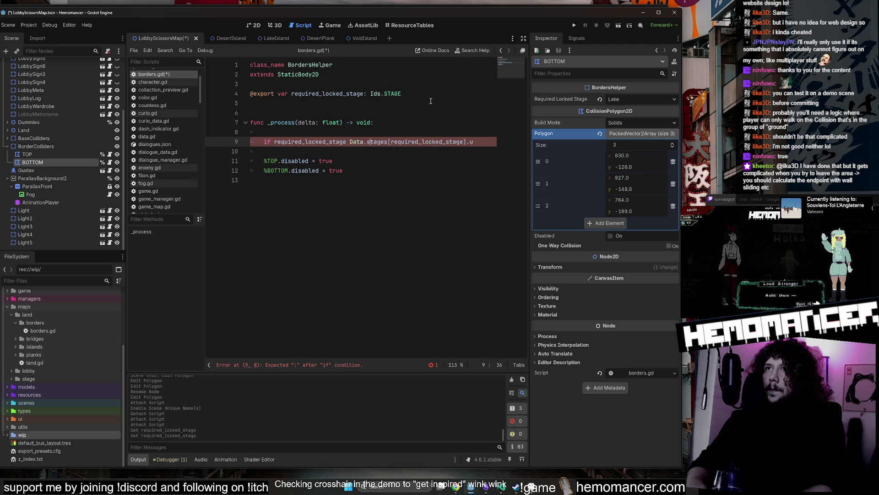
key(BackSpace)
key(BackSpace)
key(BackSpace)
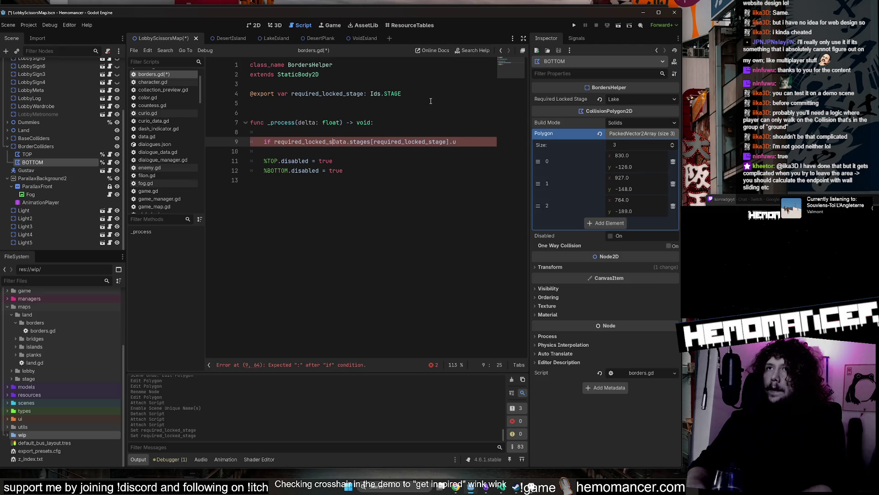
key(End)
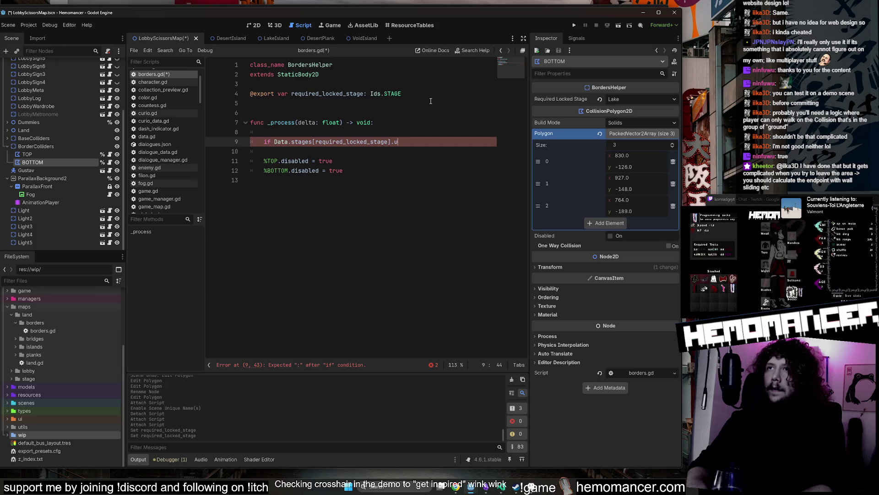
text(u)
text(locked)
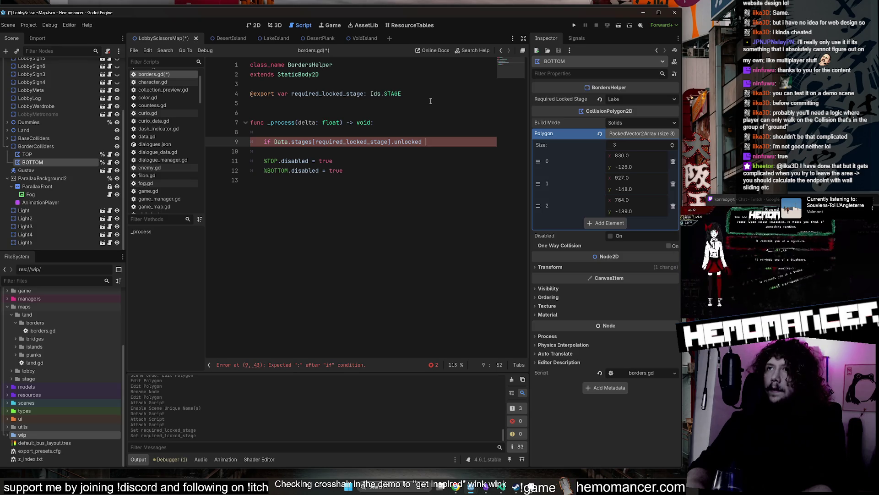
text(=)
key(Escape)
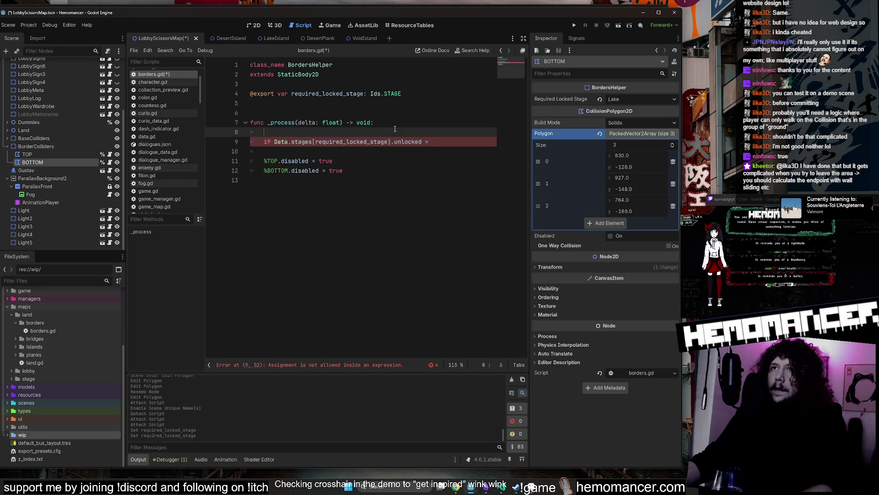
key(Up)
key(ctrl+shift+k)
key(BackSpace)
key(BackSpace)
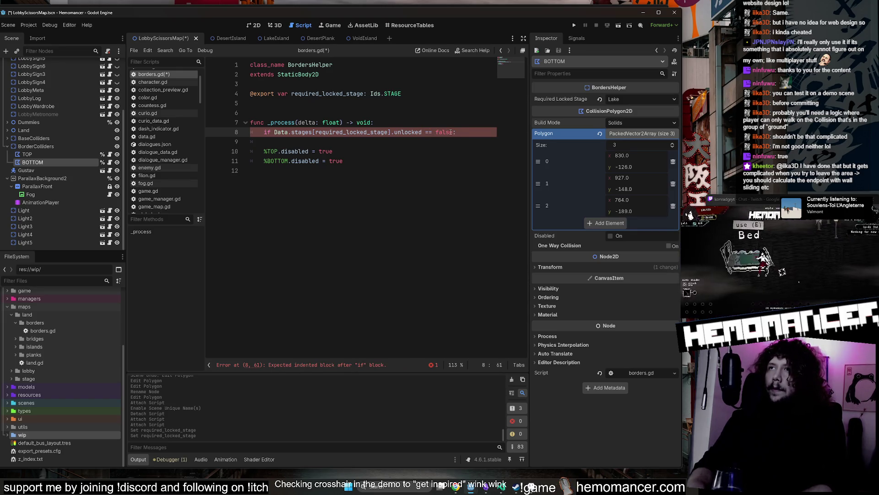
key(Down)
key(Down)
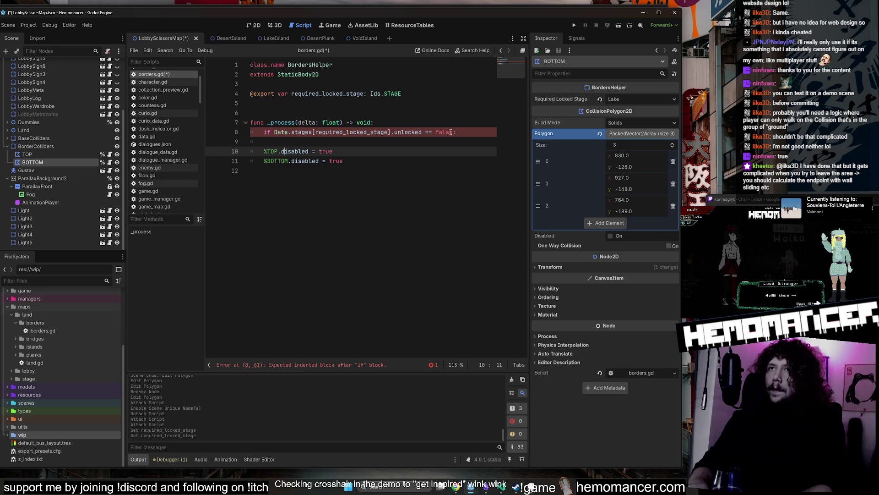
key(shift+Down)
- Indent the disabled lines under the if, add an else: branch, and set them to false
key(Tab)
key(Up)
key(Up)
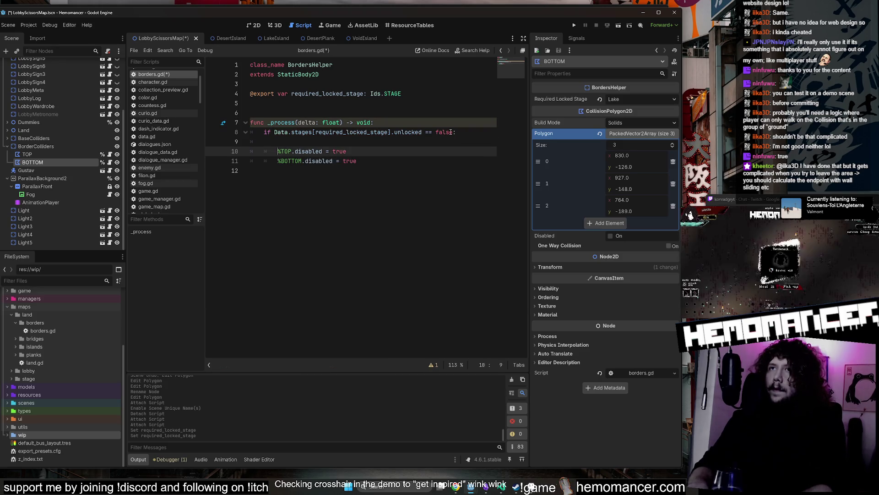
key(BackSpace)
key(Down)
key(Down)
key(Return)
key(BackSpace)
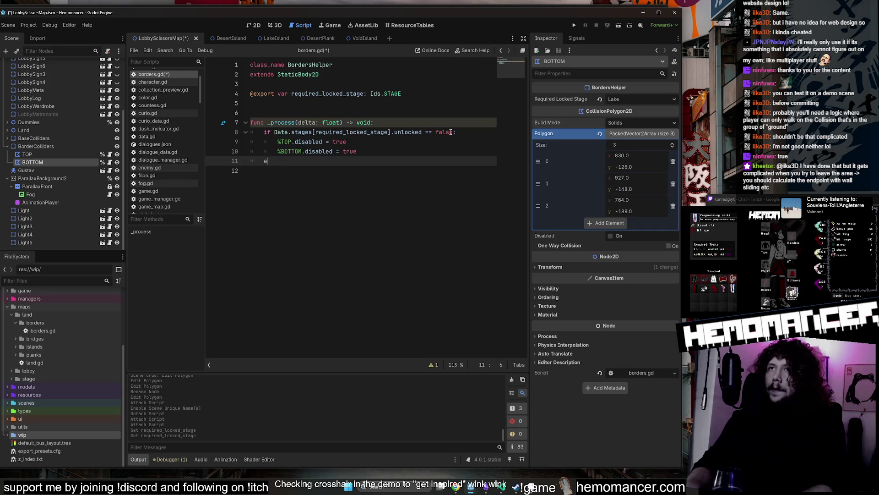
text(else:)
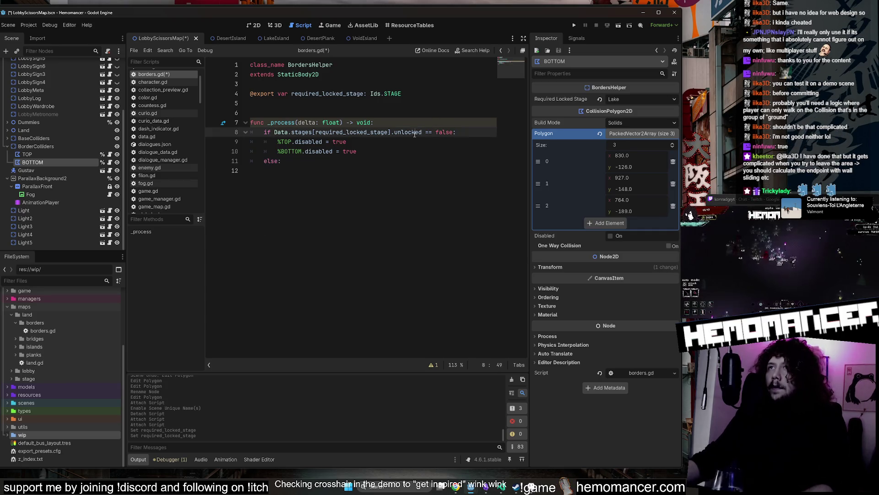
double_click(407, 132)
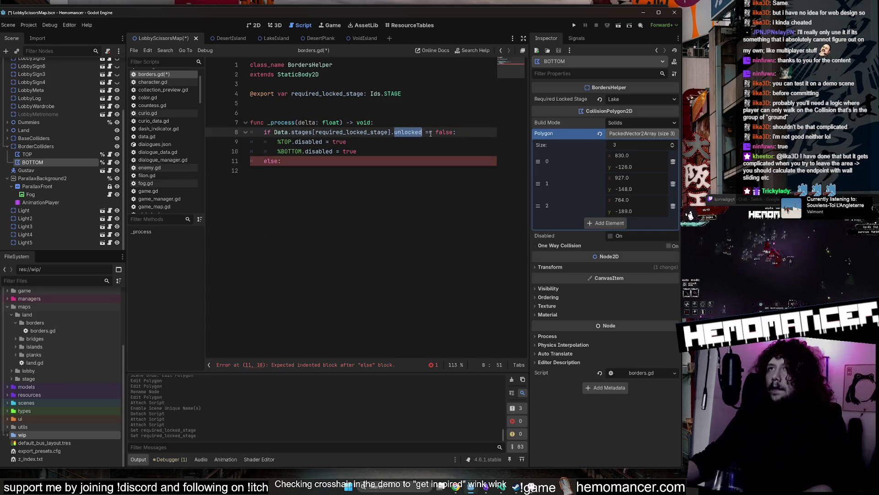
click(328, 142)
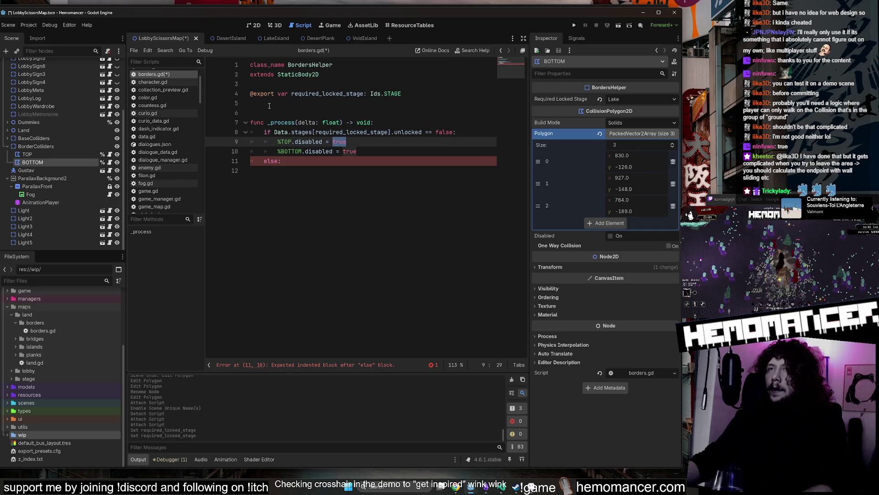
text(false)
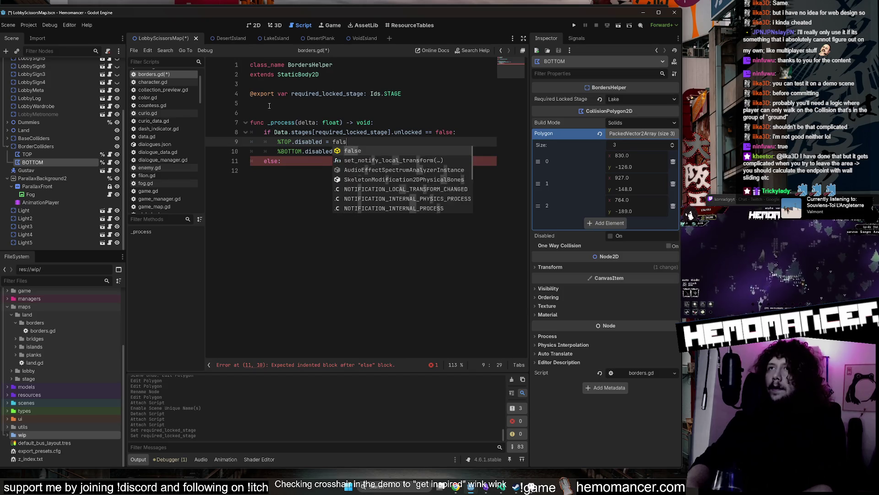
- Copy the TOP and BOTTOM lines under else, change both to true, and save
click(355, 151)
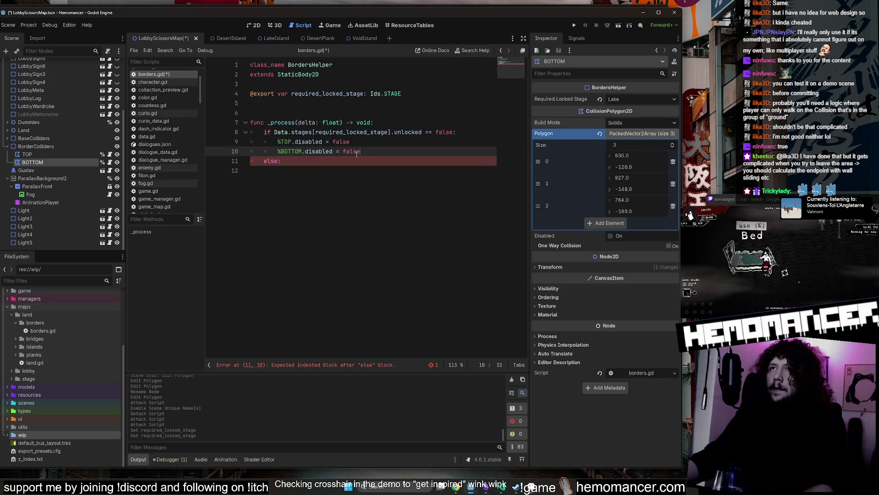
drag(370, 152, 256, 141)
key(ctrl+c)
click(293, 161)
key(Return)
key(ctrl+v)
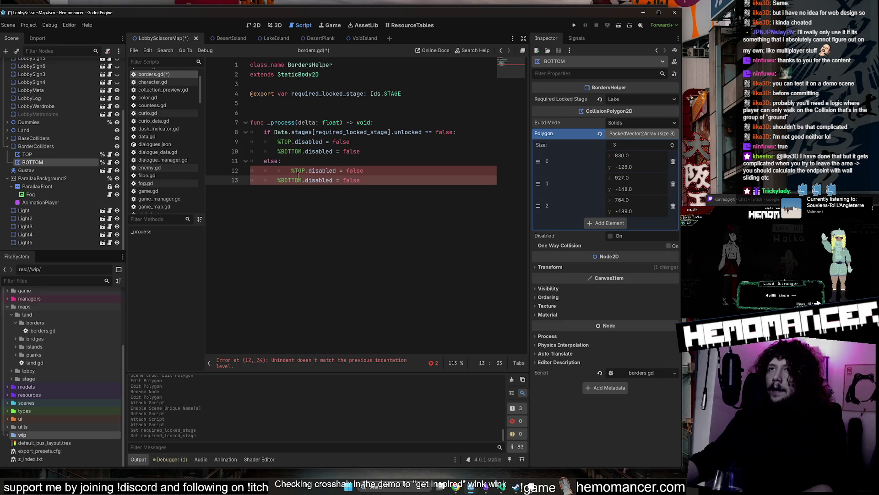
click(292, 171)
key(BackSpace)
double_click(340, 170)
text(true)
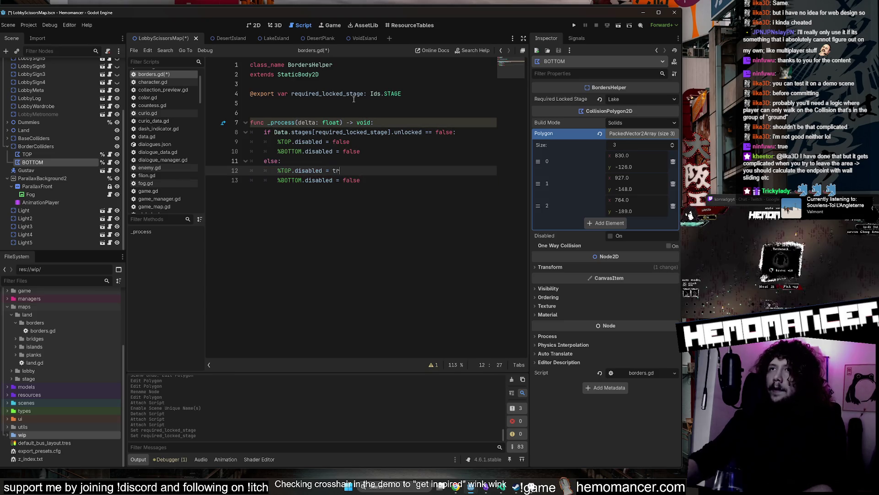
double_click(351, 180)
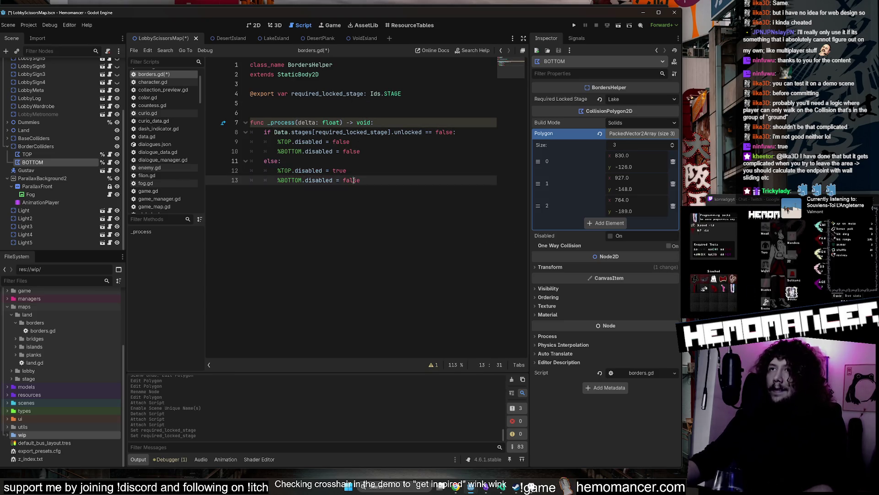
text(true)
click(381, 149)
key(ctrl+s)
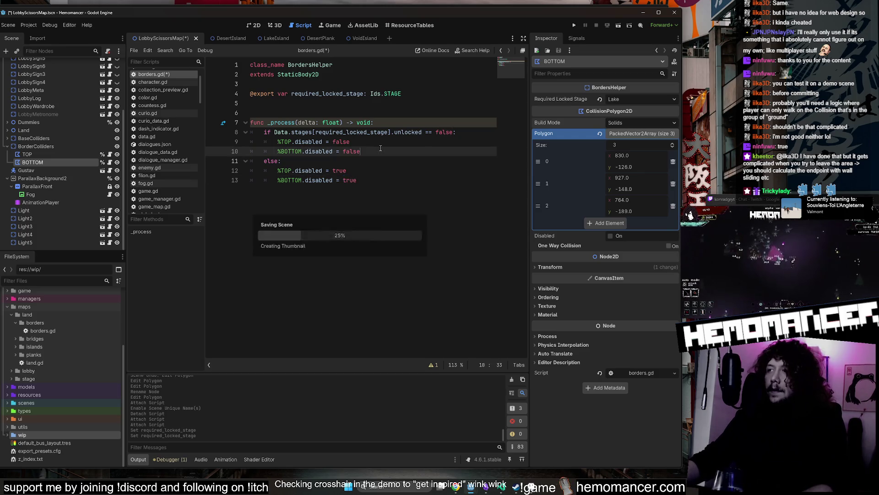
click(481, 160)
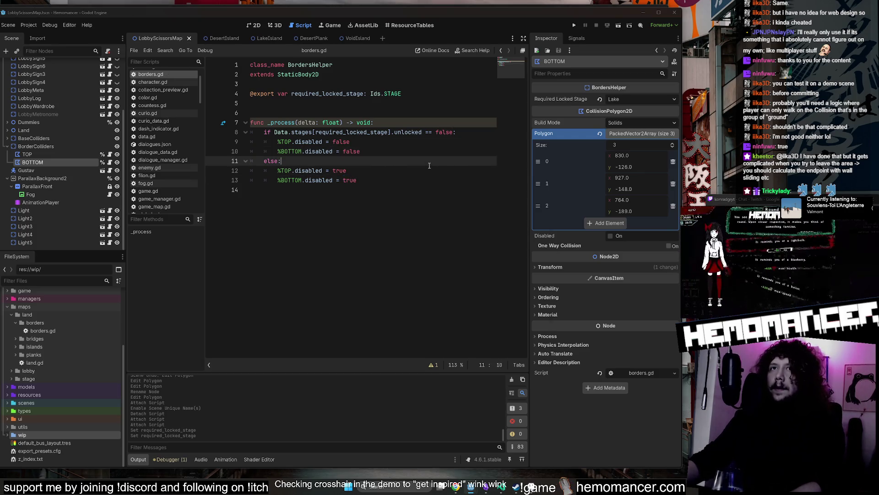
- Run the project with F5 and enlarge the game window until the debugger error appears
key(F5)
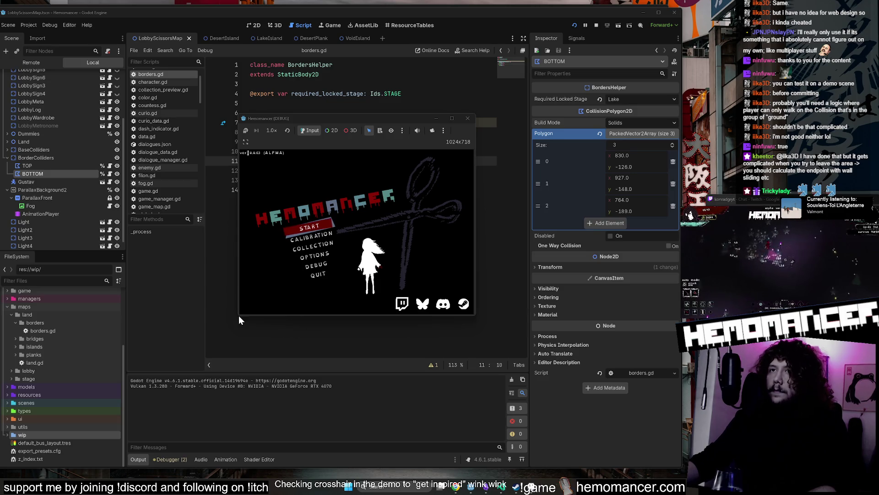
mouse_move(238, 315)
mouse_down()
mouse_move(102, 374)
mouse_move(37, 460)
mouse_up()
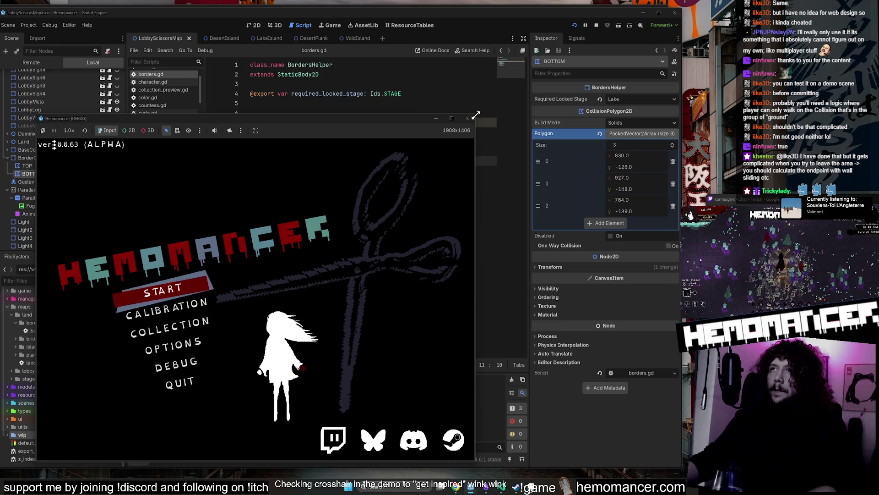
drag(475, 115, 538, 77)
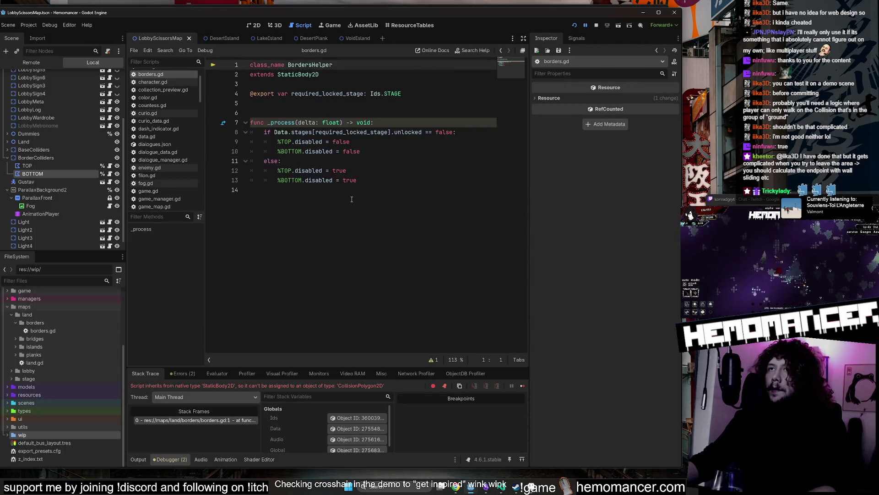
- Inspect the TOP node and search 'colli' in BorderColliders' Add Child Node, then cancel
text(a)
key(BackSpace)
click(354, 196)
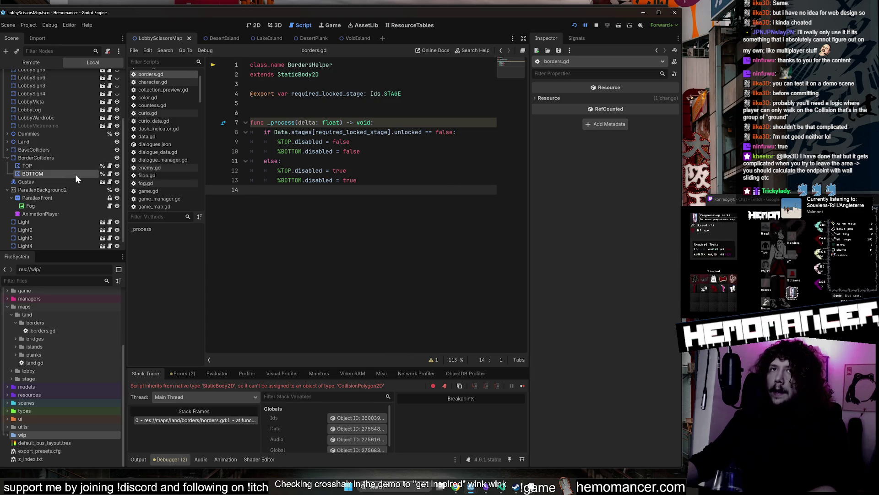
click(35, 168)
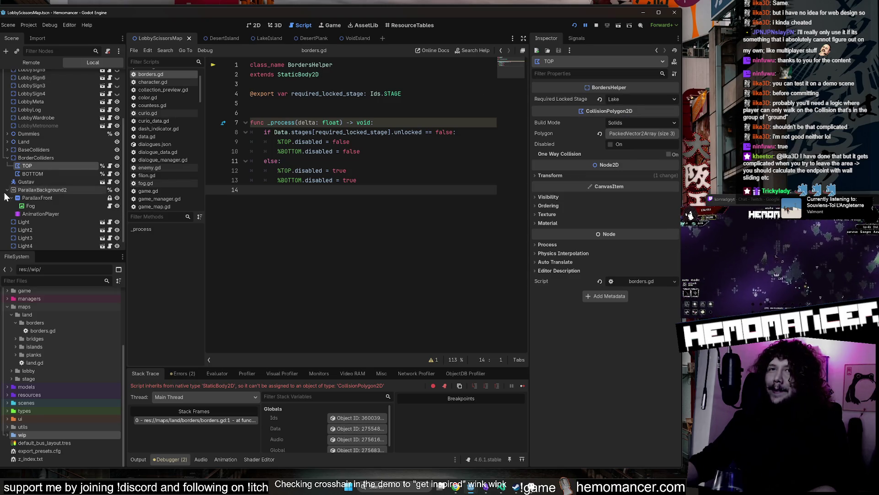
right_click(43, 156)
click(77, 163)
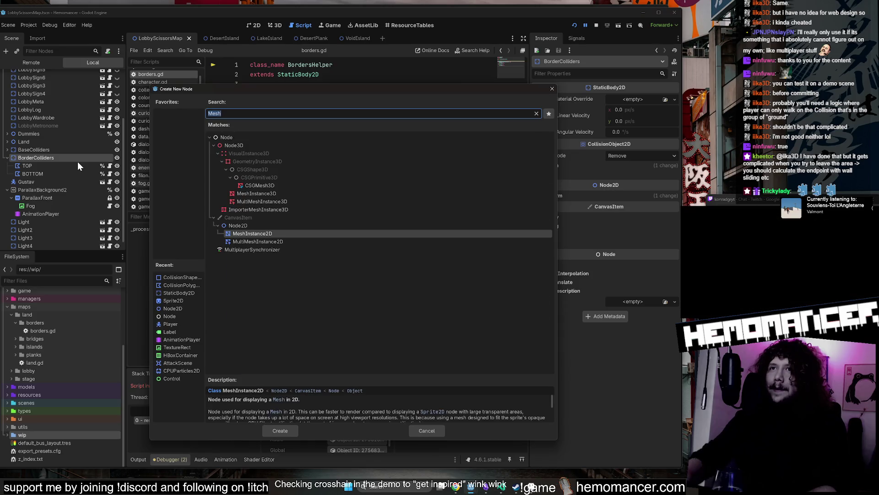
text(colli)
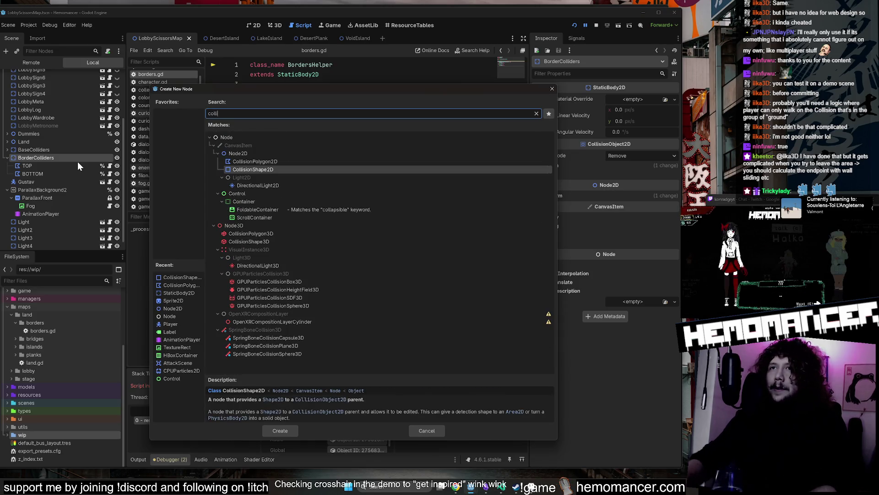
key(Escape)
- Change line 2 to 'extends CollisionPolygon2D' and stop the running game
drag(278, 75, 319, 78)
text(Colli)
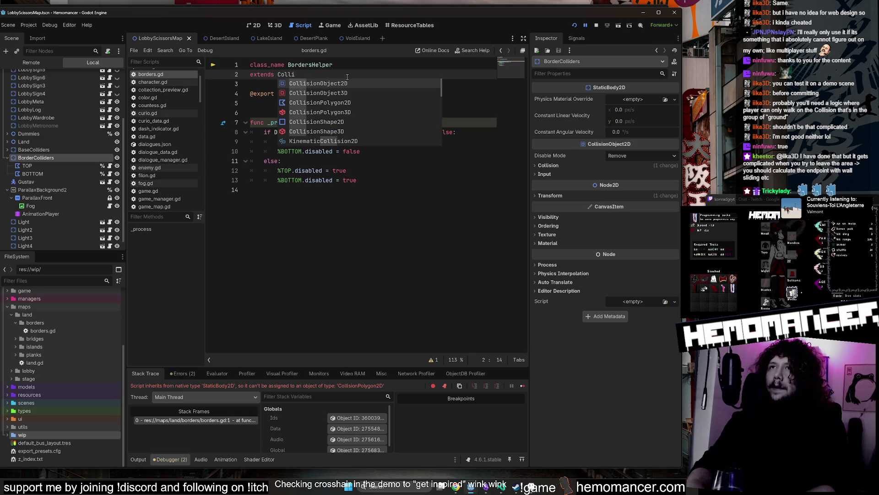
key(Down)
key(Down)
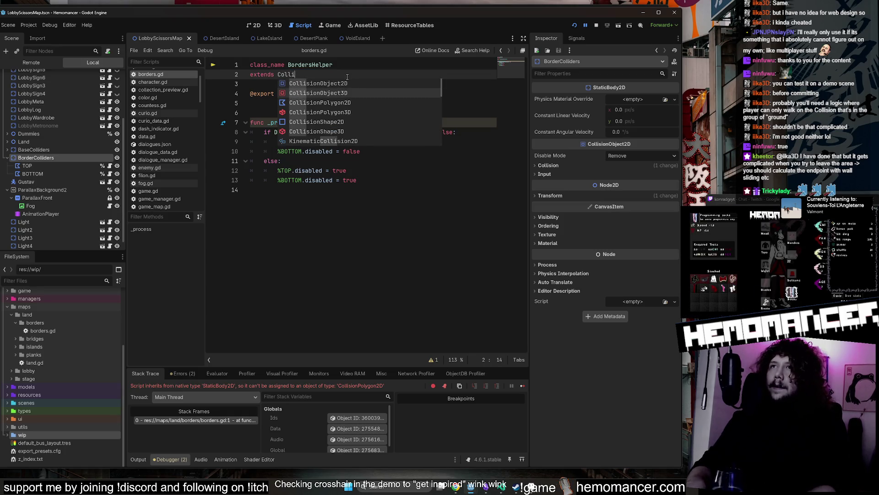
key(Return)
click(372, 114)
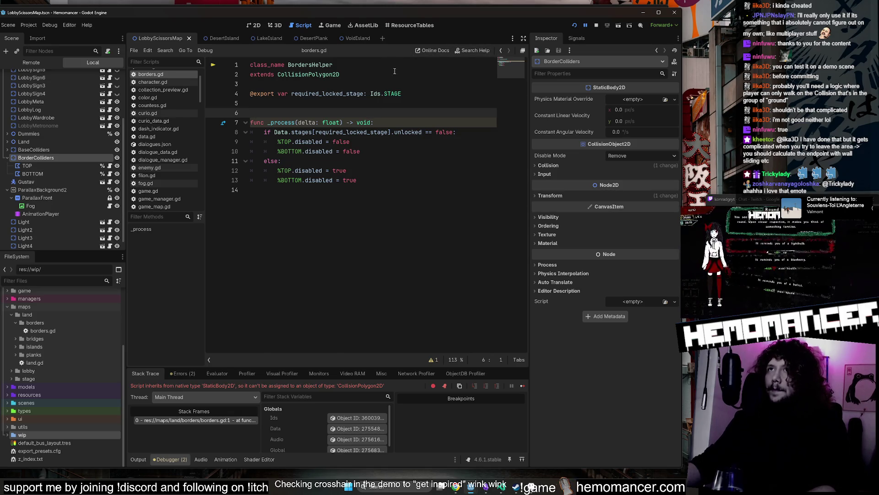
click(485, 75)
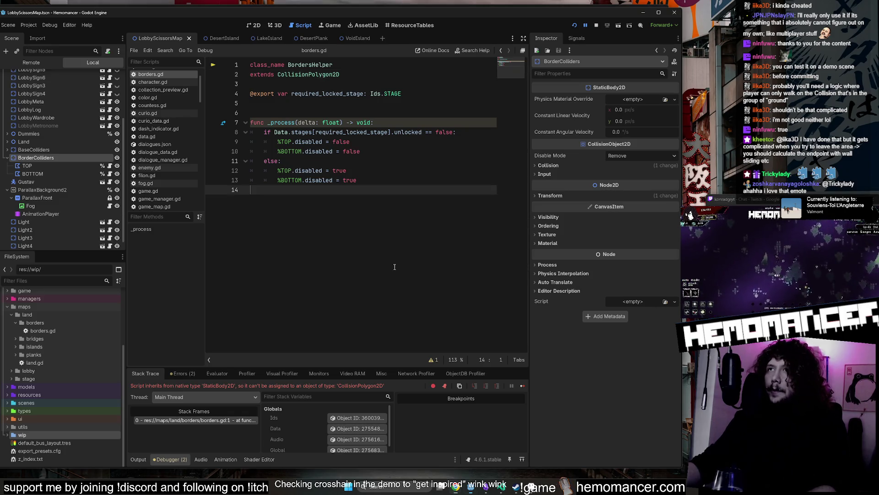
click(511, 69)
click(595, 25)
click(355, 103)
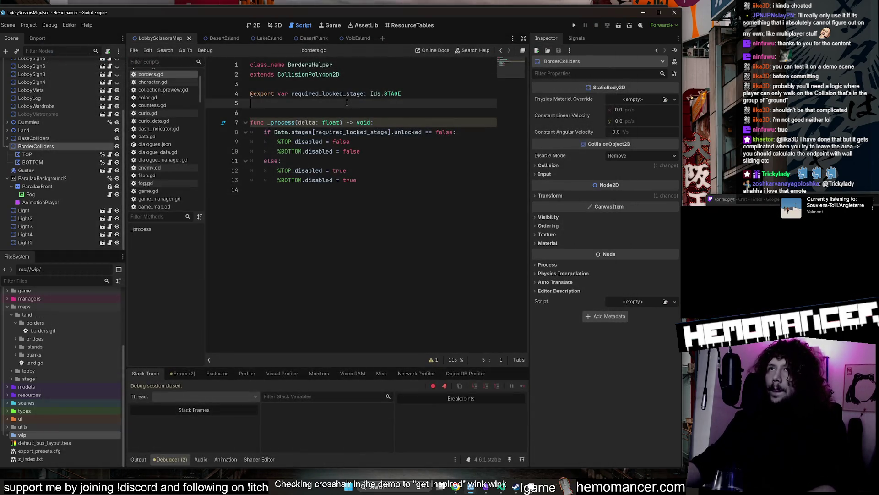
- Remove the extra blank line from borders.gd and save the script
key(Delete)
key(ctrl+s)
click(355, 86)
- Run the game, enlarge the debug window and start from the title menu
key(F5)
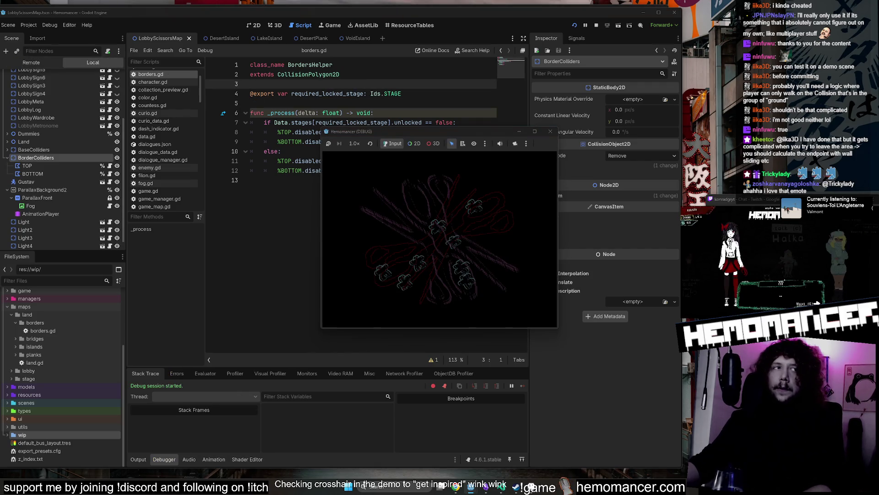
mouse_move(322, 328)
mouse_down()
mouse_move(221, 408)
mouse_move(123, 460)
mouse_up()
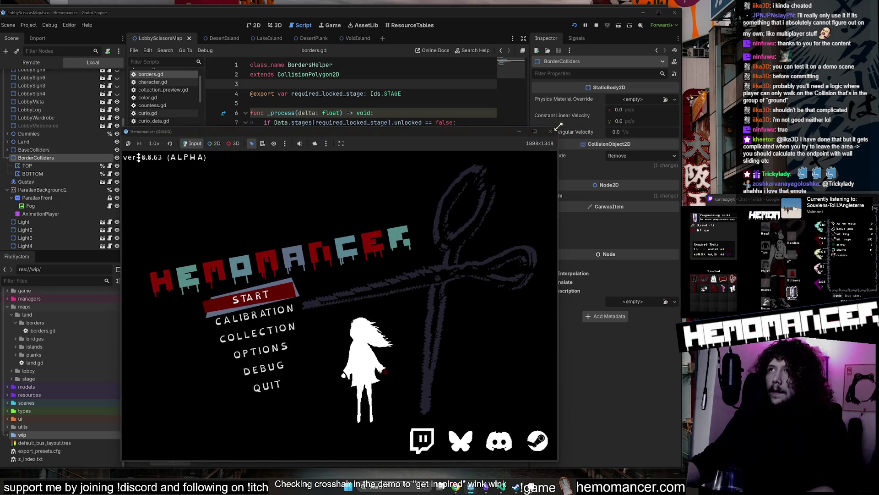
drag(560, 127, 641, 44)
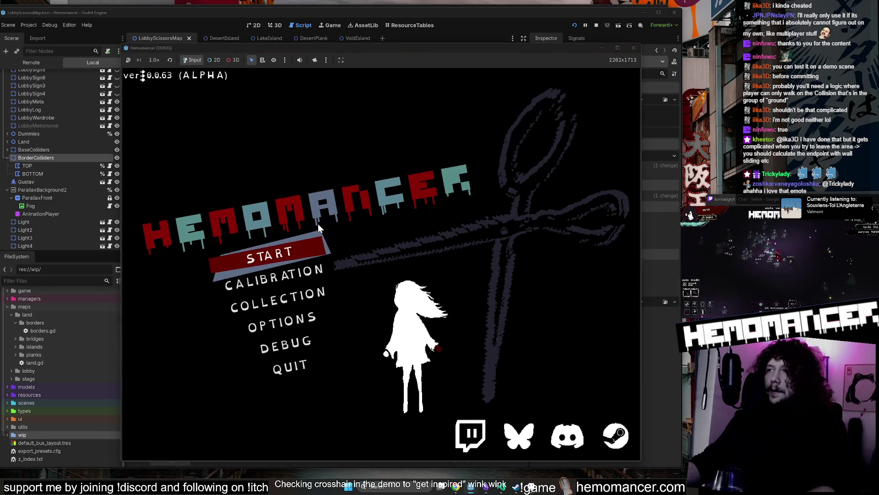
key(Return)
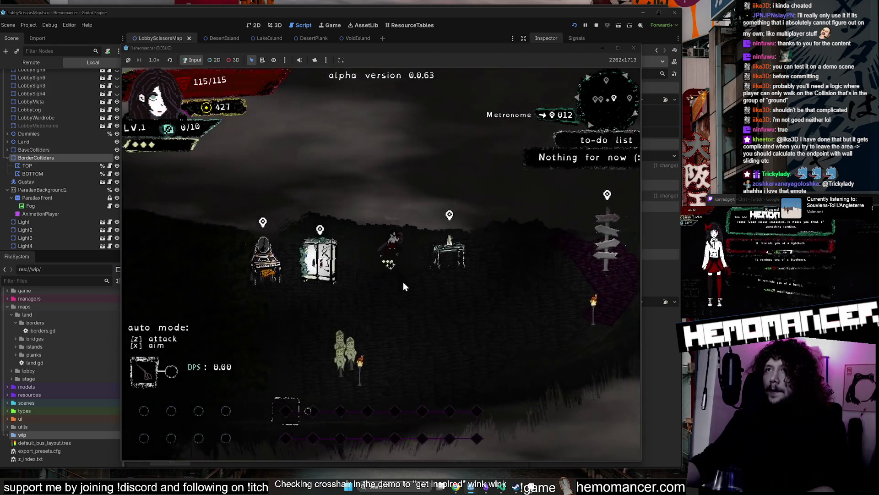
- Walk the player around the lobby island toward the Bookstand and Vanity, then close the game
key(s)
key(a)
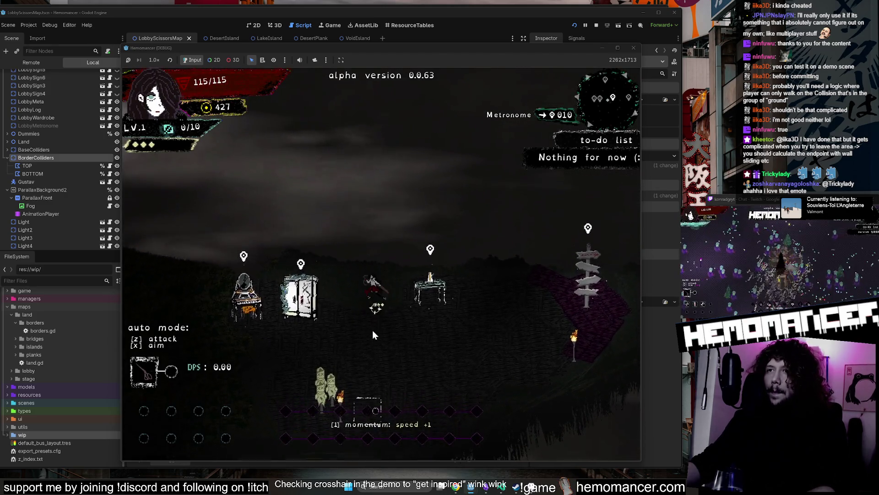
key(s)
key(a)
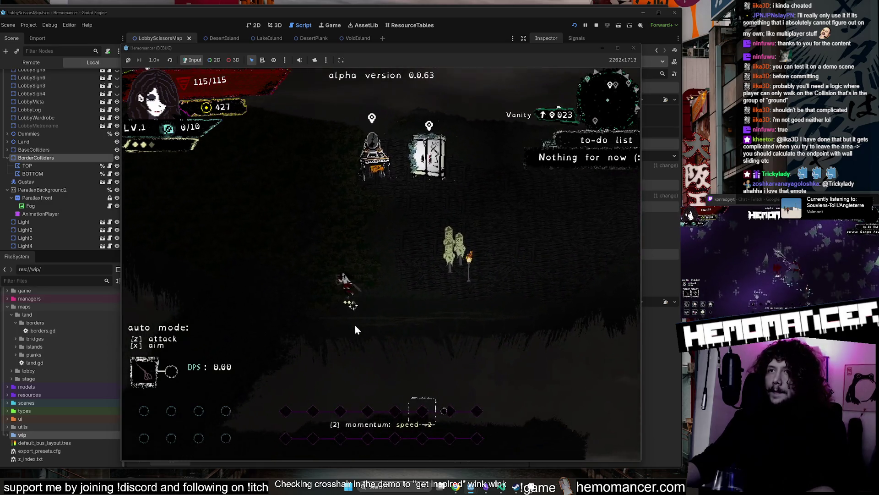
key(a)
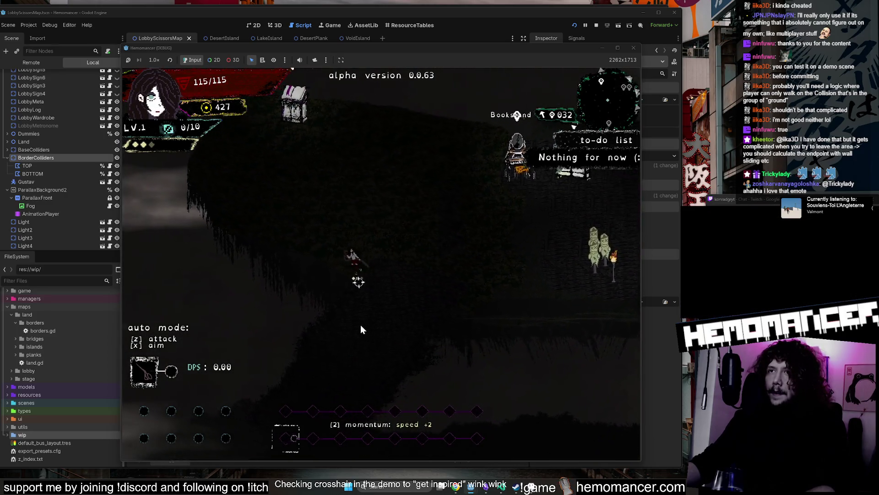
key(d)
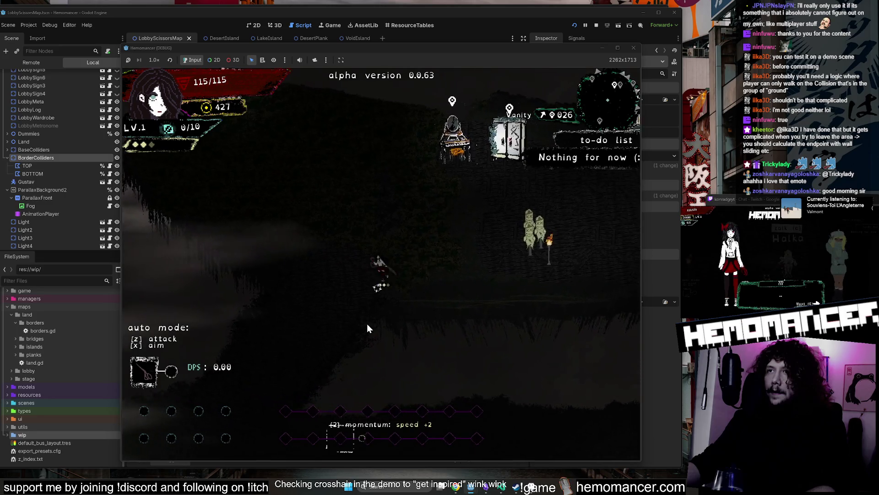
key(w)
key(a)
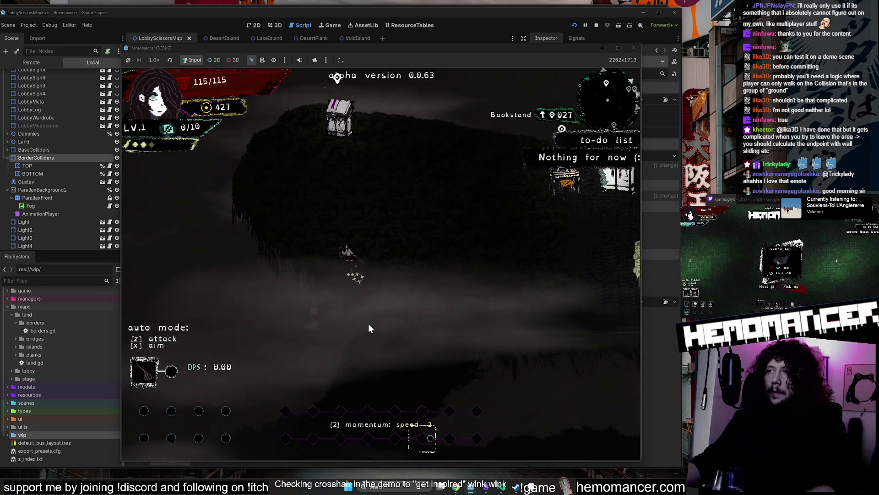
key(d)
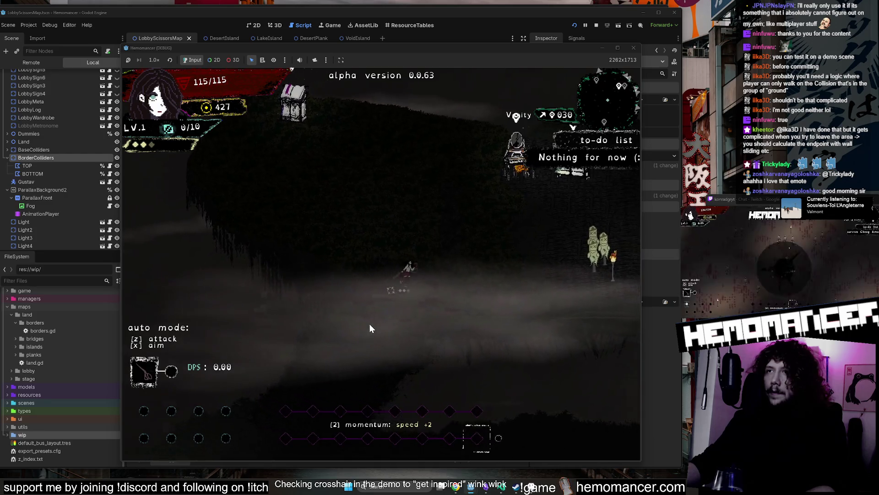
key(a)
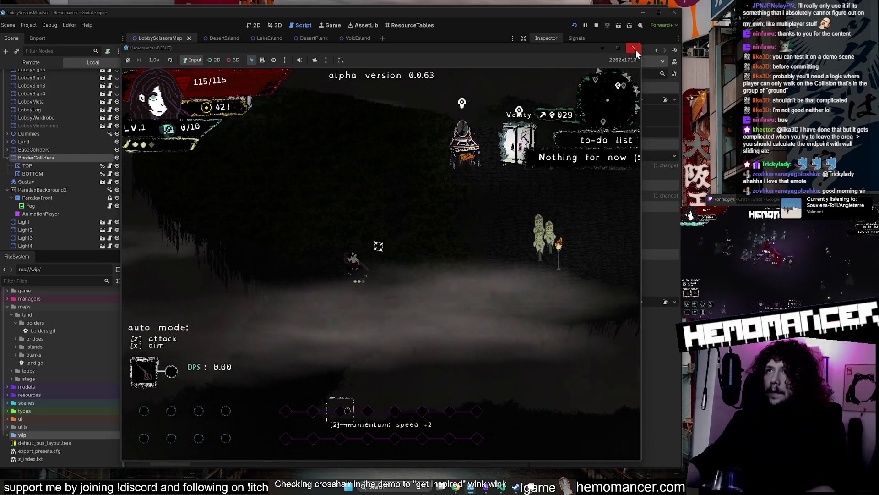
click(635, 49)
- Set the BOTTOM border collider's Required Locked Stage to Desert
click(65, 162)
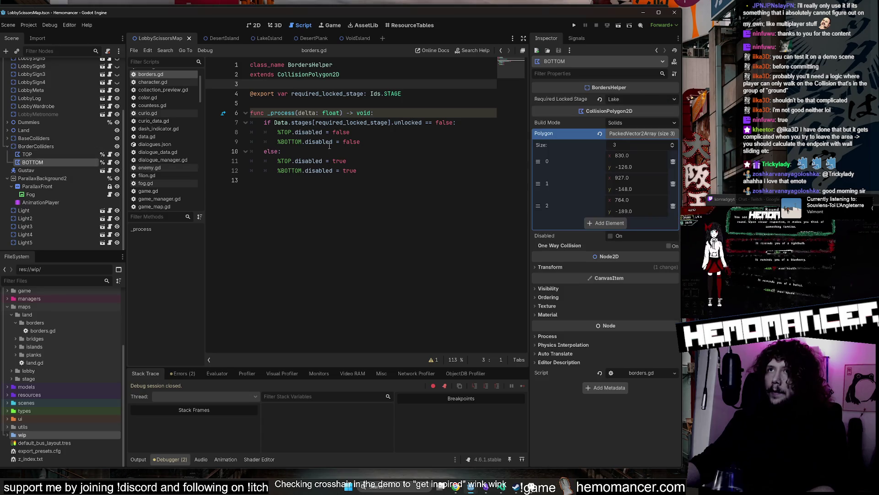
click(636, 102)
click(634, 121)
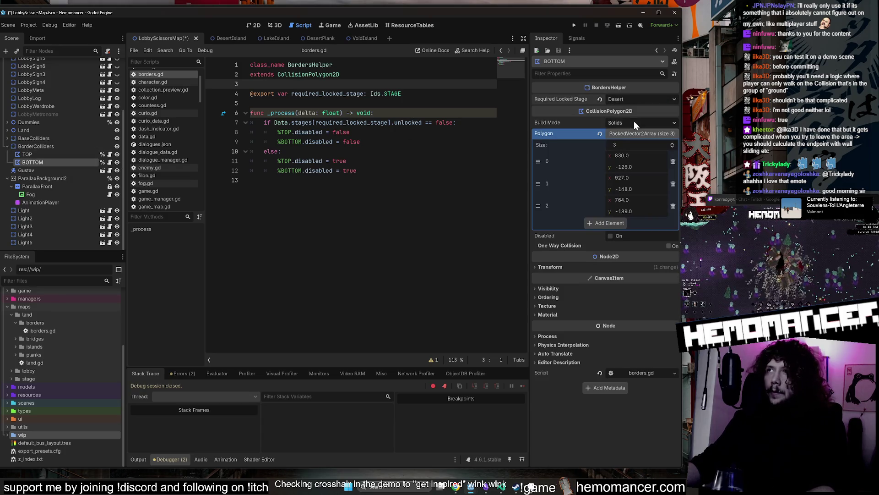
click(403, 155)
- Launch a test run, start from the title menu and maximize the game window
key(F5)
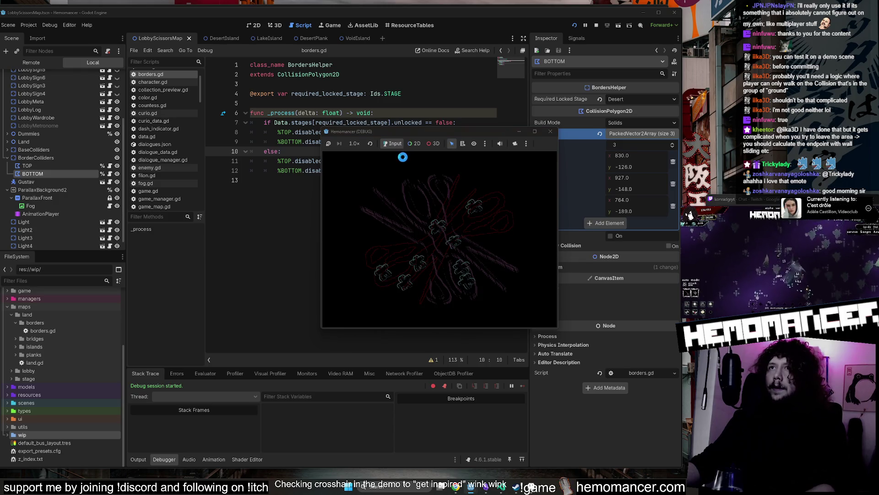
click(387, 243)
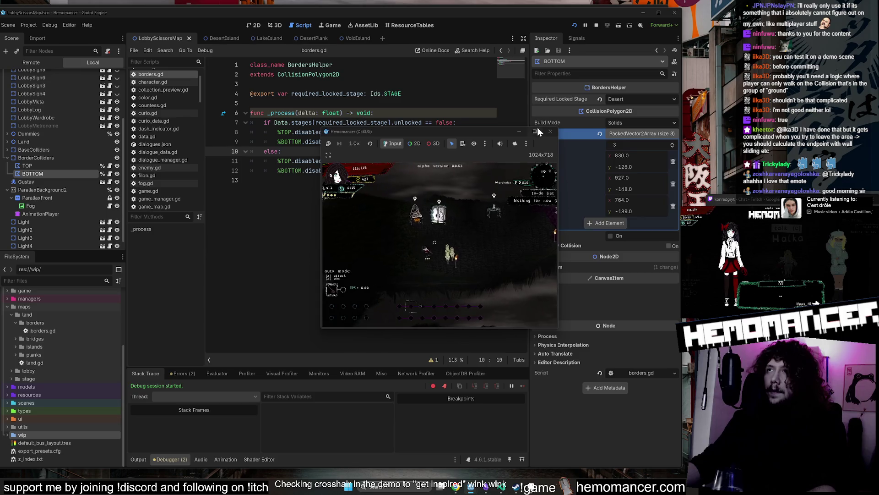
key(super+Up)
- Walk the character toward the island edges to test the borders, then stop the game with F8
key(a)
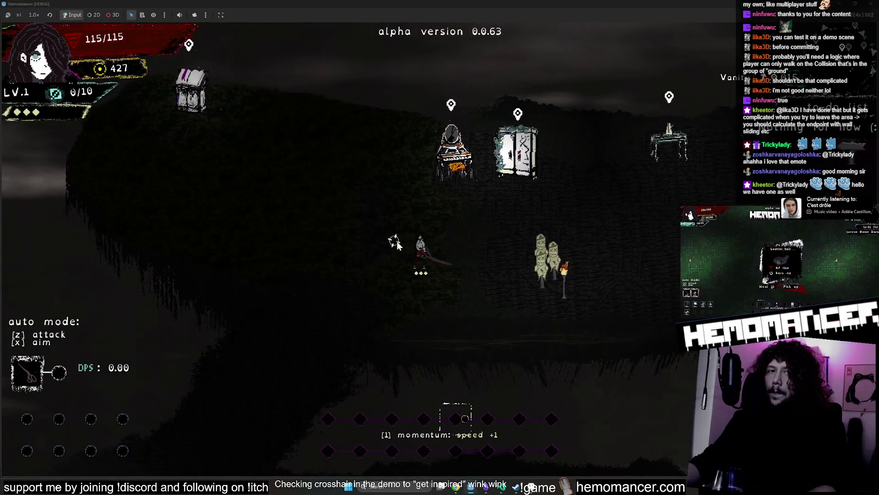
key(a)
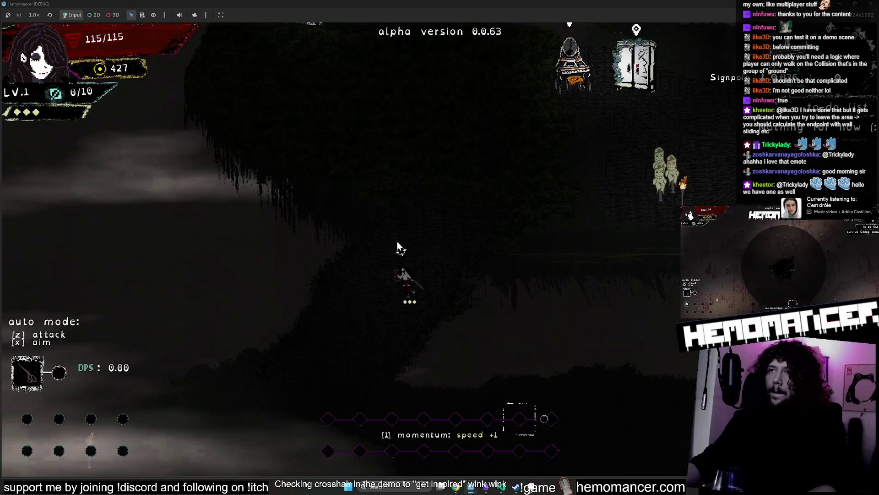
key(s)
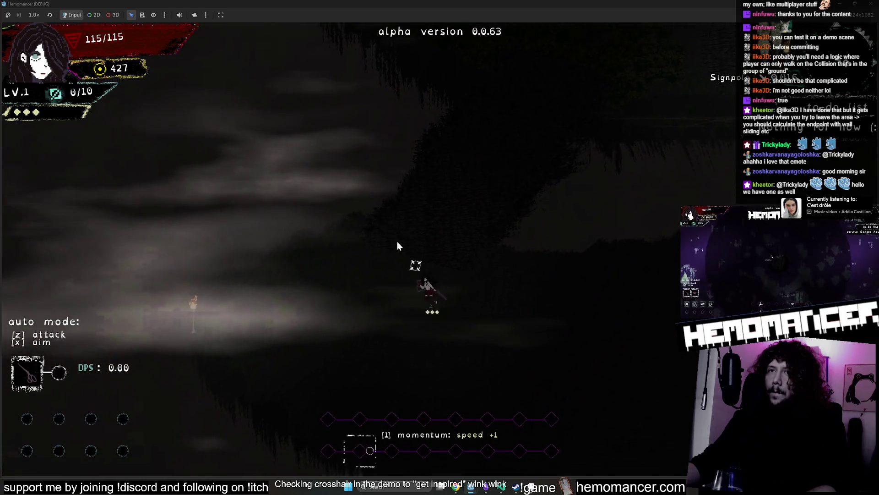
key(d)
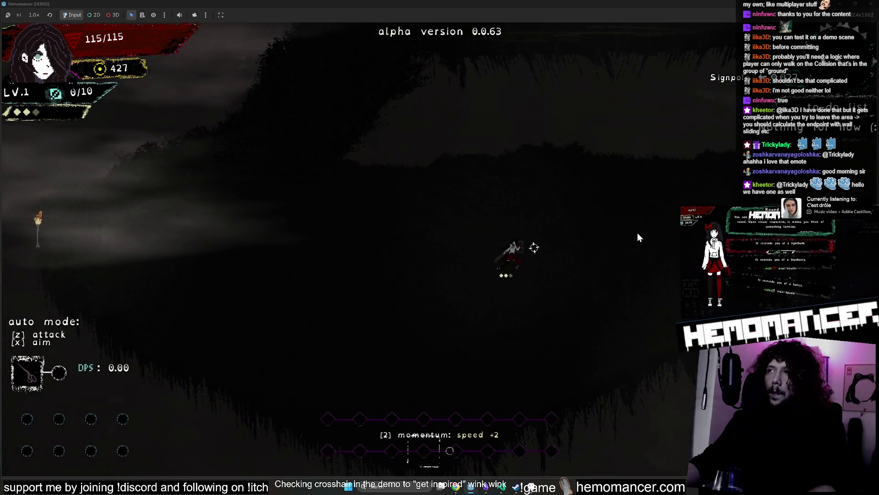
key(w)
key(a)
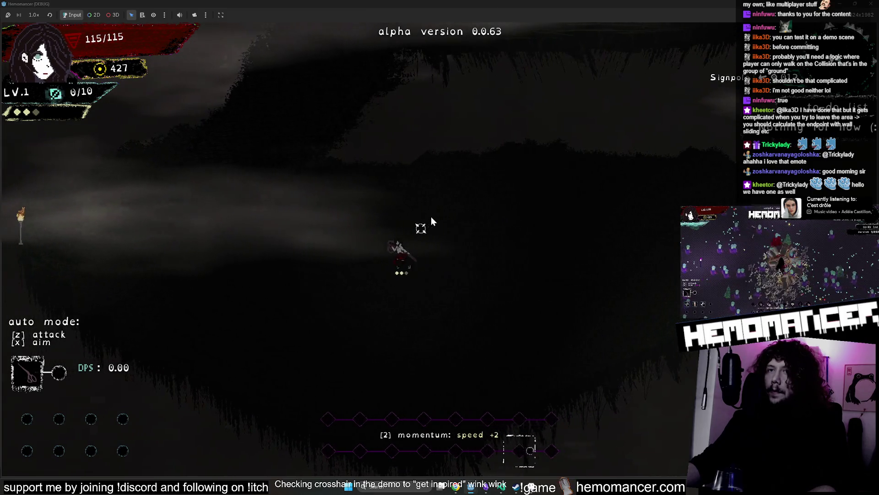
key(w)
key(a)
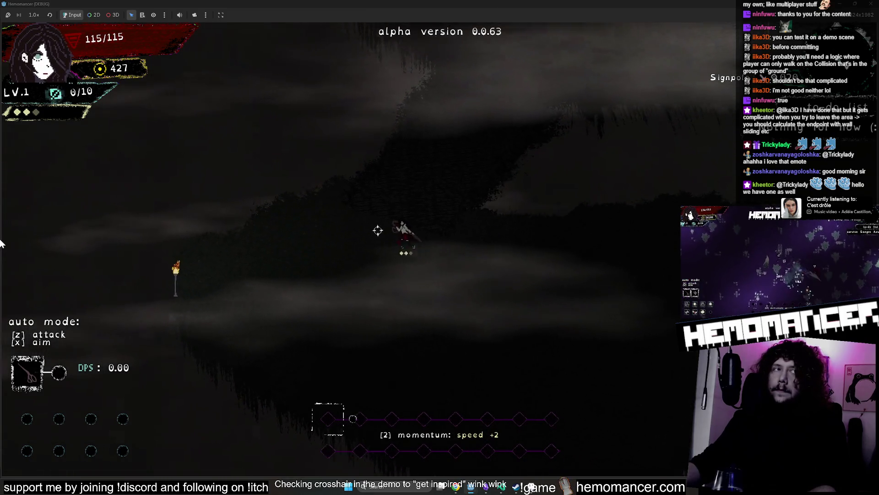
key(w)
key(d)
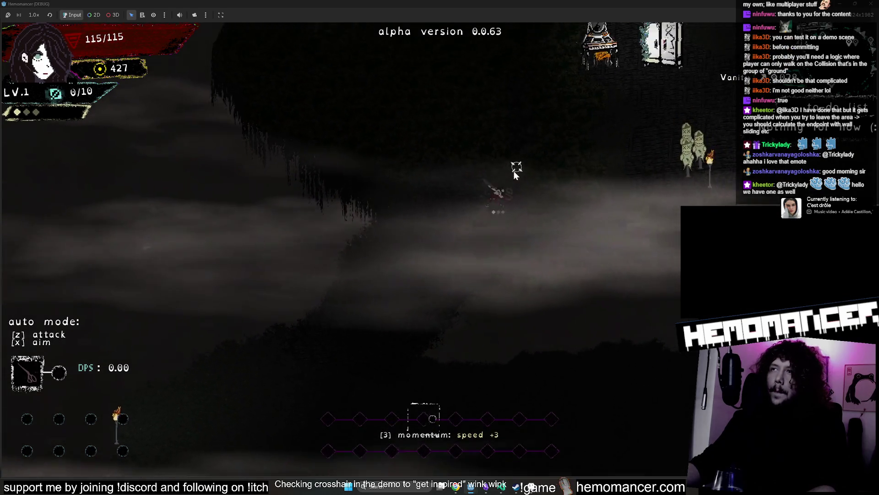
key(F8)
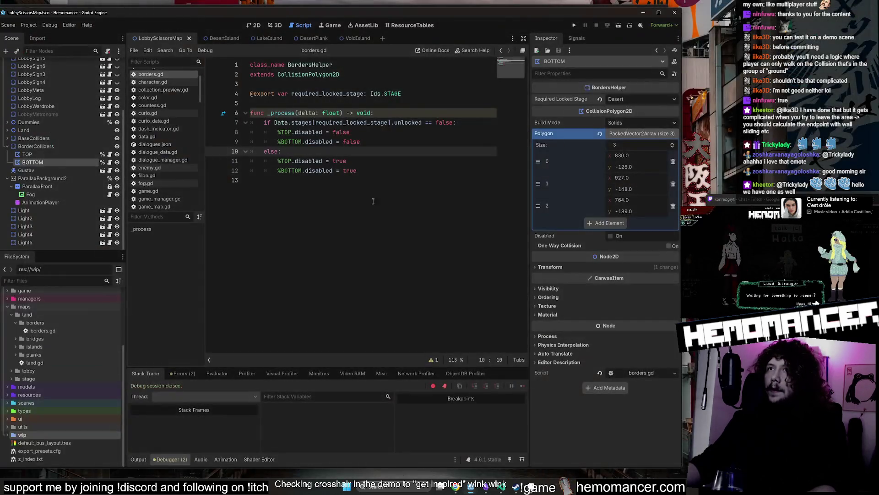
- Save the scene, then select the TOP border collider, which still requires Lake
click(365, 205)
key(ctrl+s)
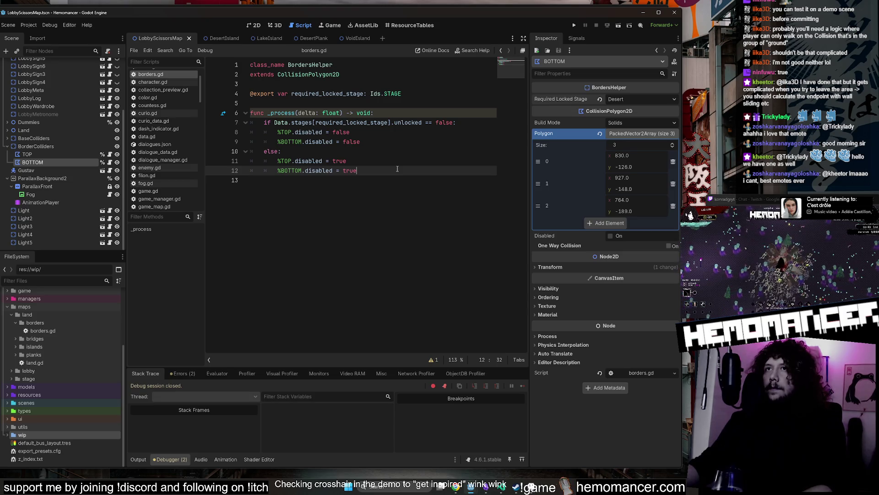
click(45, 153)
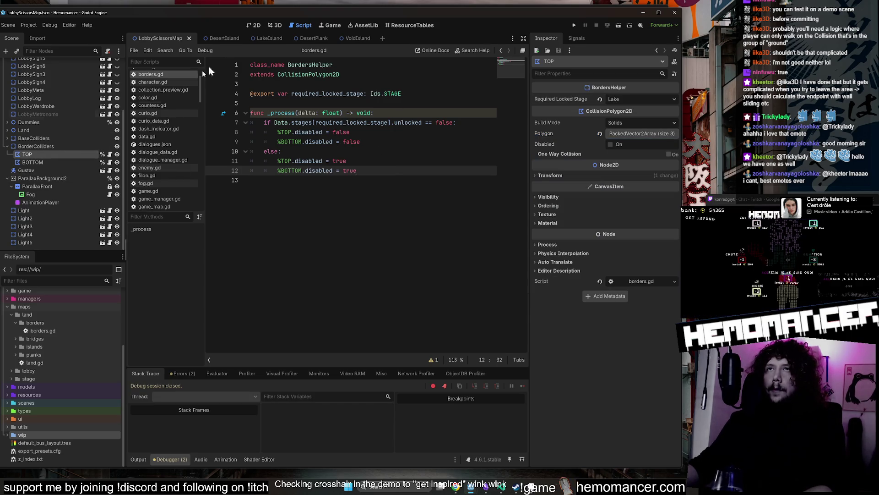
- In 2D view, make the LakePlank, DesertPlank, VoidPlank, LandBridge, LakeIsland, CourtBridge, DesertIsland and VoidIsland colliders visible
click(253, 26)
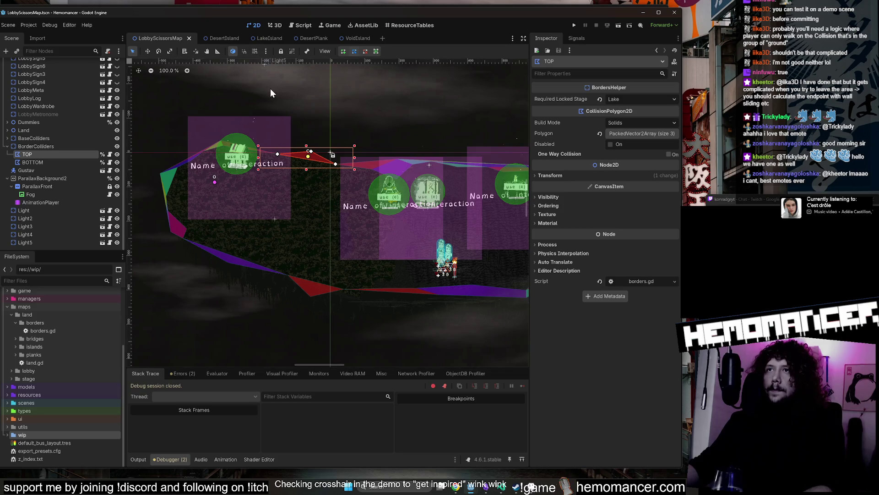
scroll(272, 96, down, 2)
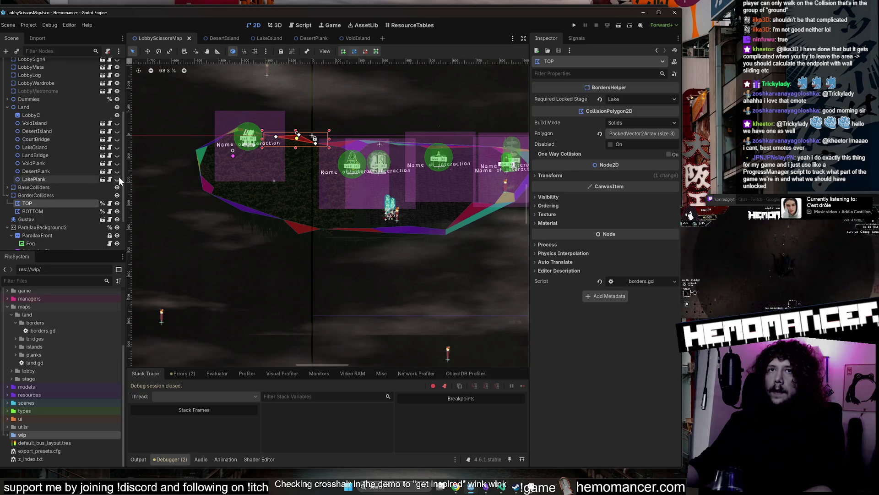
click(117, 179)
click(117, 171)
click(118, 163)
click(117, 155)
click(117, 147)
click(117, 139)
click(117, 131)
click(118, 123)
- Open the lobby_map.gd script attached to the root node
scroll(309, 174, down, 2)
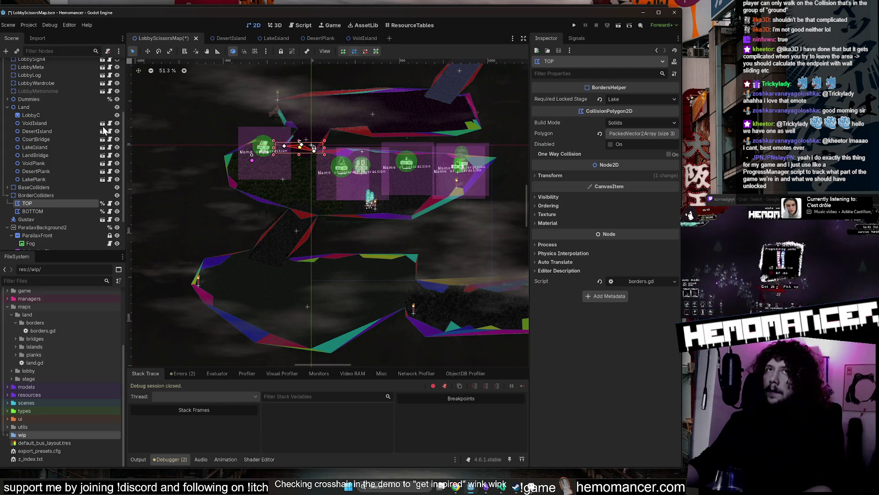
scroll(105, 130, up, 5)
click(111, 63)
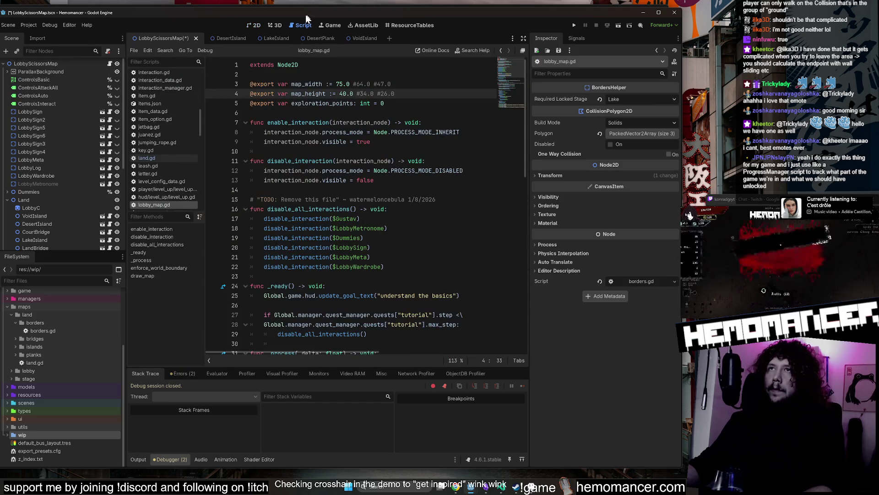
- Return to the 2D view, select the Fog layer and save the scene
click(257, 21)
click(157, 92)
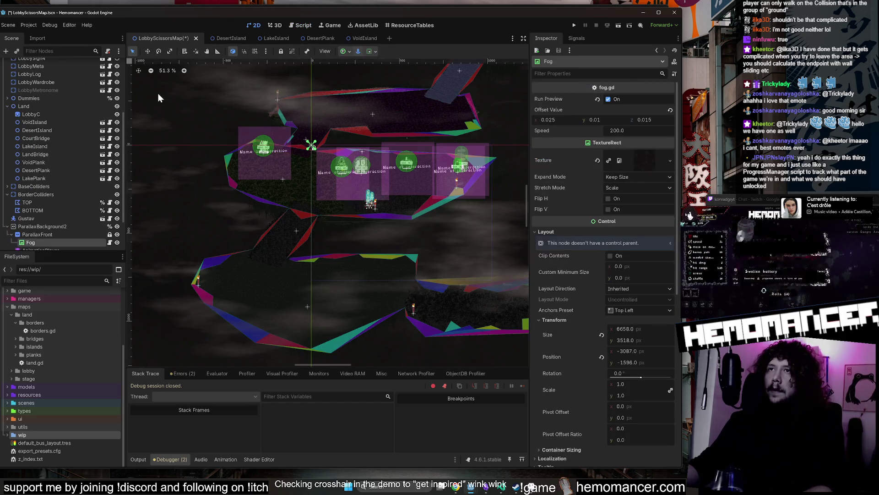
key(ctrl+s)
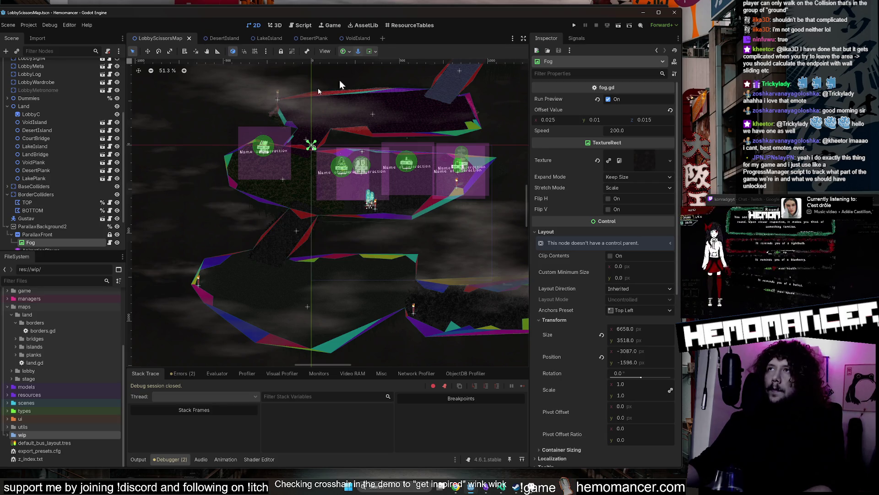
- Mark the Jungle, Lake and Court stages as unlocked in ResourceTables, save, and run the game
click(401, 26)
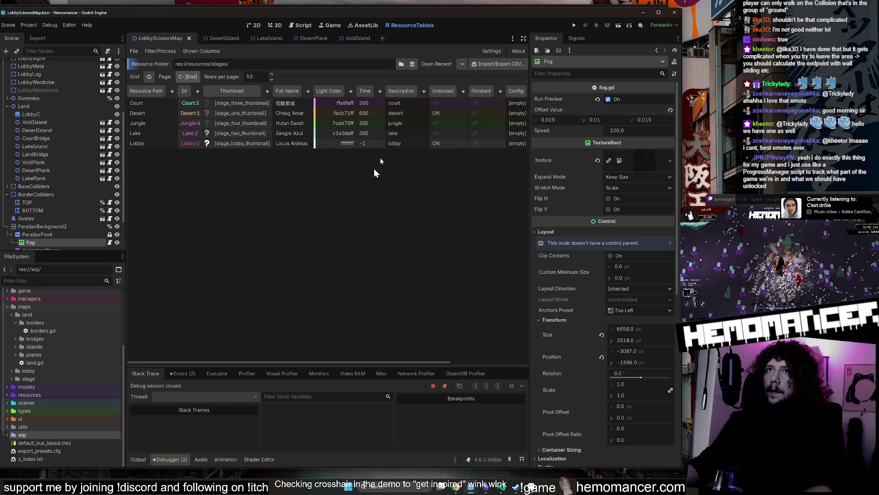
click(458, 120)
click(457, 131)
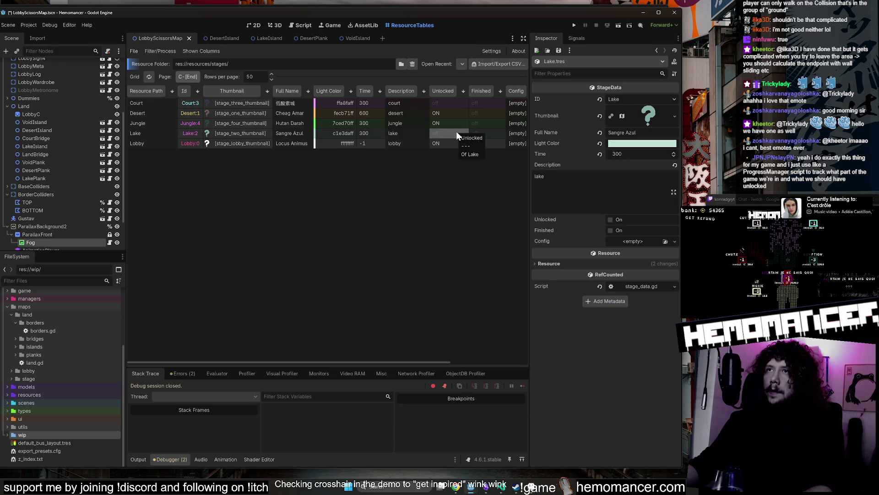
click(451, 100)
key(ctrl+s)
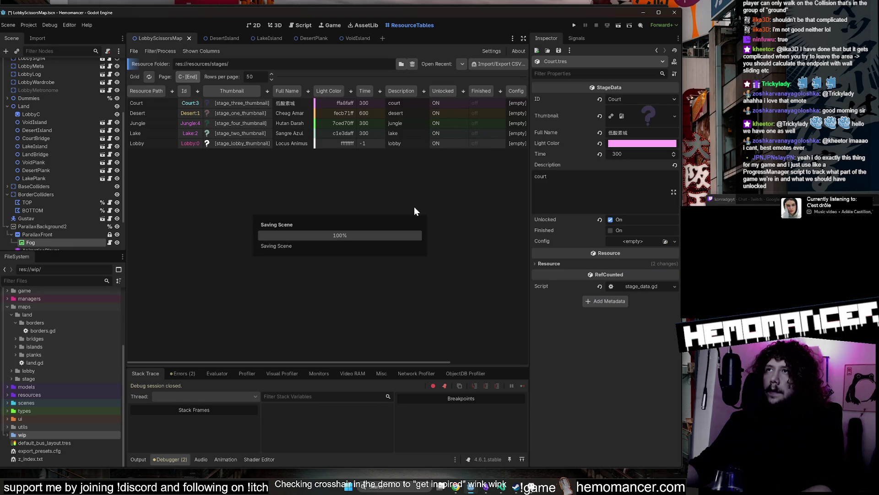
key(F5)
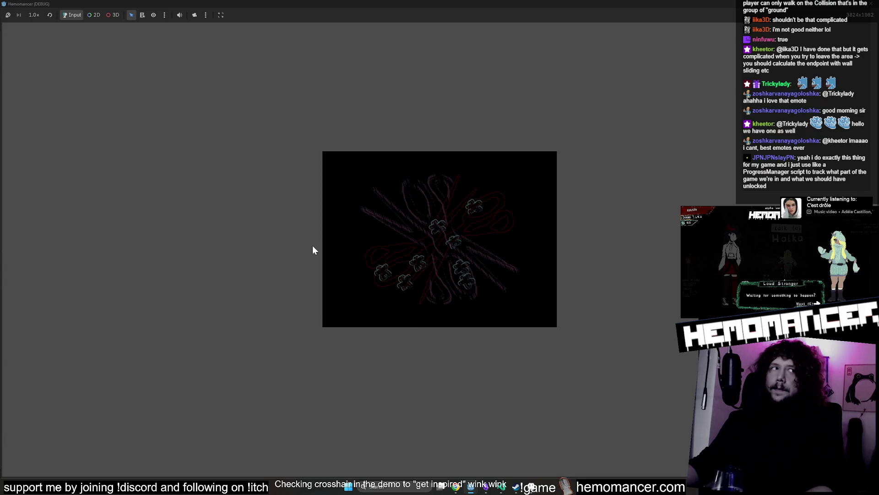
- Enter gameplay and walk the character left, then right past the torch through the forest
key(Return)
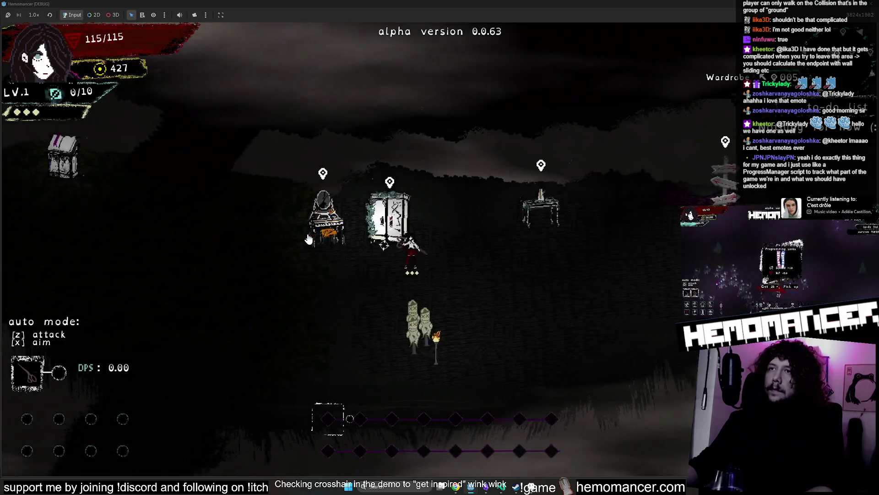
key(a)
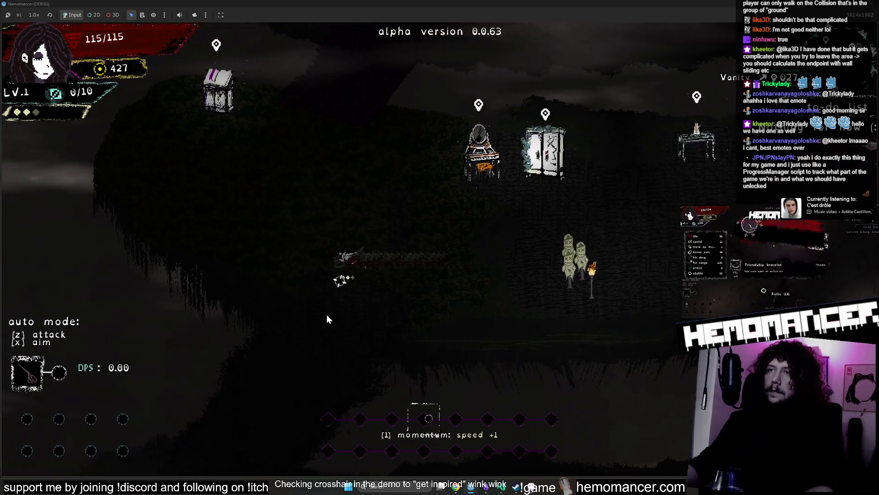
key(a)
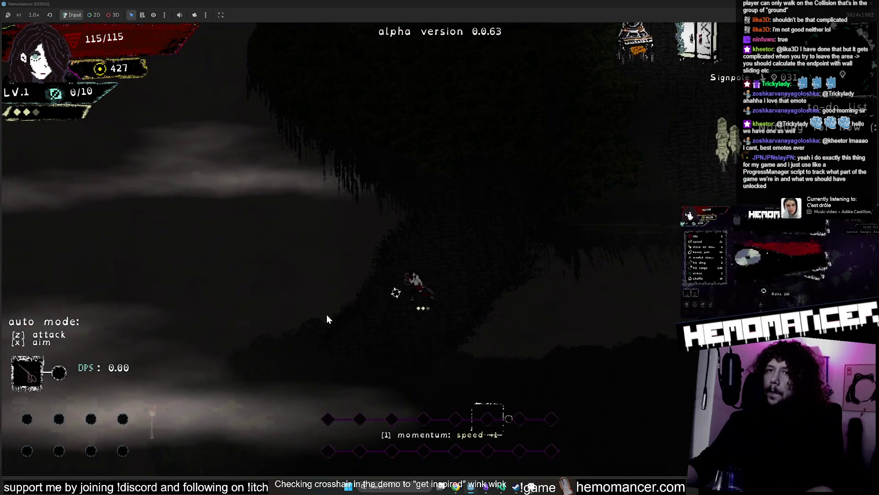
key(d)
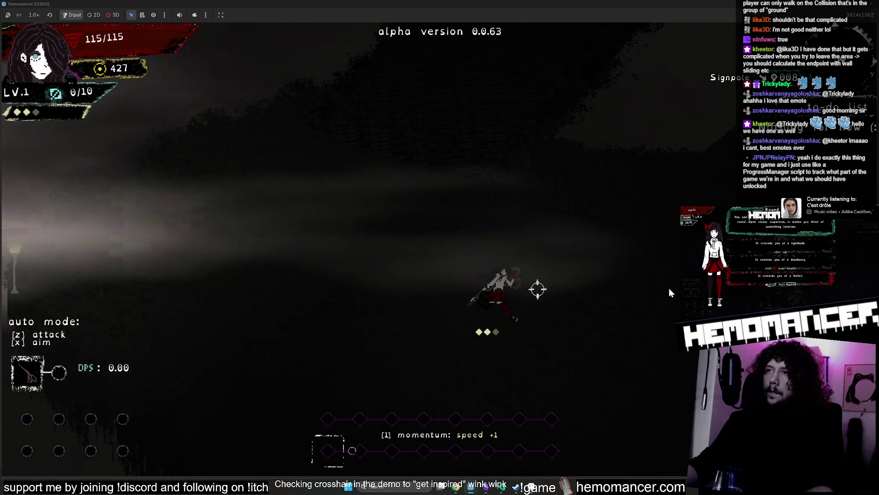
key(d)
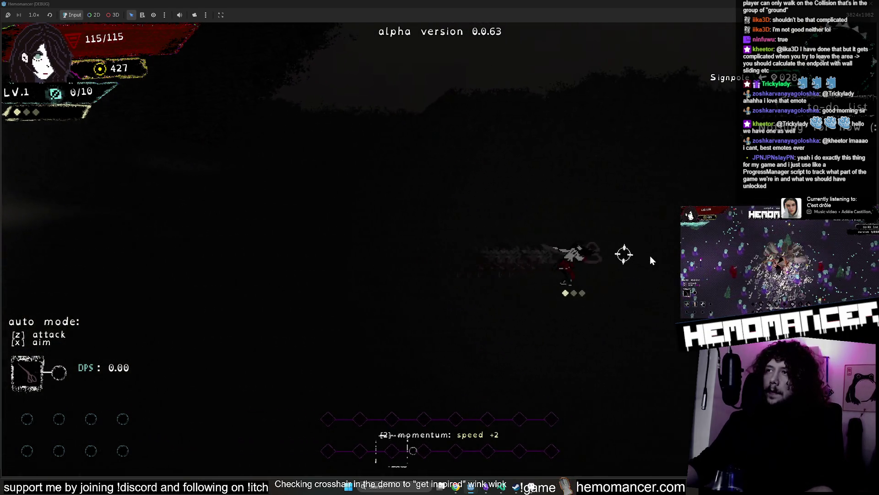
key(d)
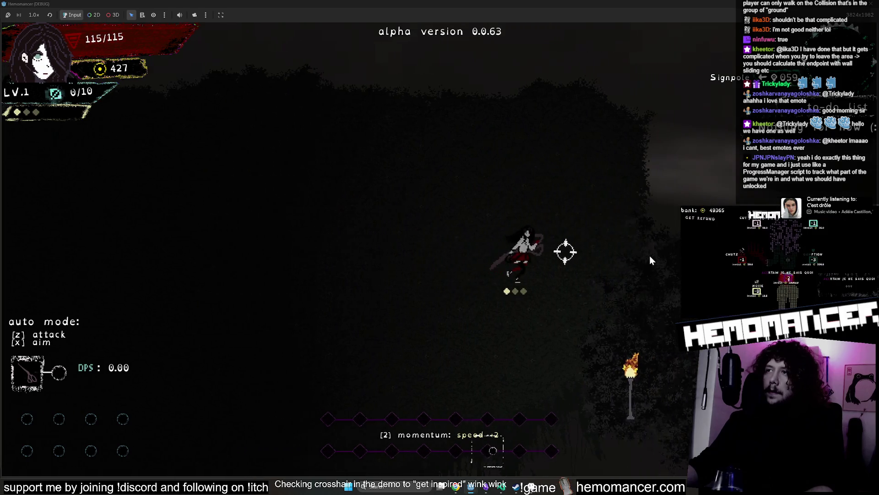
key(d)
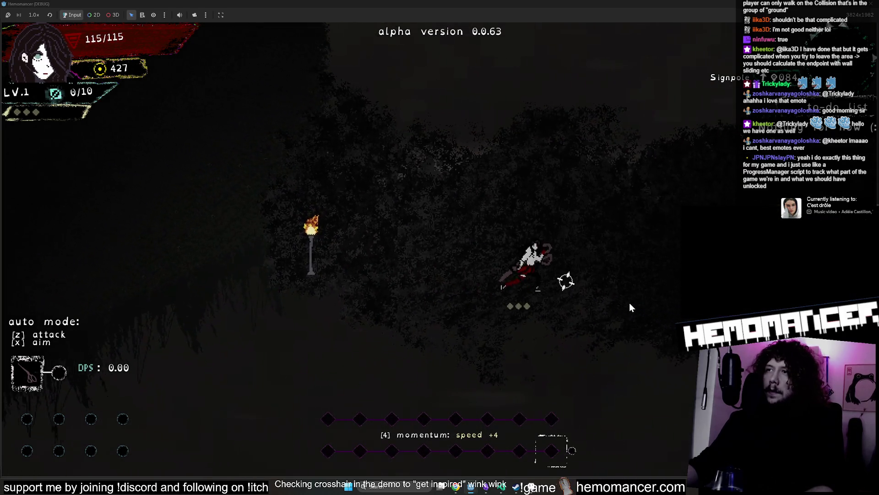
key(d)
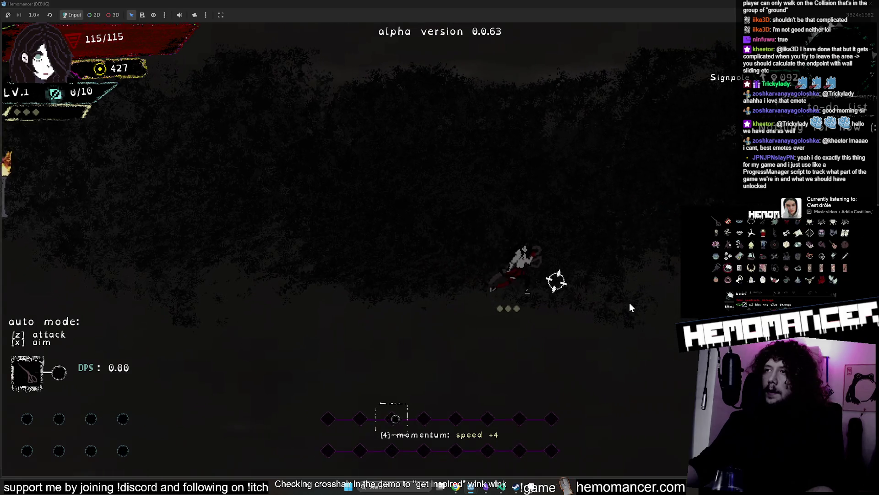
key(d)
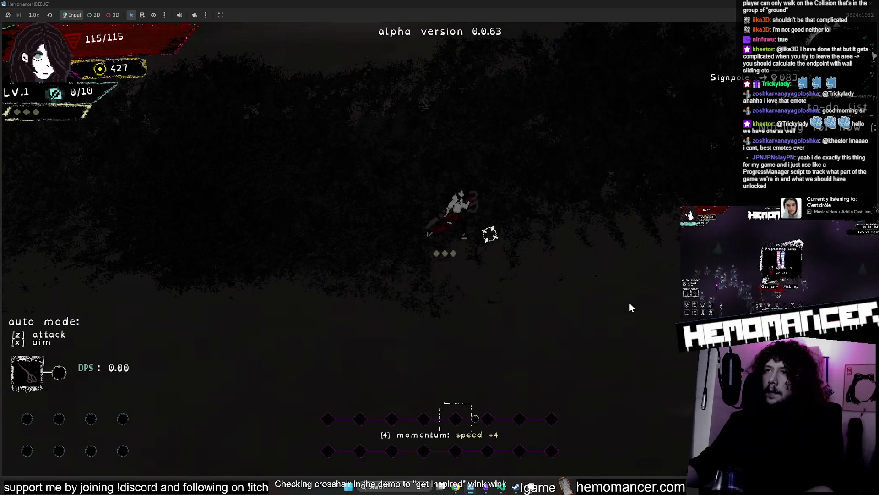
key(d)
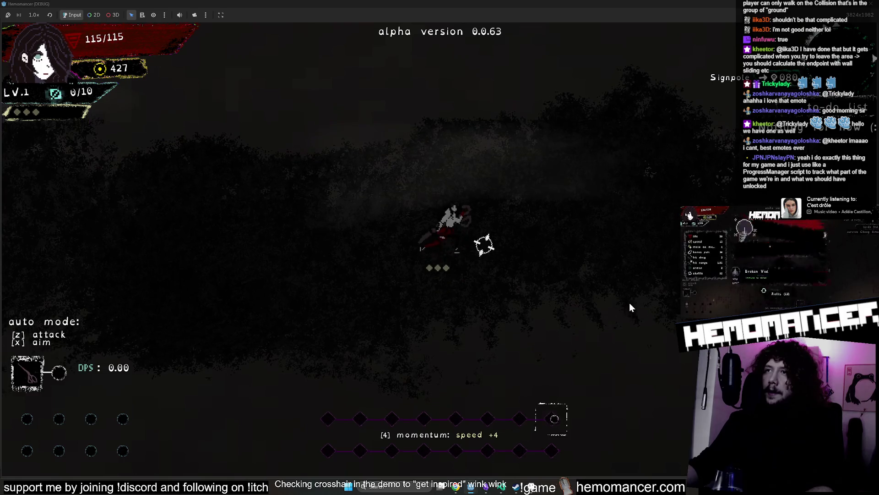
- Walk around the lamp post and up toward the signpost, then pause and open the DEBUG screen
key(s)
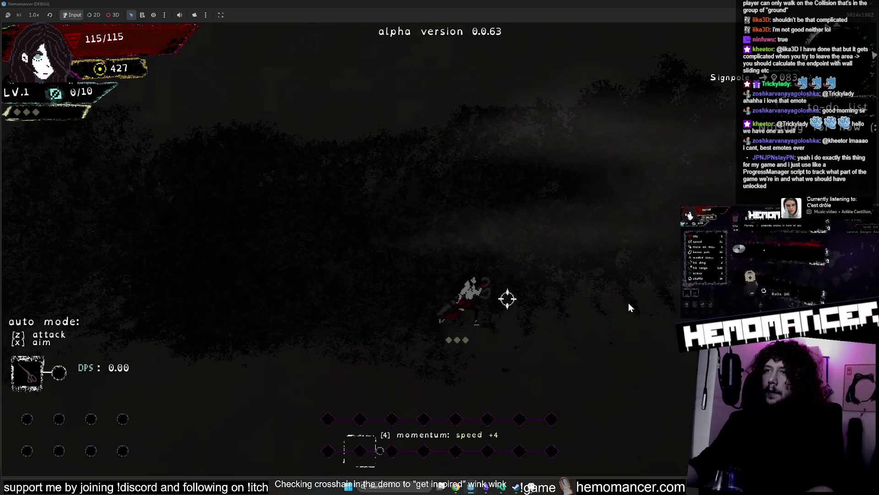
key(a)
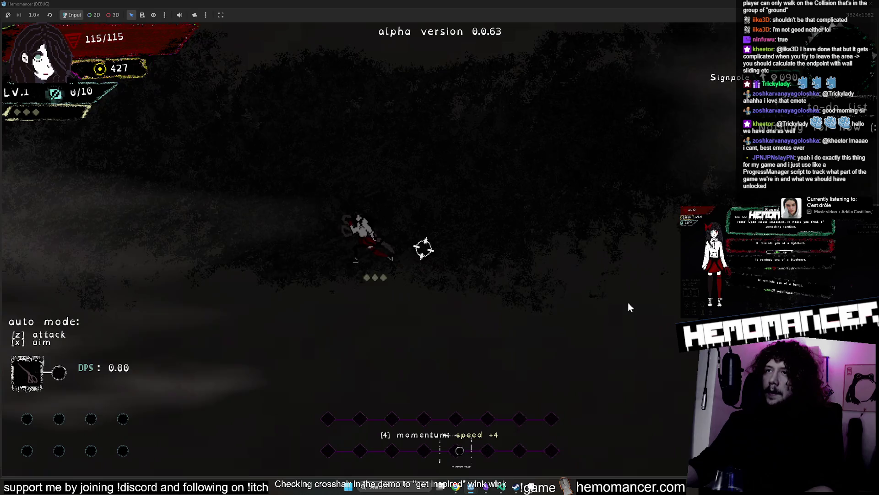
key(a)
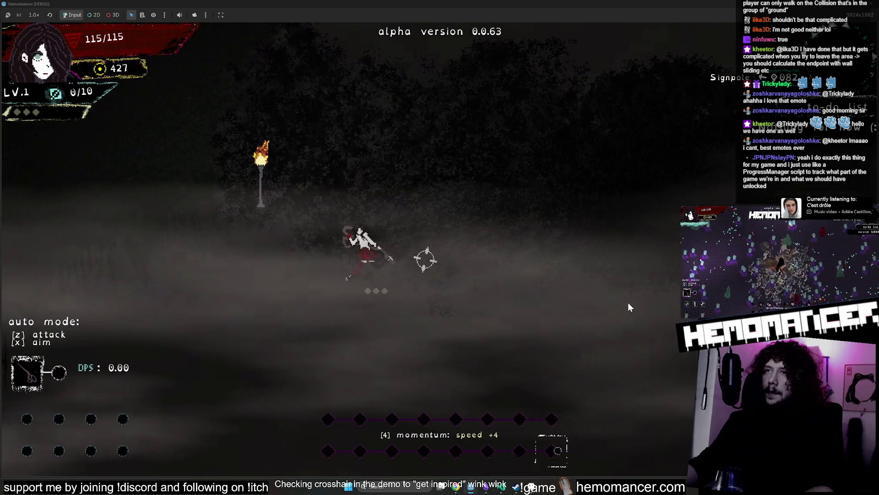
key(a)
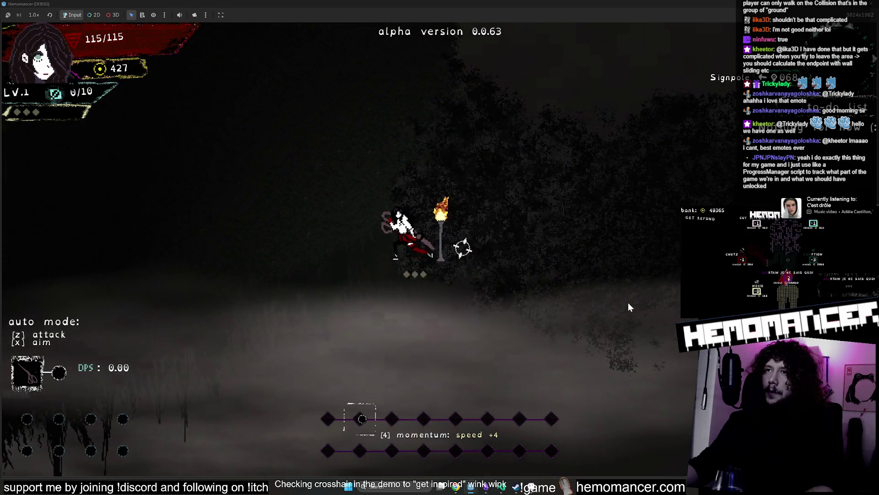
key(a)
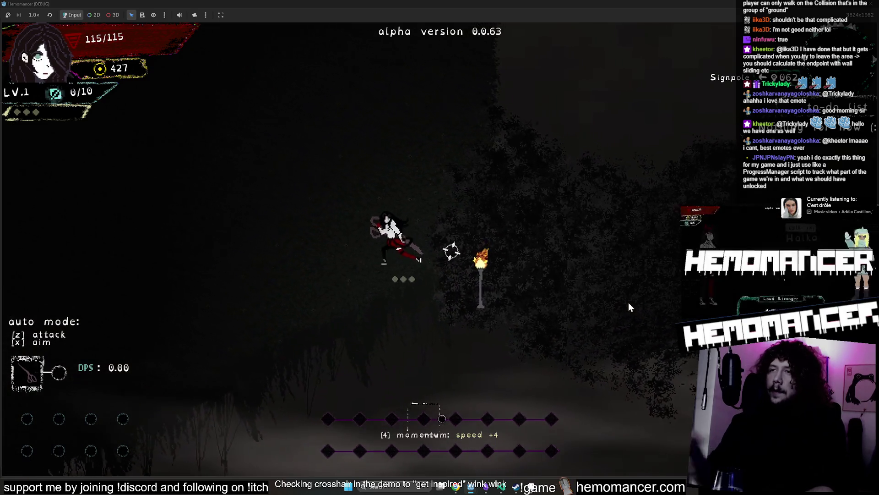
key(d)
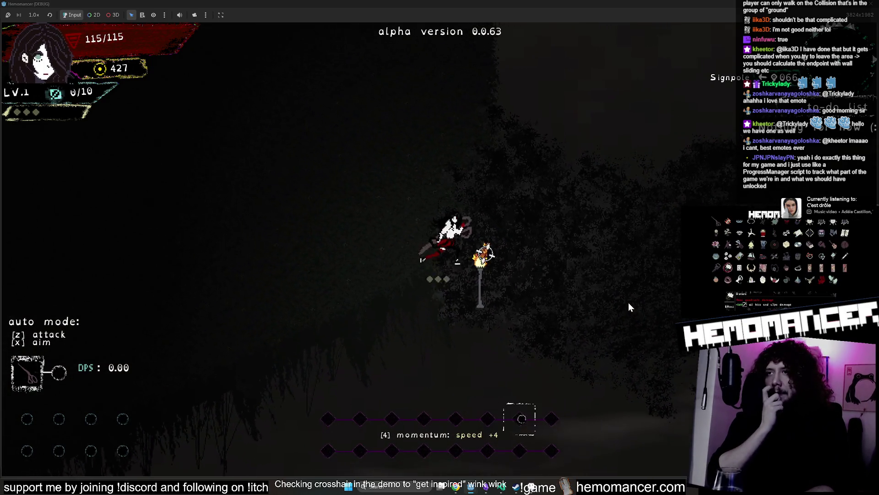
key(a)
key(d)
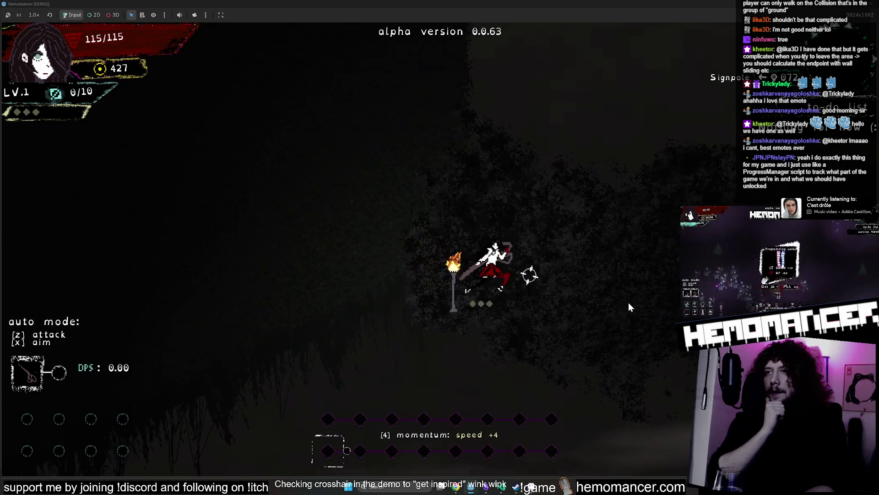
key(a)
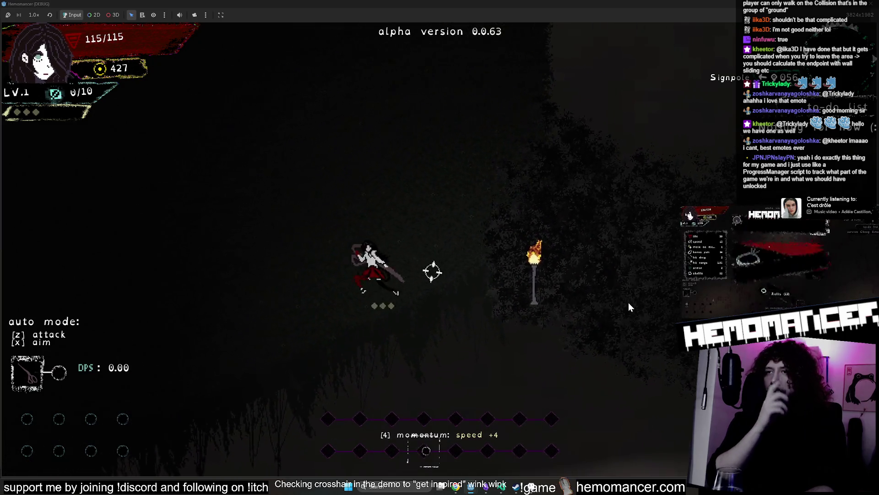
key(a)
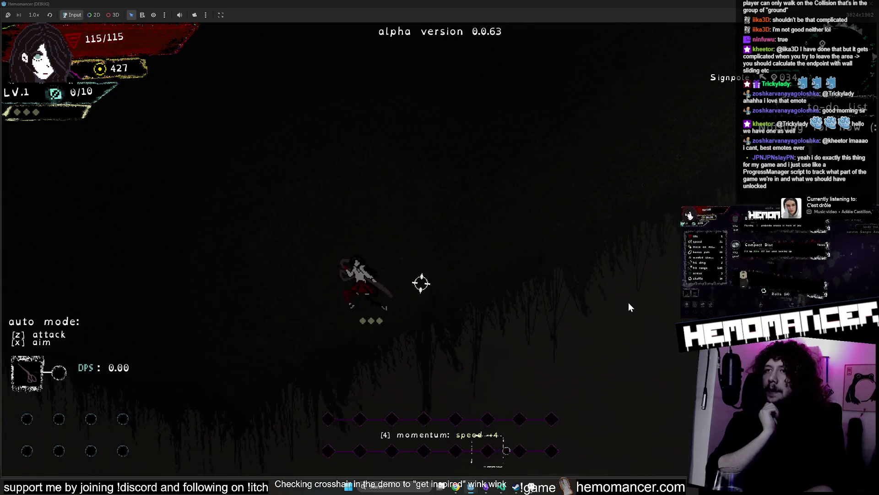
key(w)
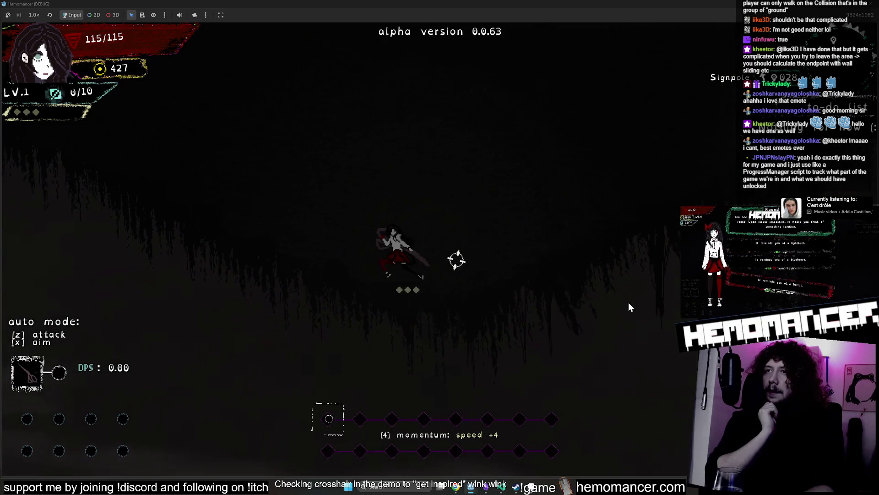
key(w)
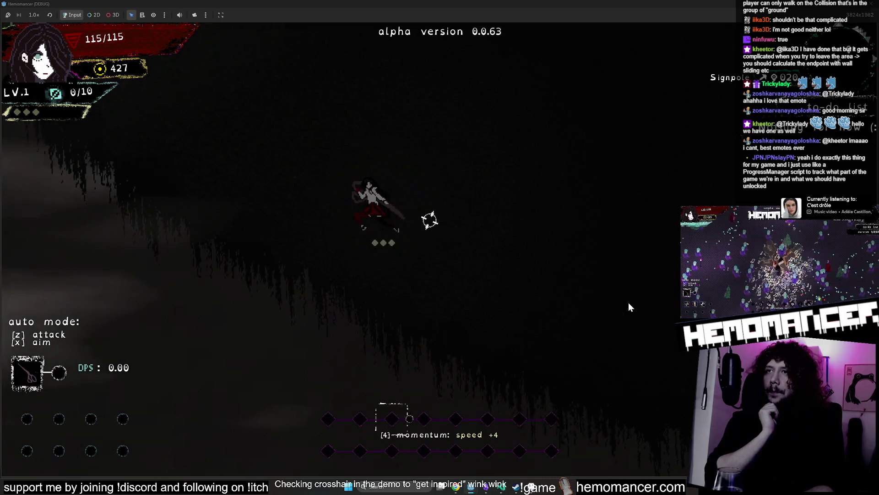
key(Escape)
click(386, 350)
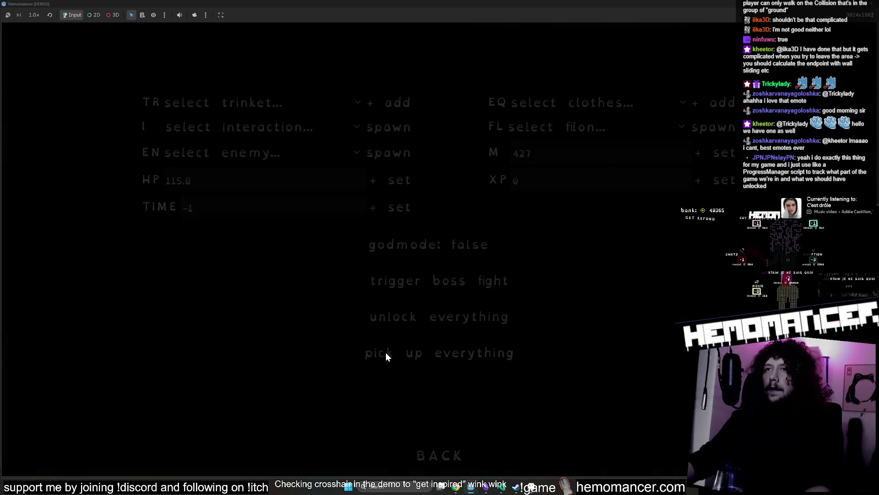
- Add the Mask trinket from the debug screen and resume the game
click(282, 128)
click(275, 102)
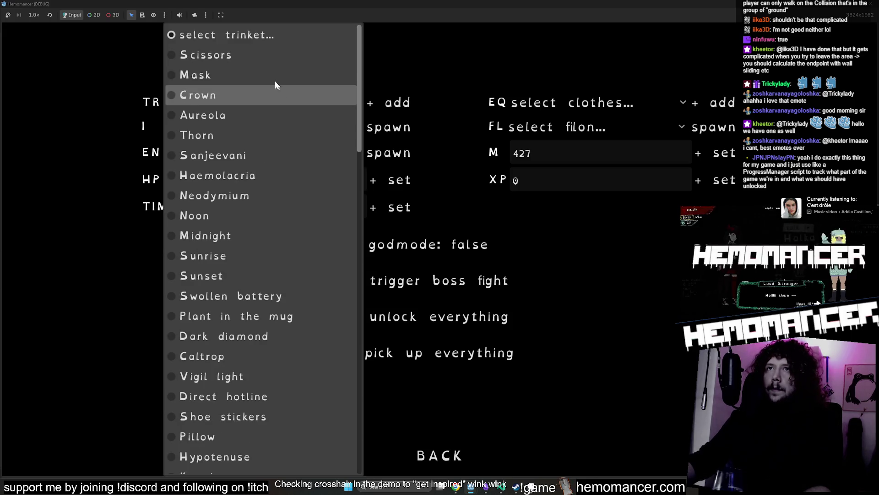
click(274, 72)
click(425, 457)
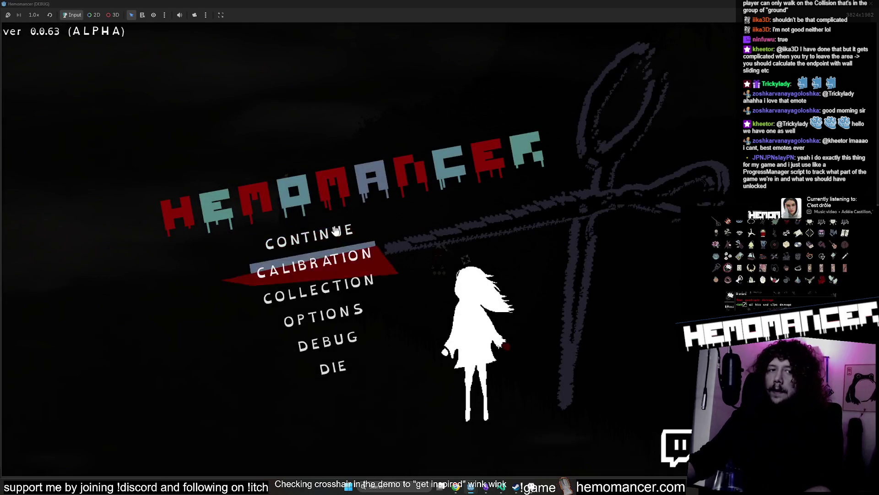
click(326, 243)
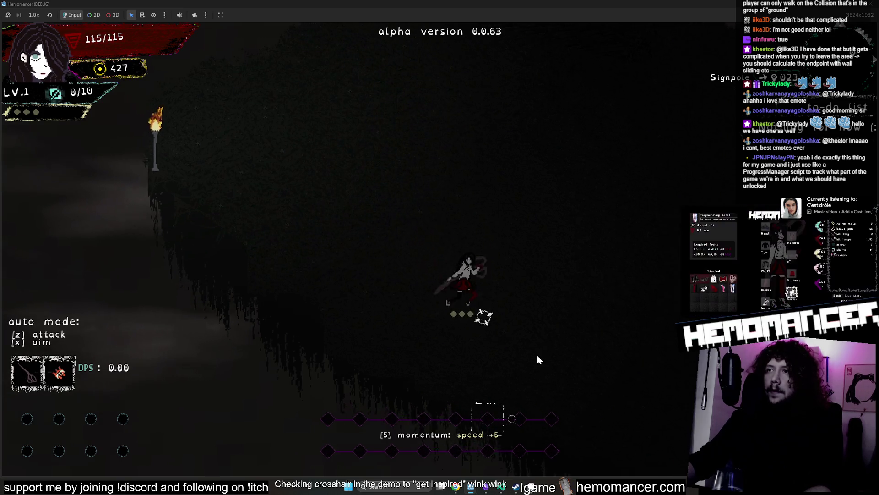
- Attack while moving left, turn on auto attack with Z, then return to the main menu
key(a)
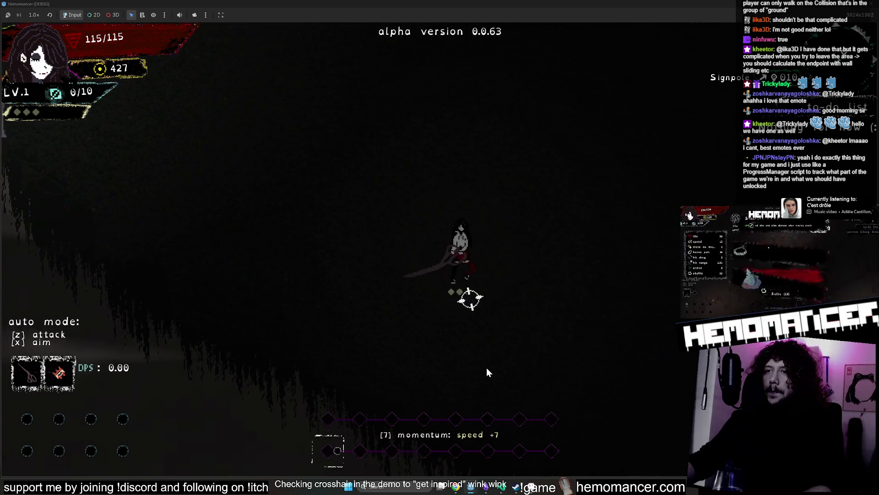
key(a)
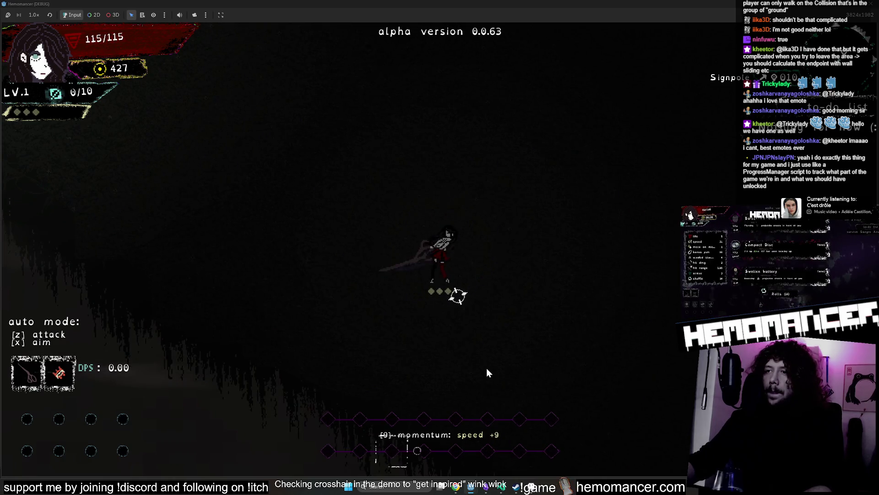
key(a)
key(z)
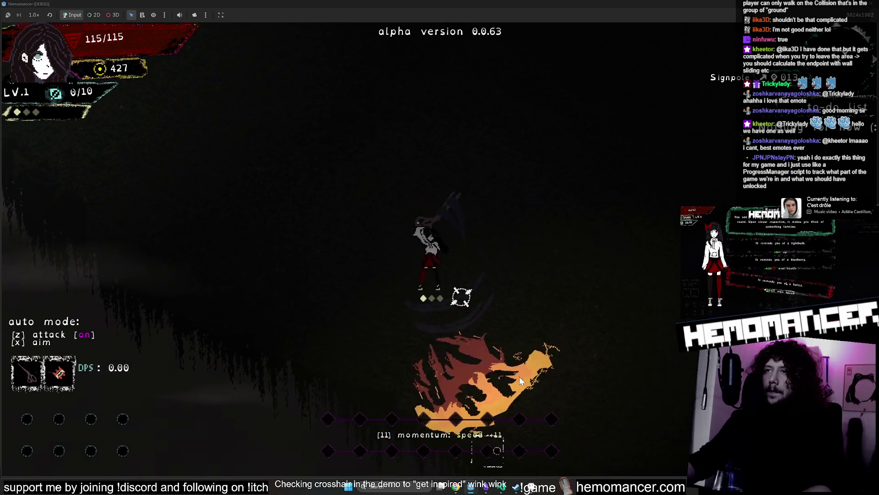
key(w)
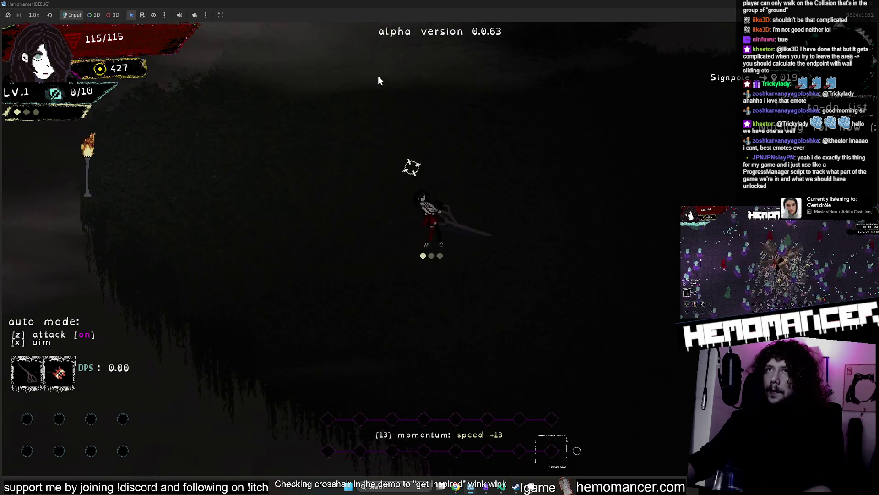
key(Escape)
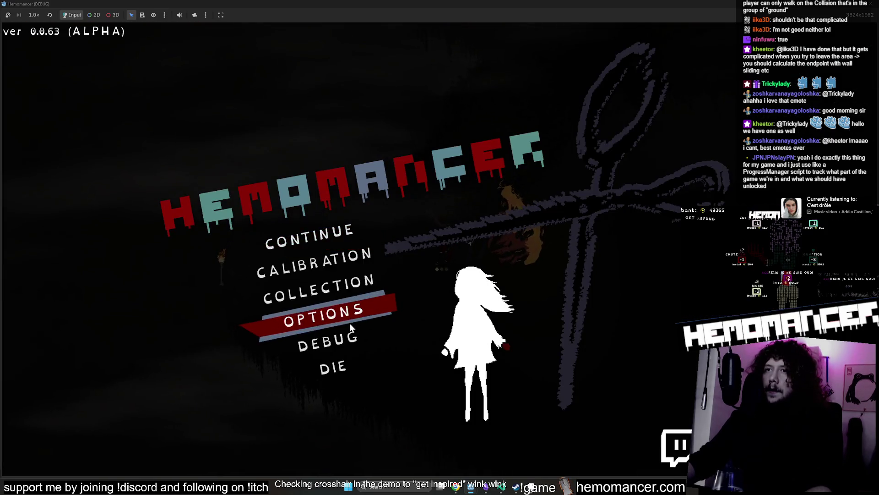
- Glance at the options menu, then back out and open the debug screen
click(350, 323)
key(Escape)
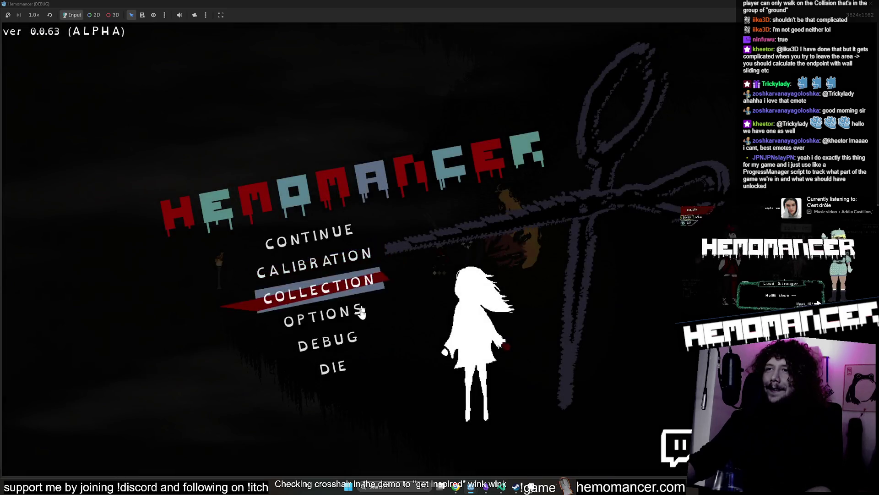
click(349, 338)
- Browse the trinket list and pick Shoe stickers as the debug trinket
click(234, 129)
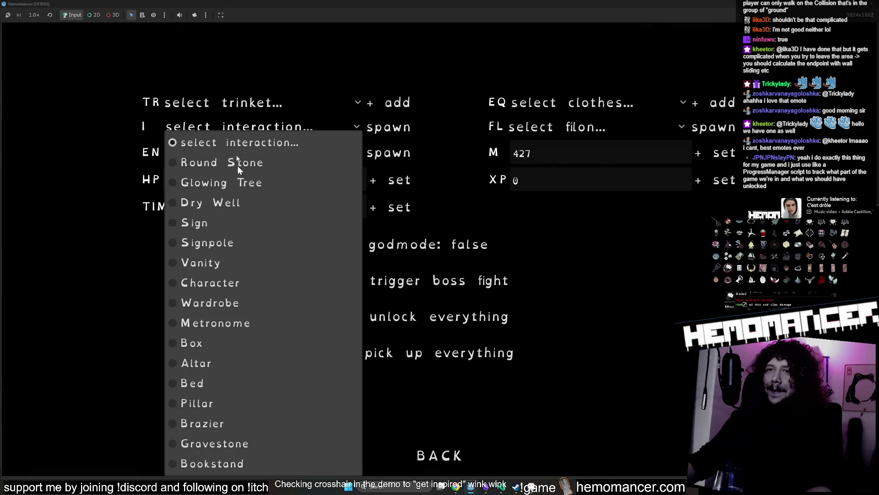
click(278, 102)
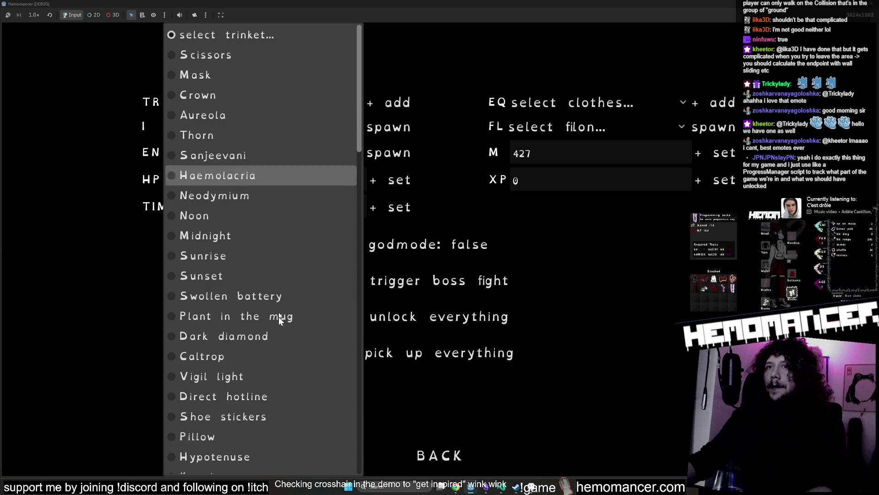
scroll(295, 297, down, 5)
scroll(295, 297, down, 3)
scroll(299, 285, up, 7)
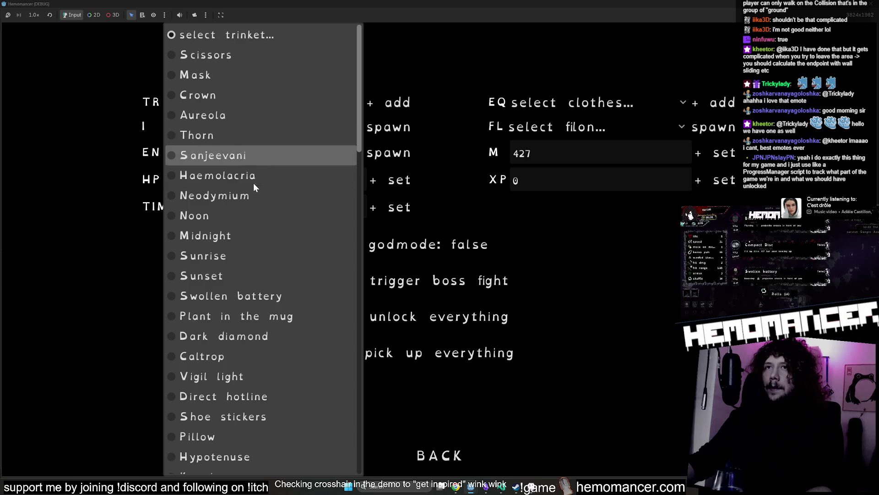
scroll(254, 185, down, 15)
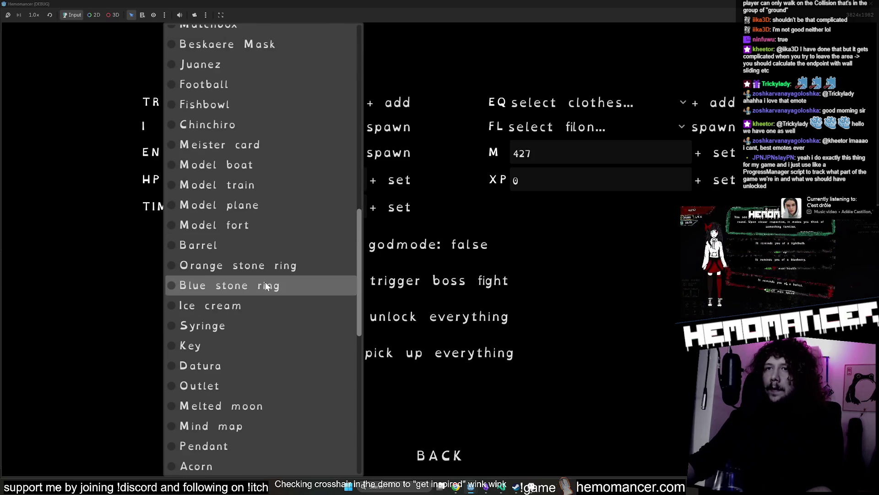
scroll(263, 286, down, 3)
scroll(259, 288, up, 10)
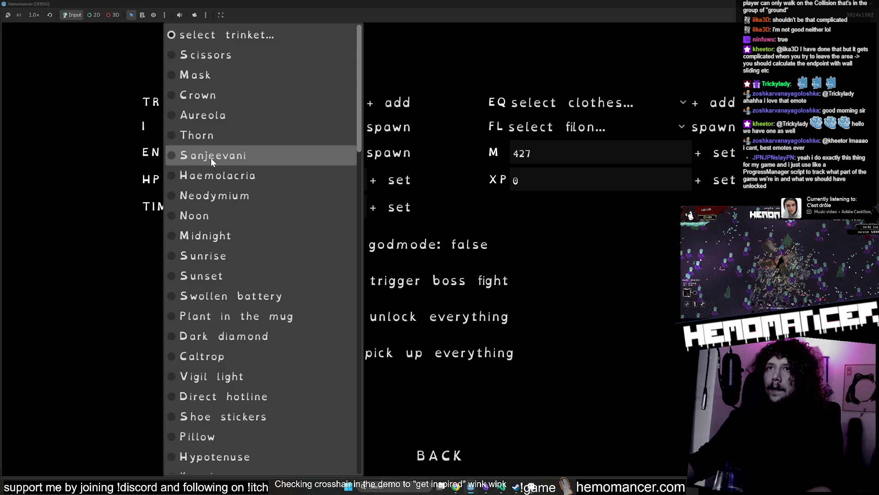
scroll(232, 179, down, 4)
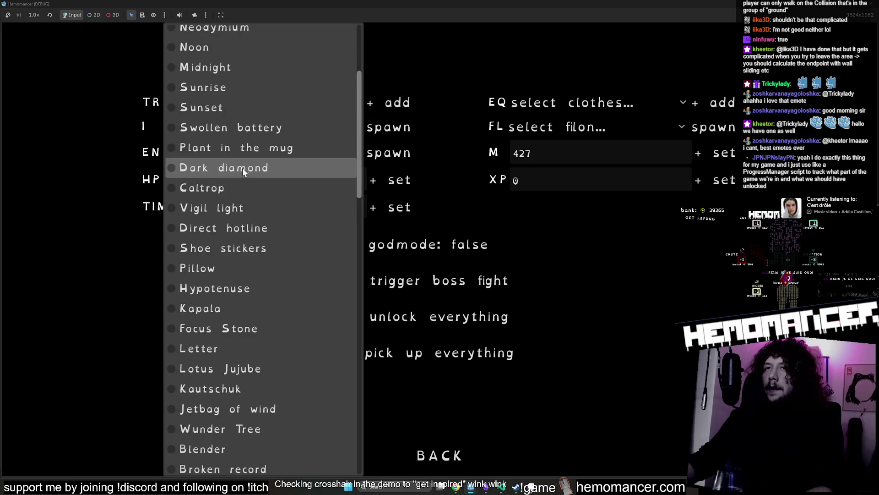
scroll(246, 172, down, 3)
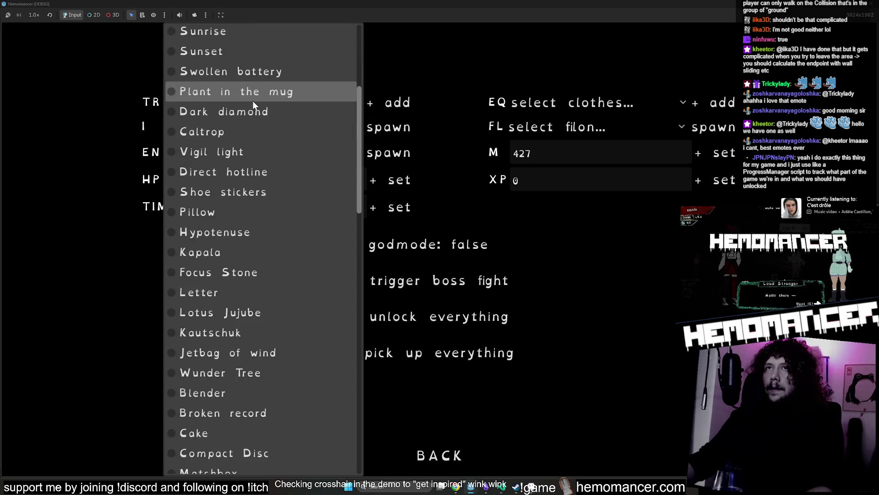
scroll(251, 119, down, 3)
scroll(232, 287, down, 3)
scroll(233, 293, up, 10)
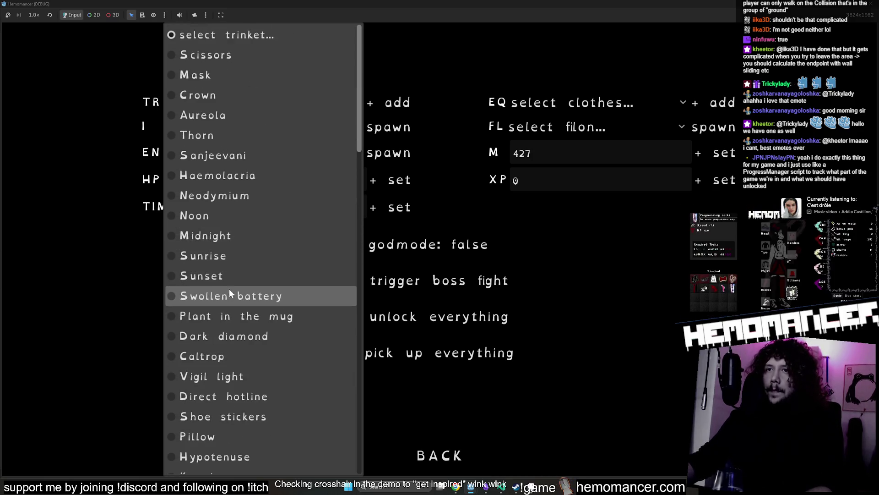
scroll(218, 265, down, 1)
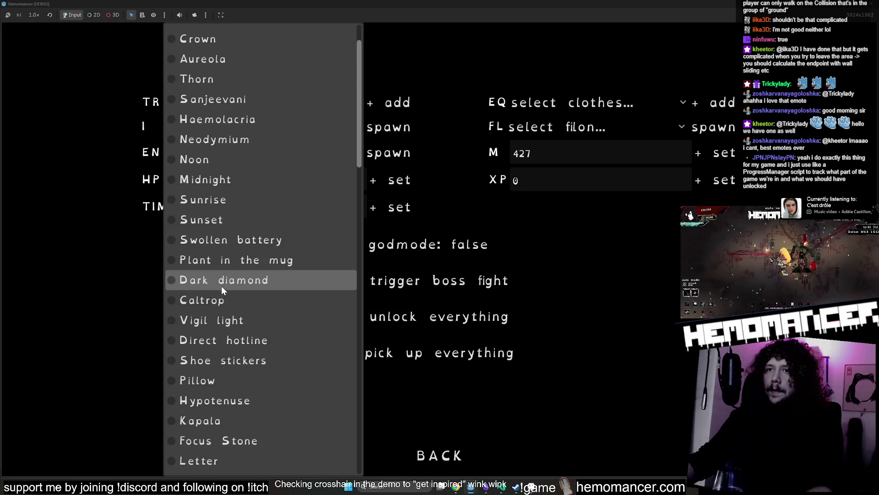
click(229, 358)
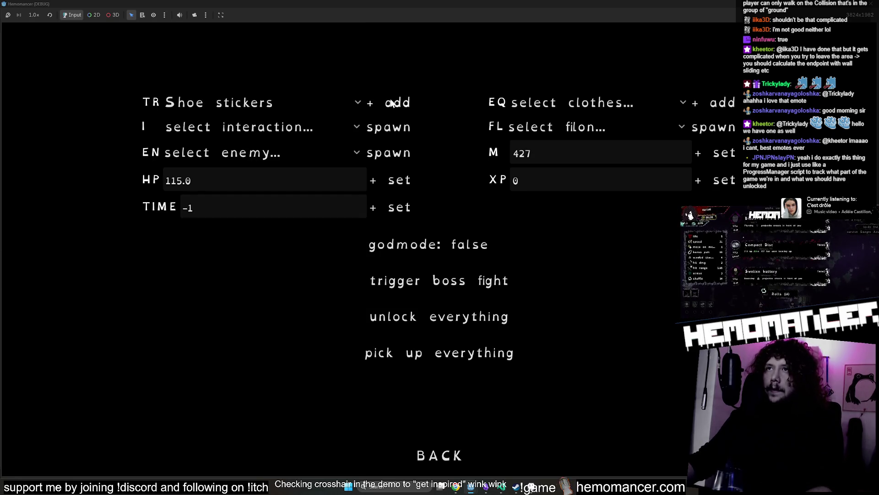
- Switch the trinket to Hypotenuse and resume the game from the main menu
click(306, 104)
click(241, 401)
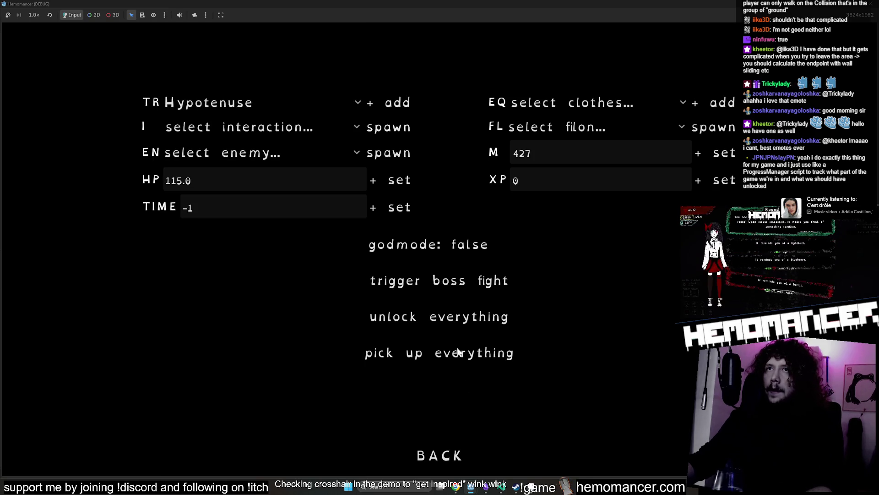
click(449, 453)
click(348, 237)
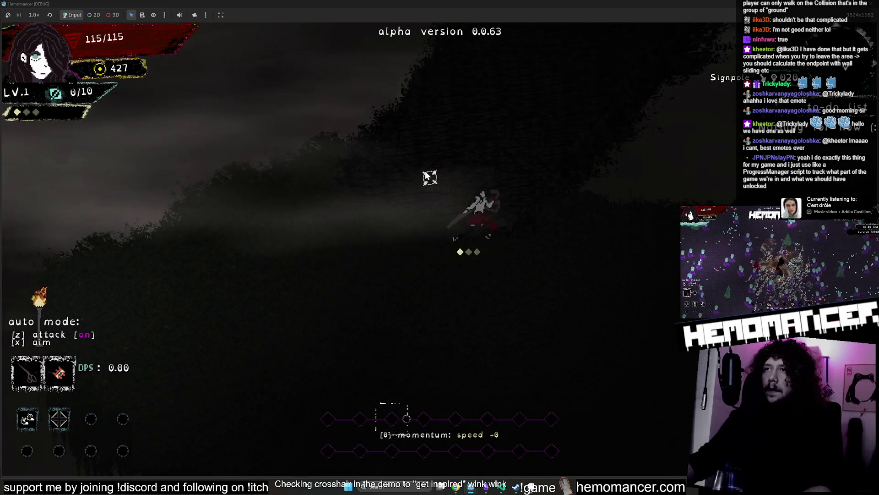
- Turn on auto-attack and run past the bookstand, wardrobe, bed and Signpole to the statues
key(s)
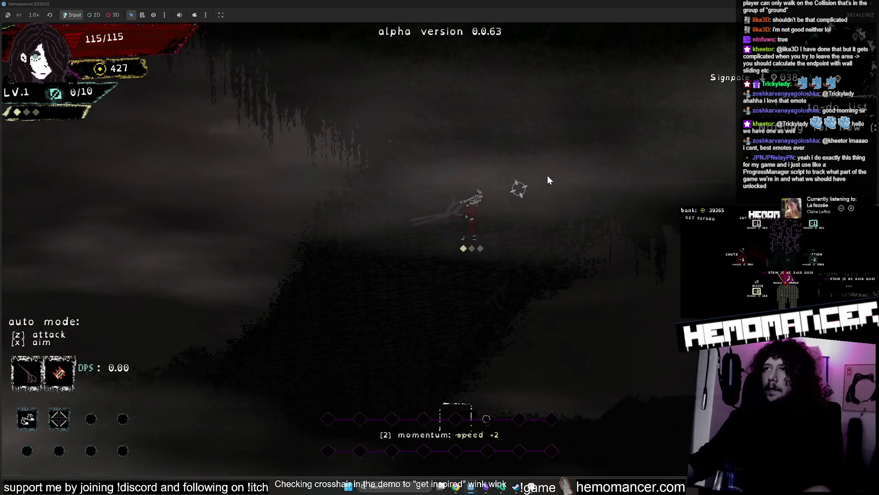
key(s)
key(s)
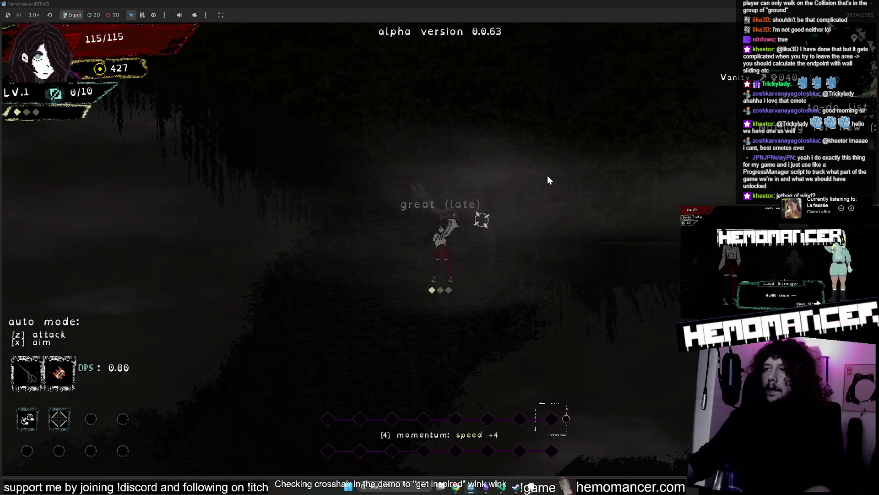
click(524, 244)
key(z)
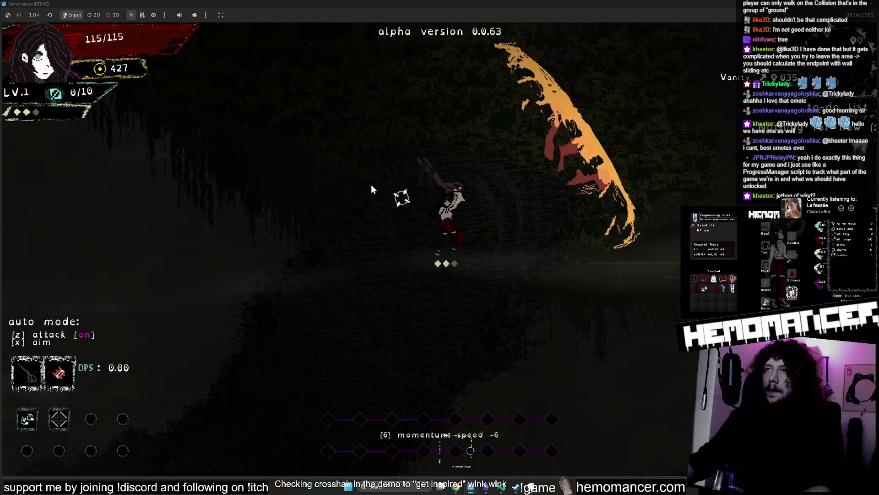
key(a)
key(a)
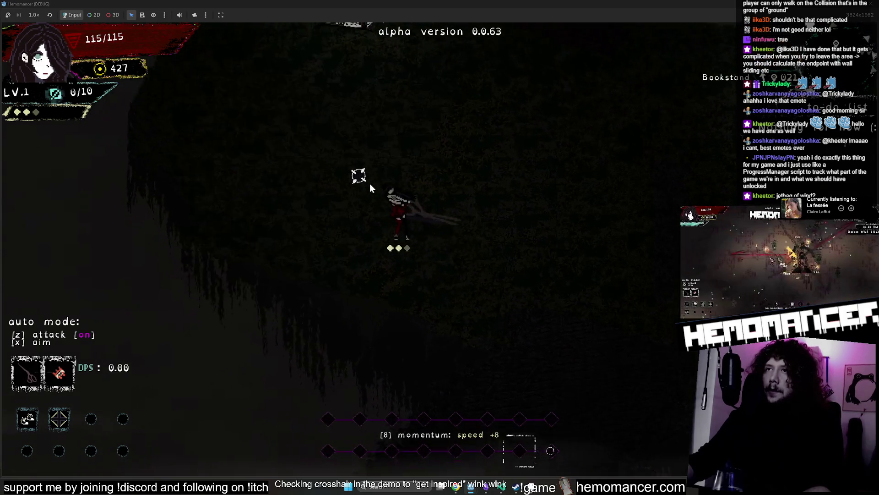
key(w)
key(w)
key(d)
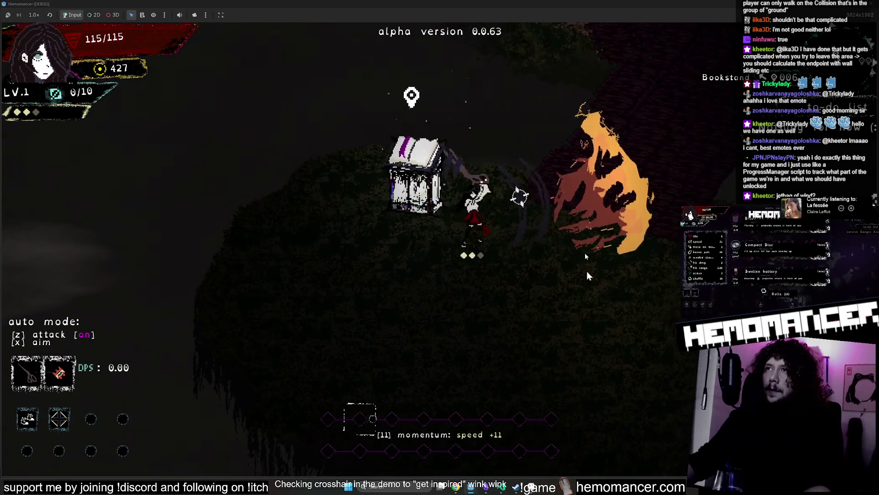
key(d)
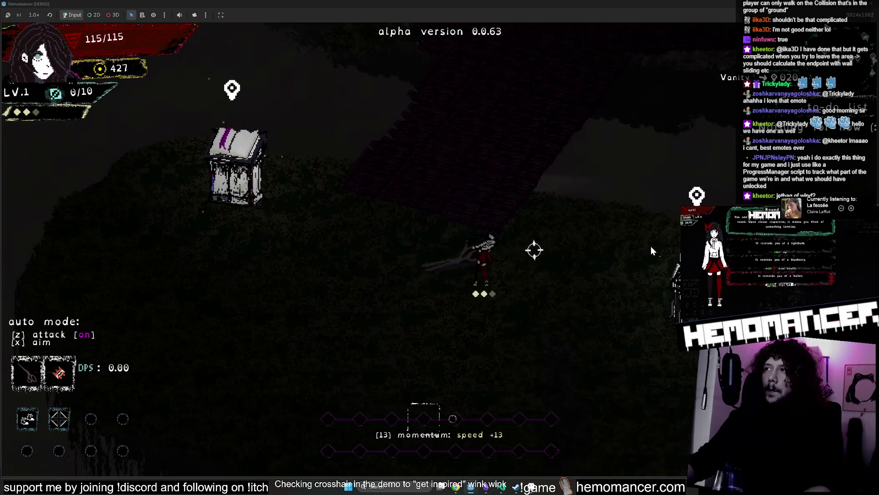
key(d)
key(s)
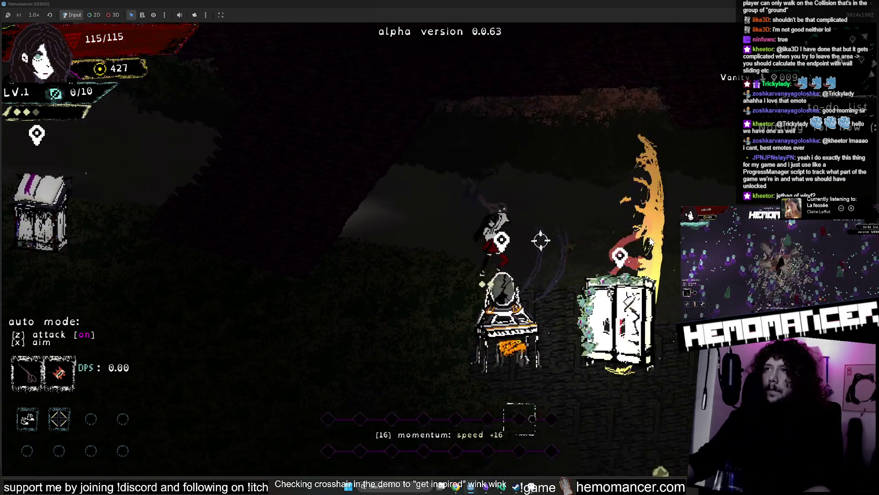
key(d)
key(w)
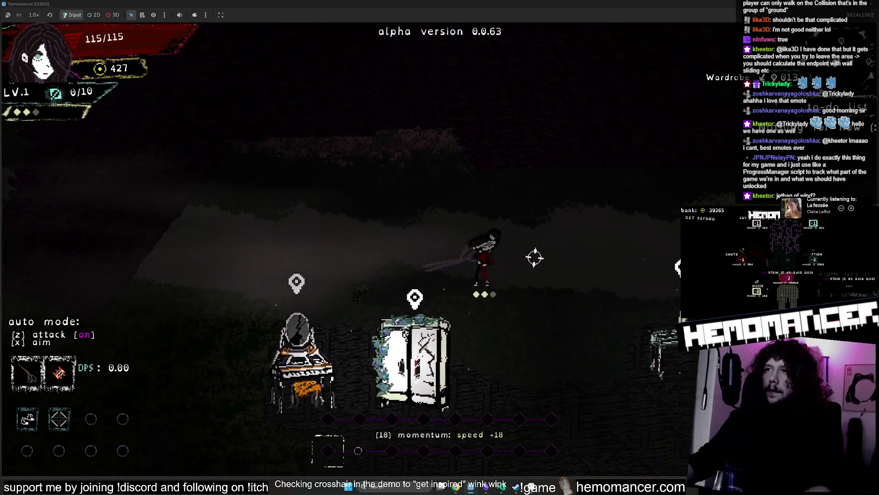
key(d)
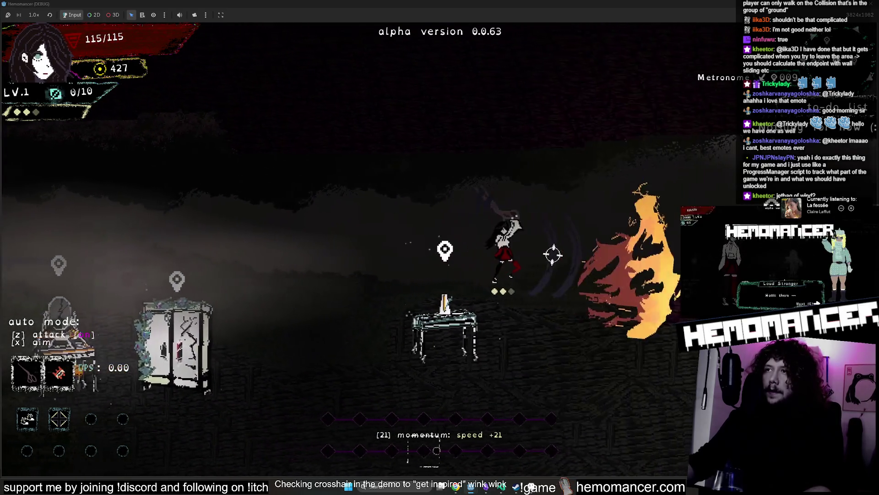
key(d)
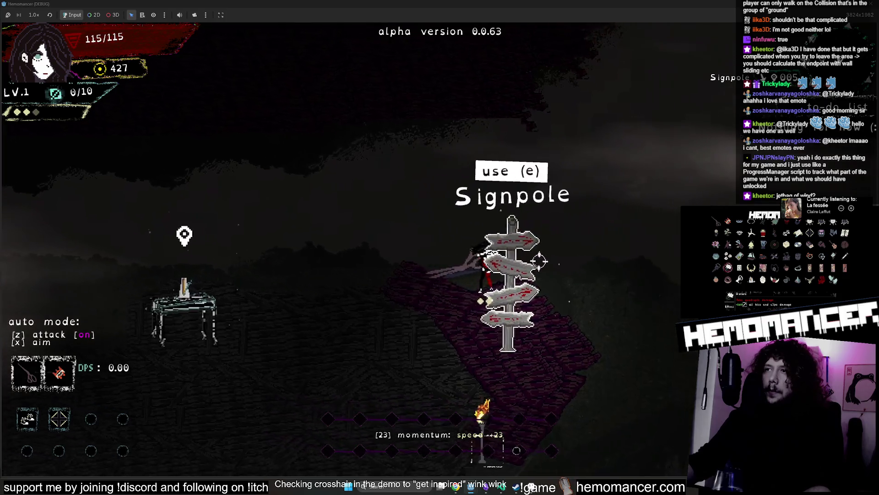
key(s)
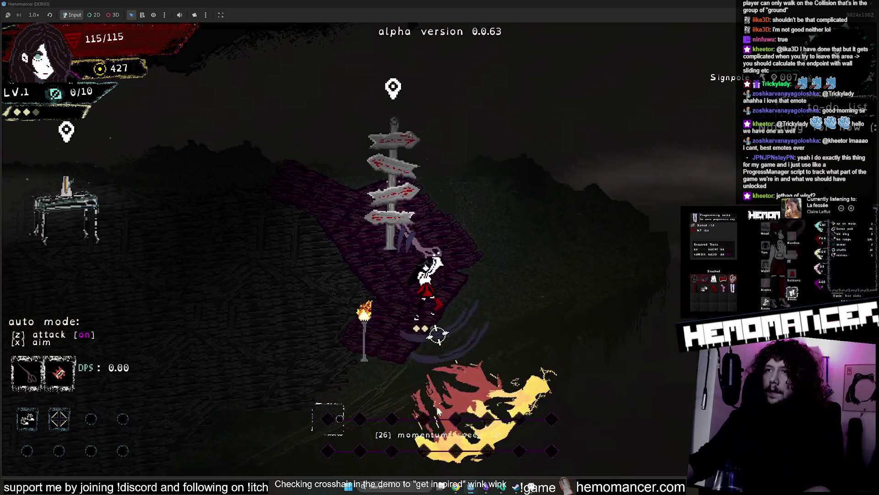
key(a)
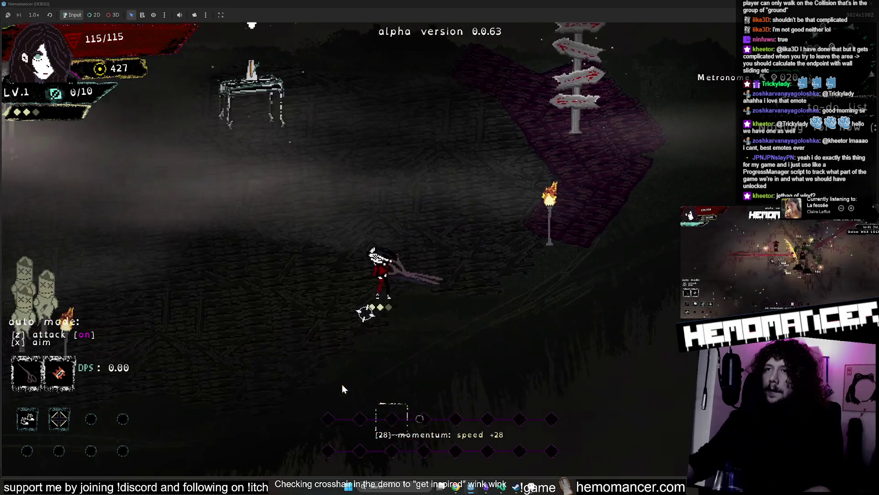
key(a)
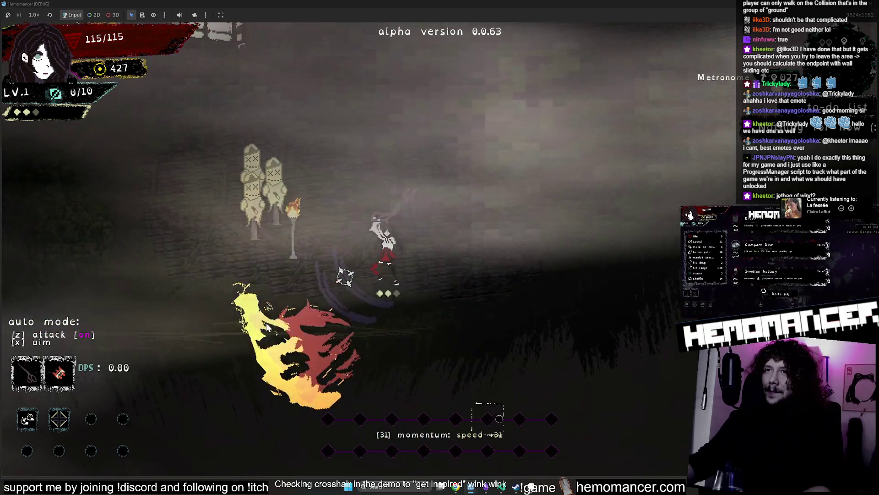
- Check the island overview map, climb the lantern ledge and slope, then stop the debug run
key(m)
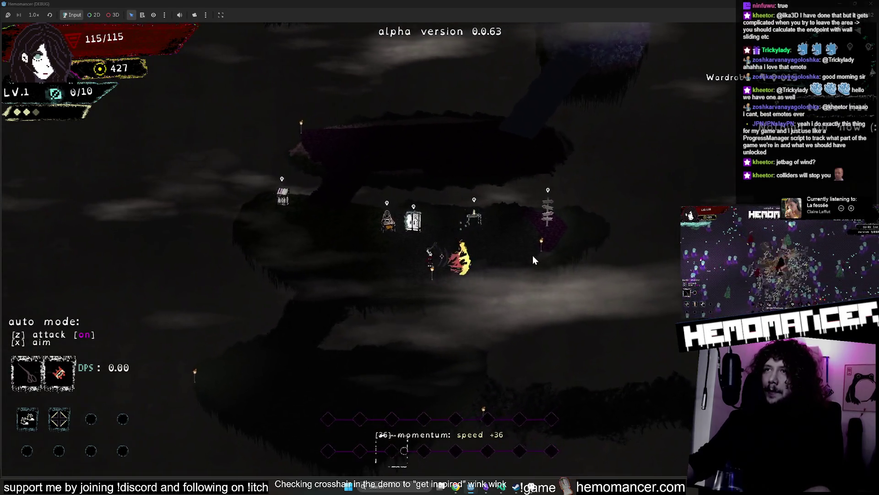
key(m)
key(a)
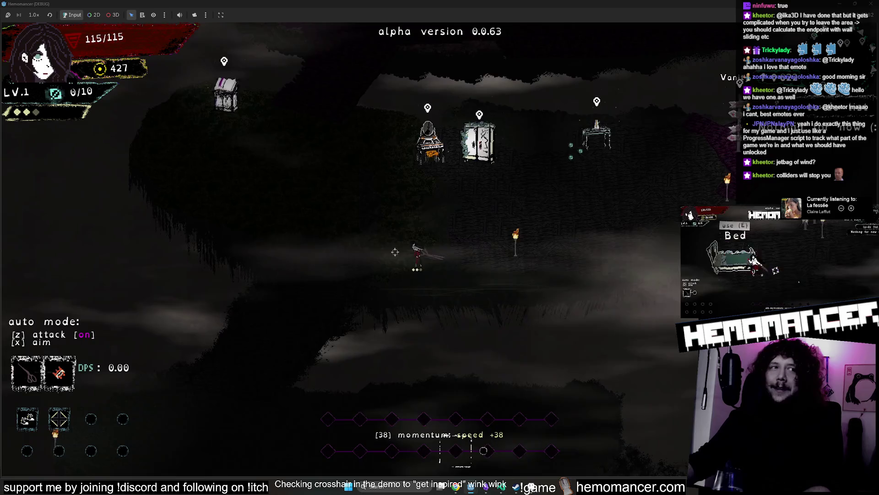
key(w)
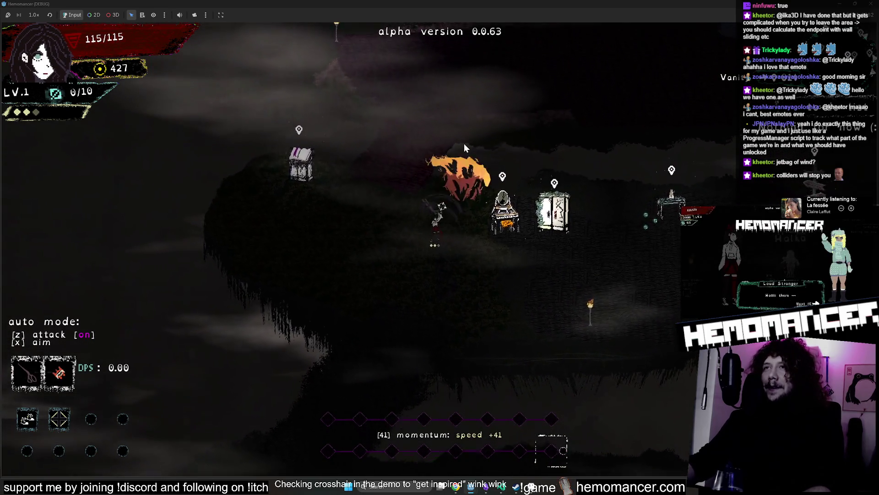
key(w)
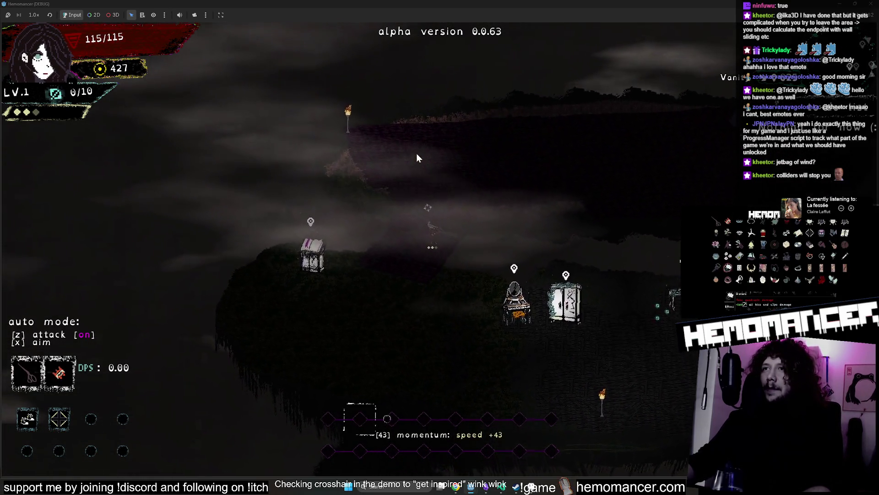
key(w)
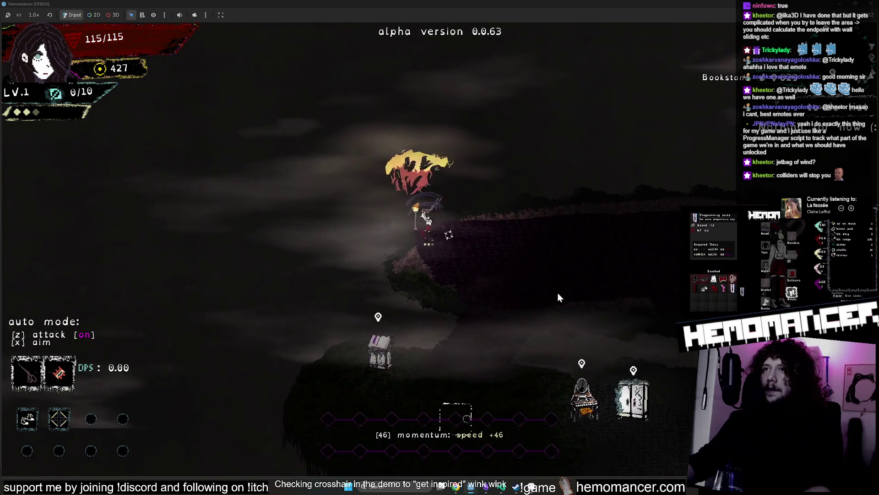
key(d)
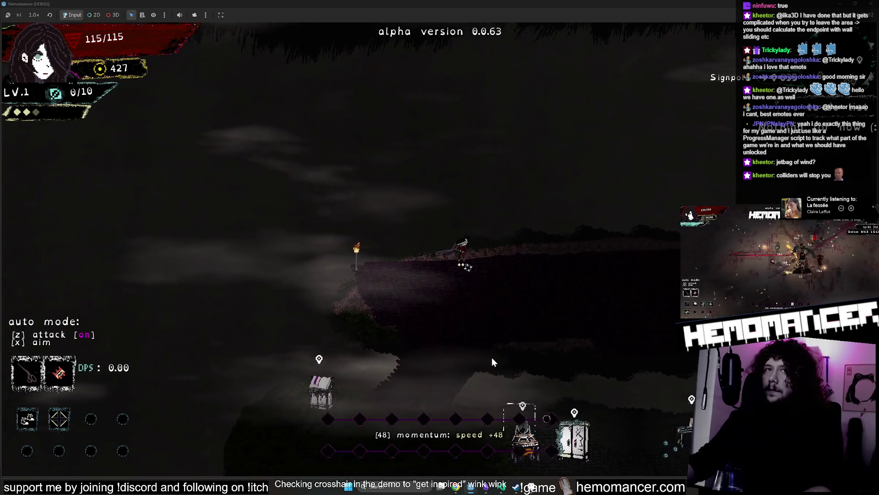
key(d)
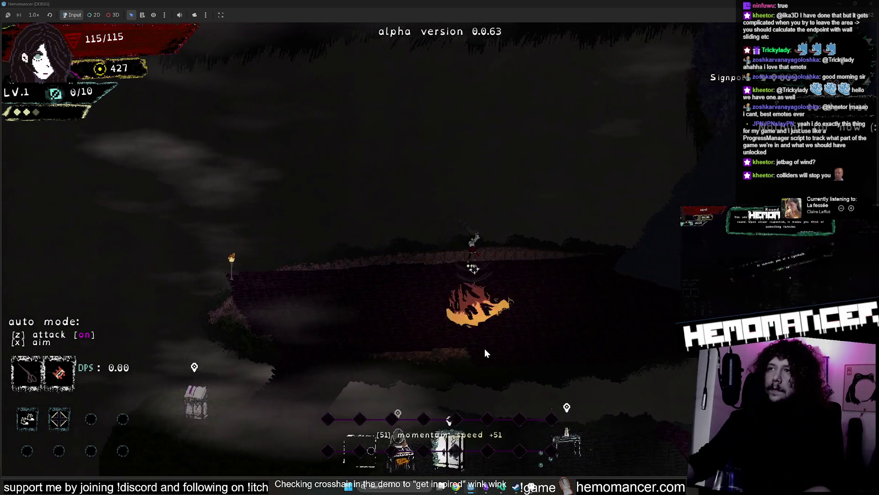
key(d)
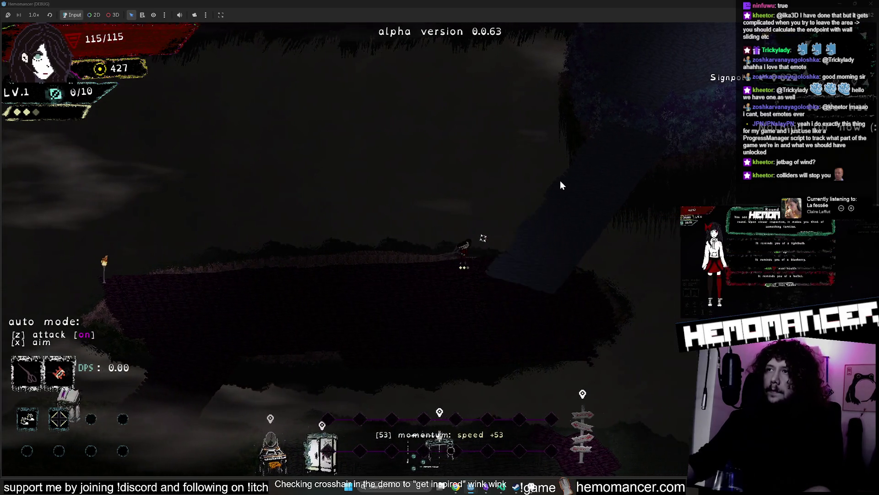
key(d)
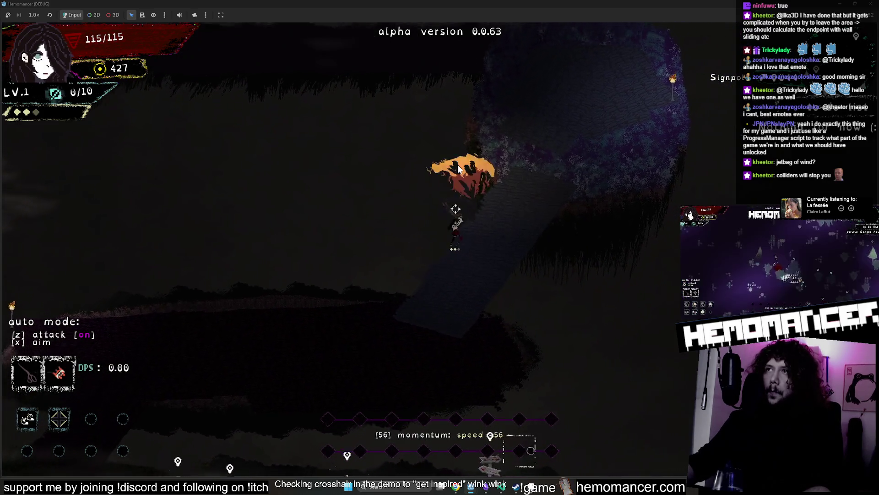
key(d)
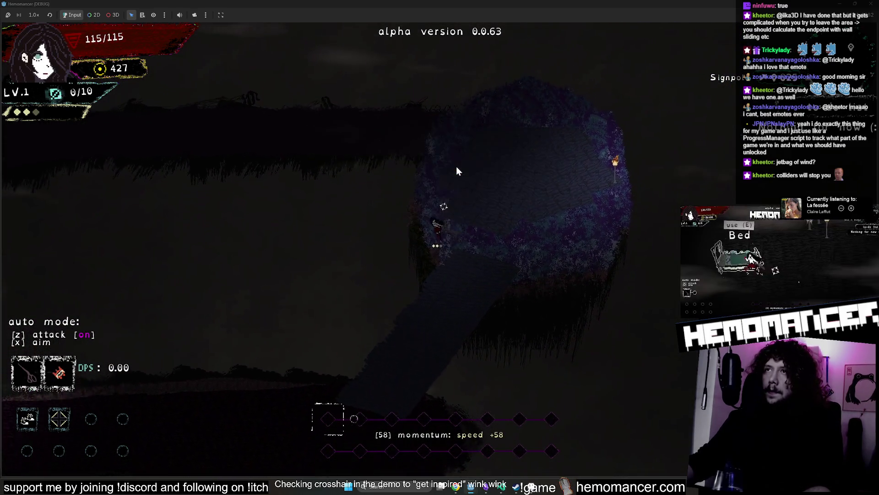
key(a)
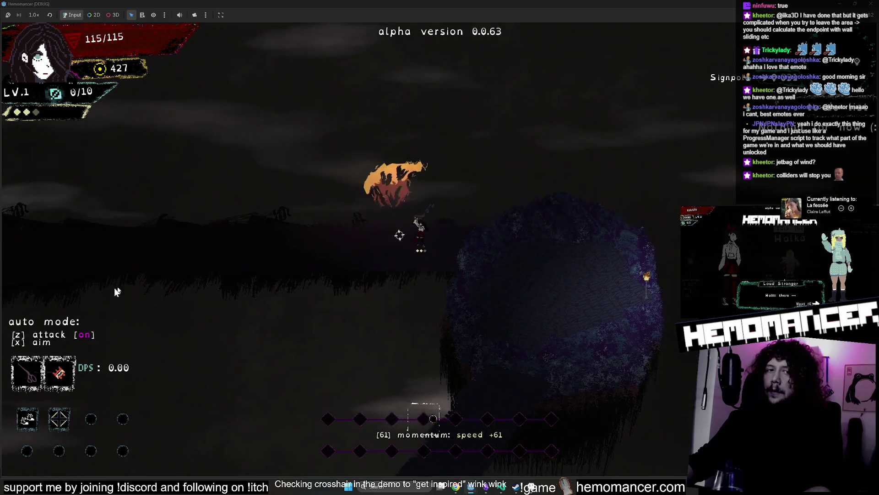
key(a)
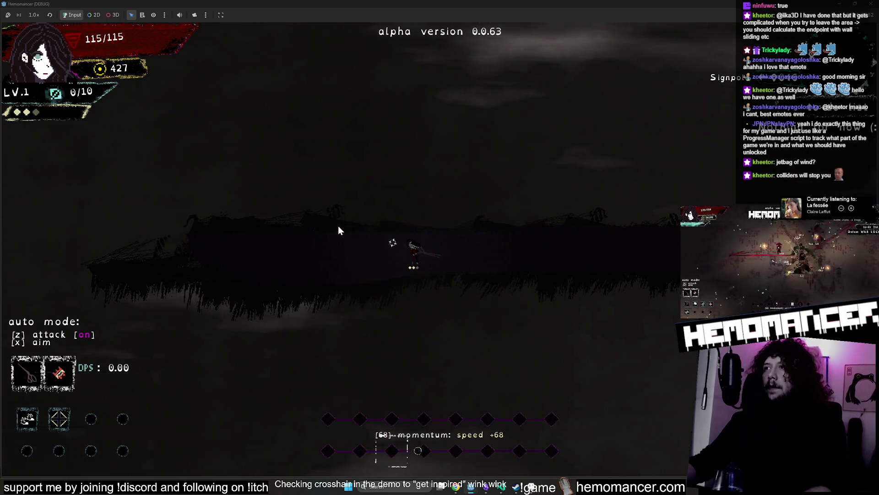
key(a)
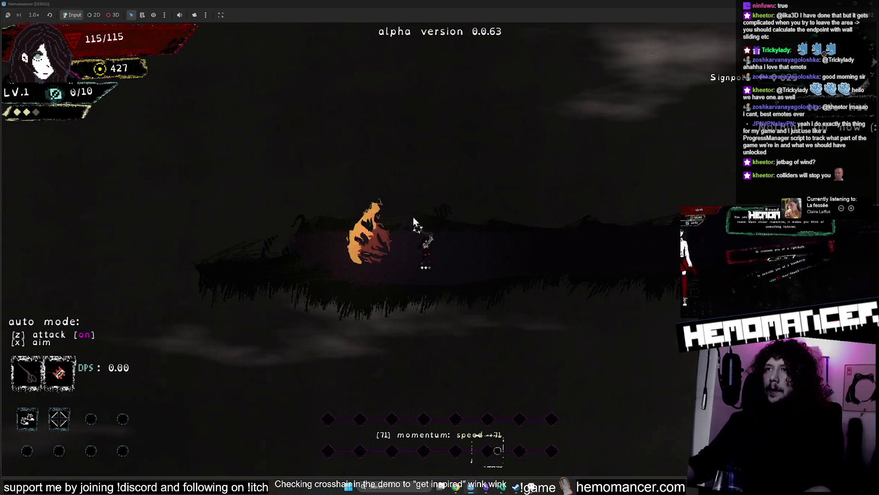
key(d)
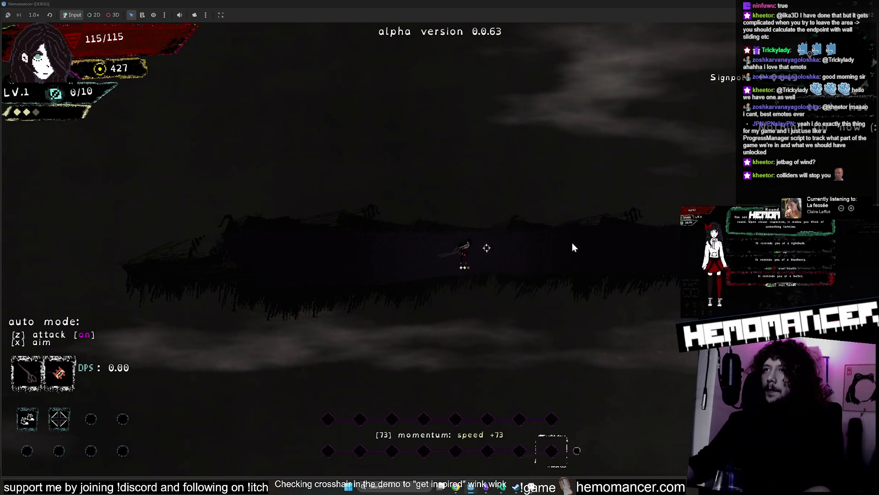
key(F8)
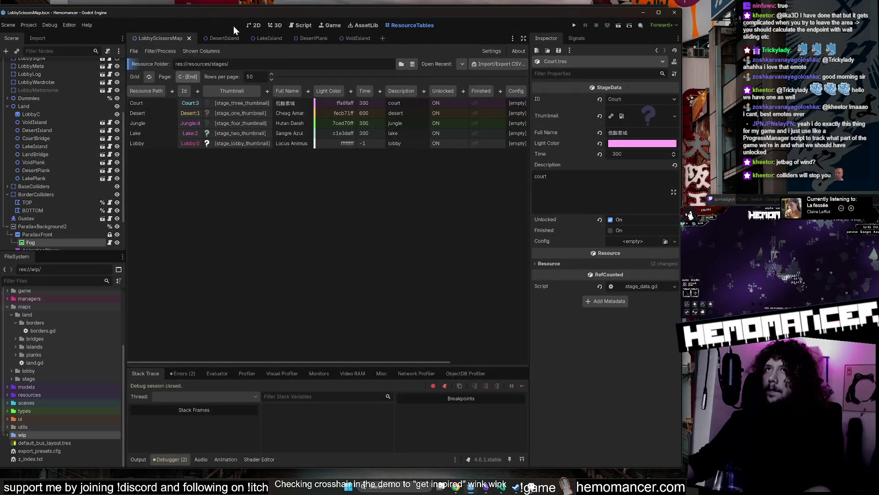
- In the zoomed-out 2D view, run the game again and start it from the title menu
click(253, 25)
scroll(238, 161, down, 4)
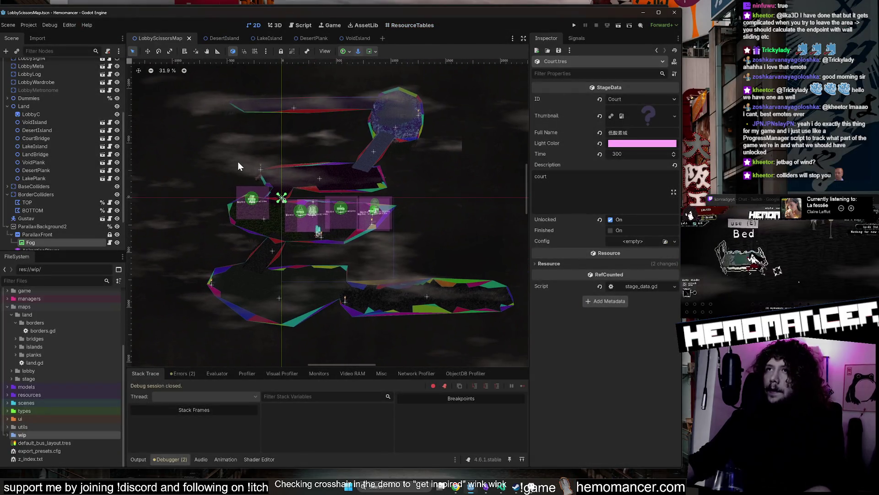
key(F5)
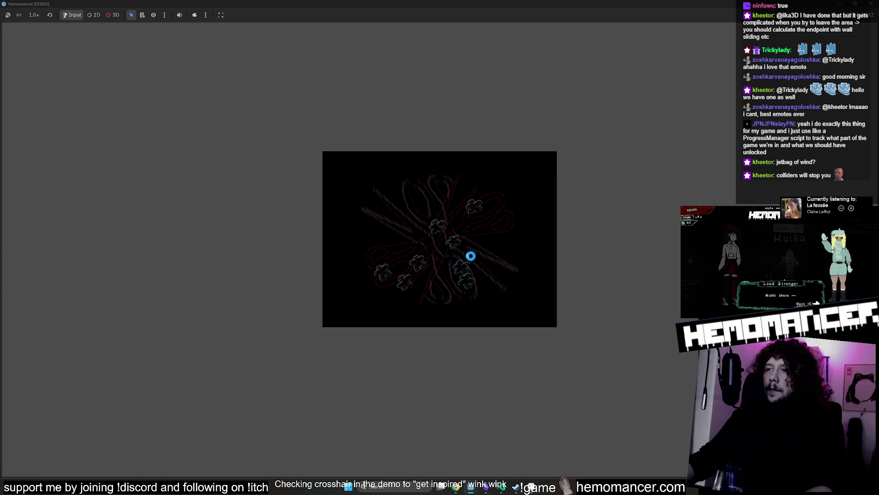
key(Return)
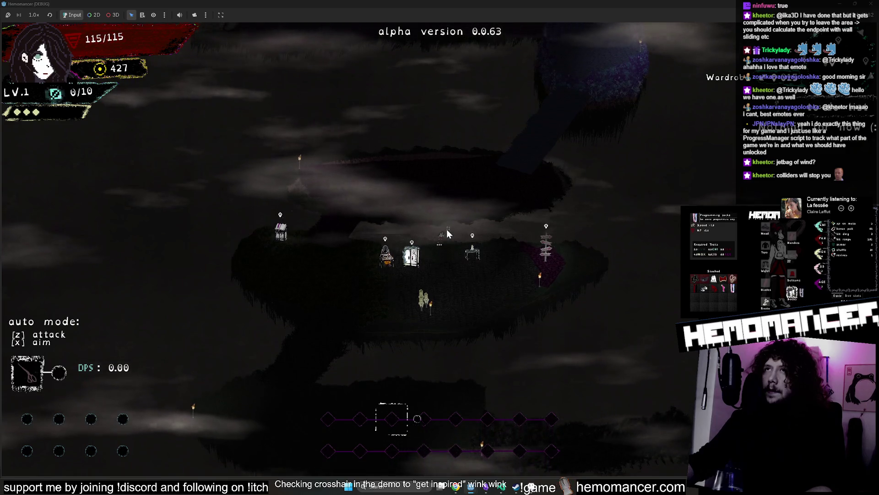
- Screenshot the game's floating lobby island and maximize the capture in Snipping Tool
scroll(447, 229, down, 2)
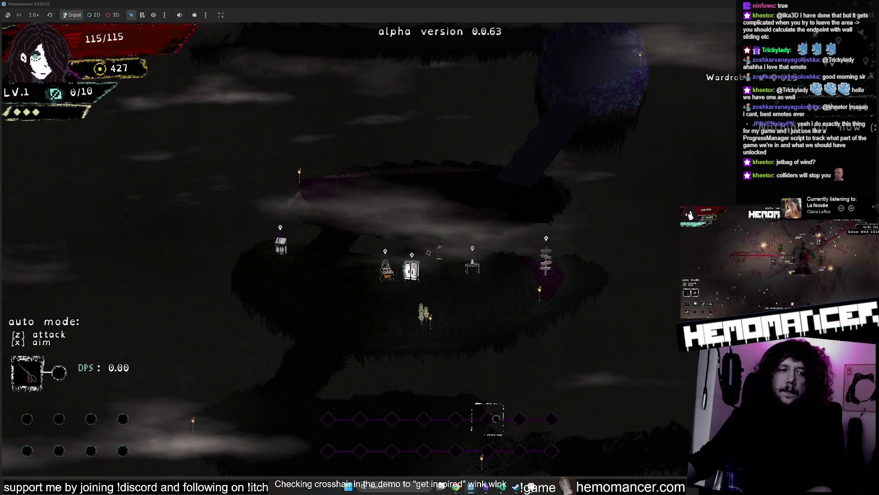
key(Right)
key(Right)
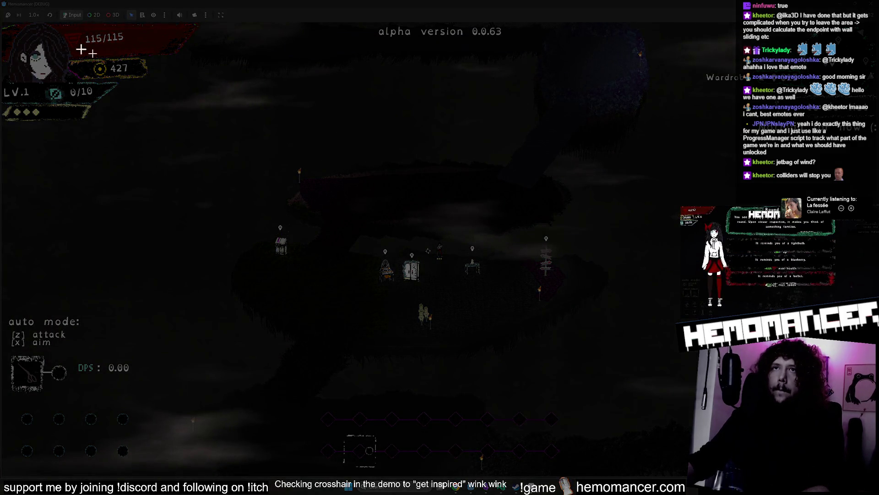
click(138, 122)
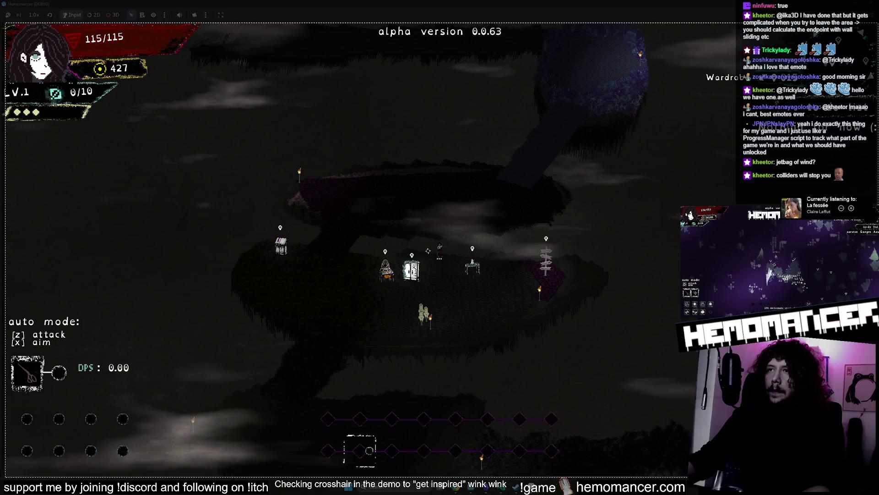
key(Right)
key(Right)
key(Right)
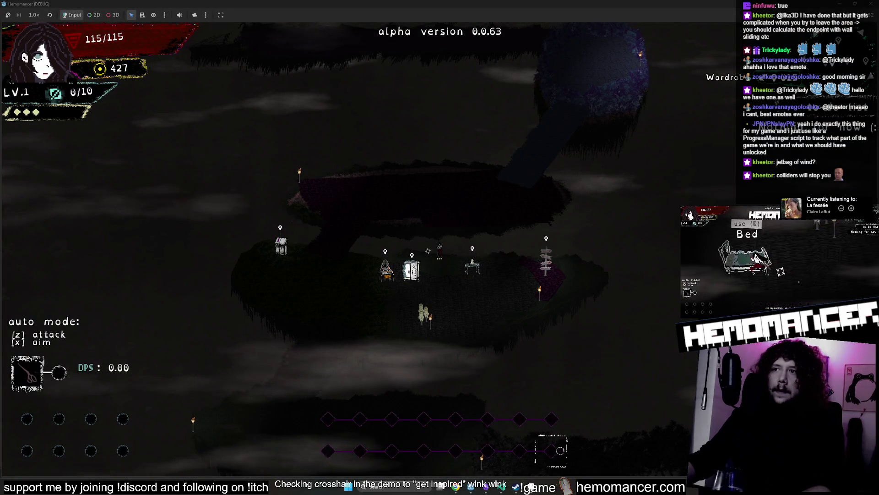
double_click(478, 172)
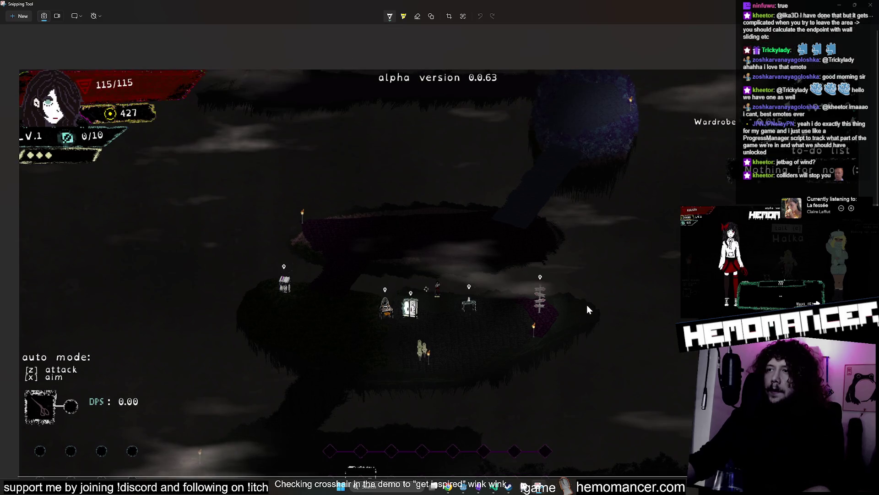
- Draw an ellipse around the screenshot's bottom-right area, then undo it
scroll(587, 305, down, 2)
mouse_move(695, 389)
mouse_down()
mouse_move(651, 388)
mouse_move(502, 428)
mouse_move(689, 455)
mouse_up()
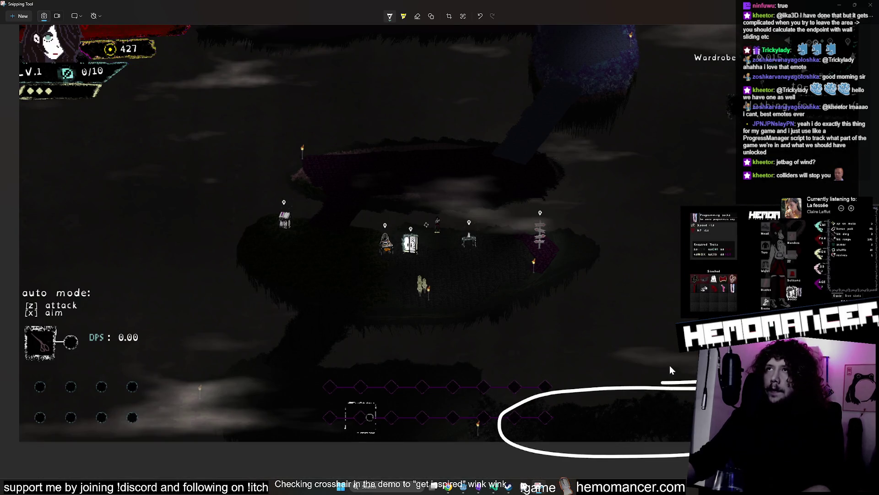
key(ctrl+z)
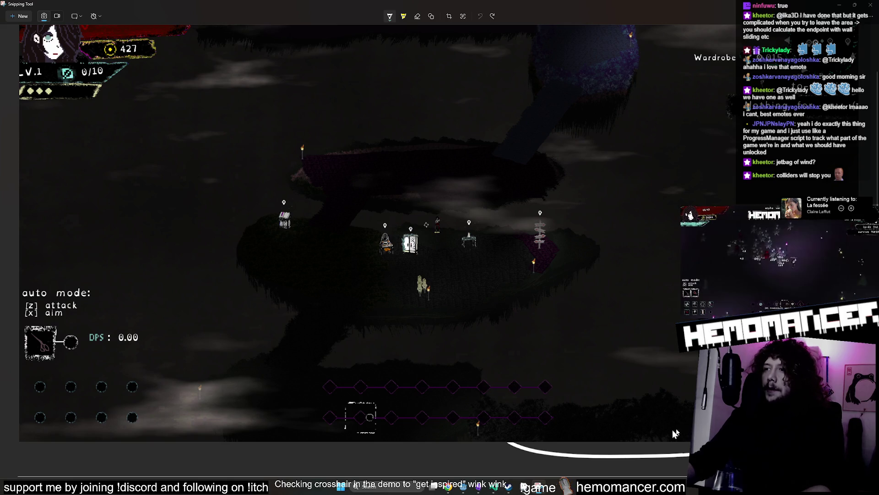
- Scribble white, orange and cyan pen samples stacked down the screenshot's left side
mouse_move(43, 128)
mouse_down()
mouse_move(75, 110)
mouse_move(46, 136)
mouse_move(58, 139)
mouse_move(71, 122)
mouse_move(64, 135)
mouse_up()
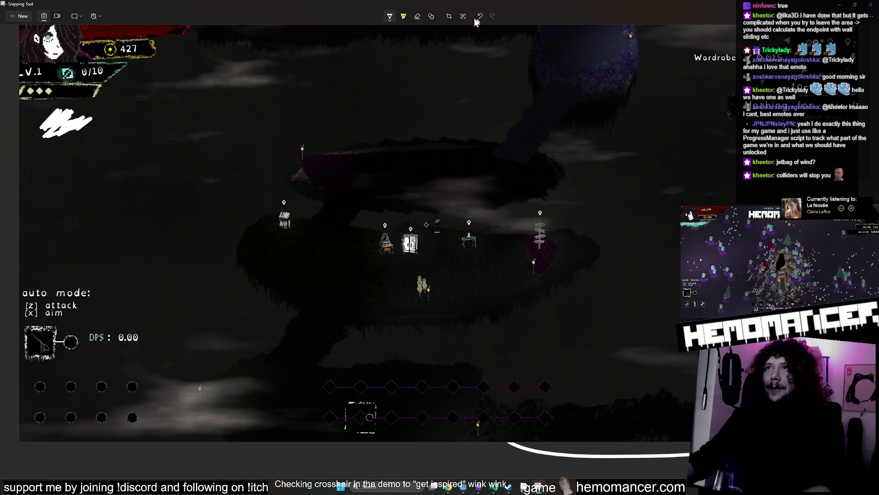
click(387, 20)
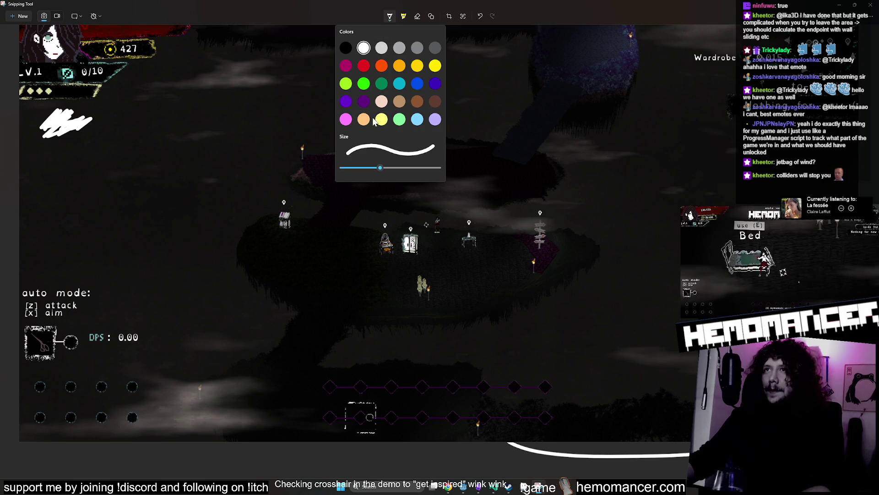
click(191, 146)
mouse_move(50, 156)
mouse_down()
mouse_move(75, 181)
mouse_move(62, 185)
mouse_move(80, 144)
mouse_up()
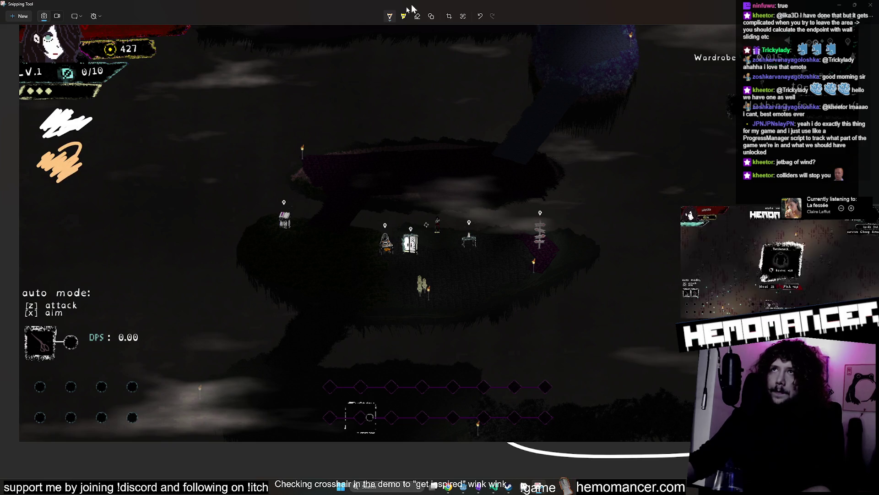
click(391, 17)
click(199, 156)
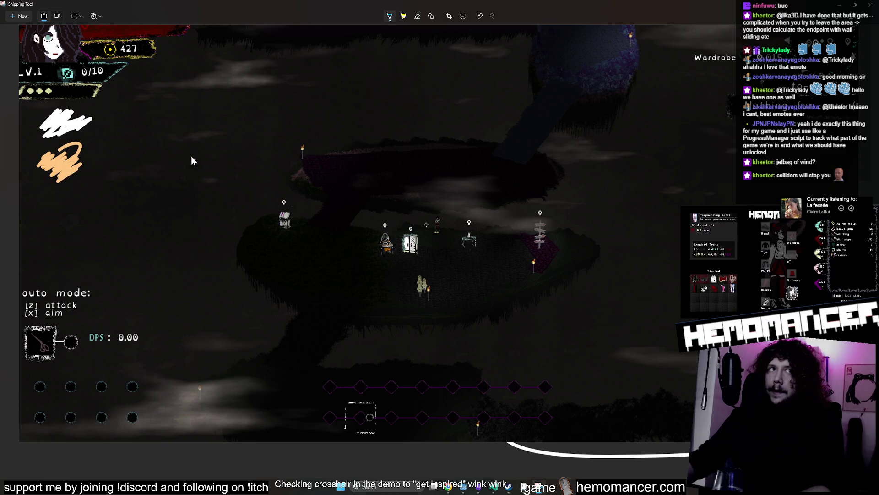
mouse_move(40, 212)
mouse_down()
mouse_move(59, 198)
mouse_move(71, 205)
mouse_move(89, 198)
mouse_up()
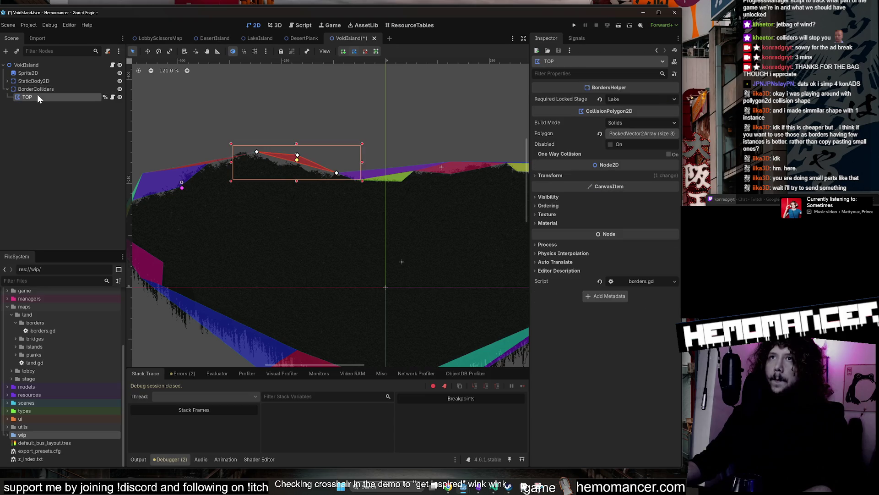
- Save VoidIsland, select the TOP border polygon and review its attached border script
click(161, 90)
key(ctrl+s)
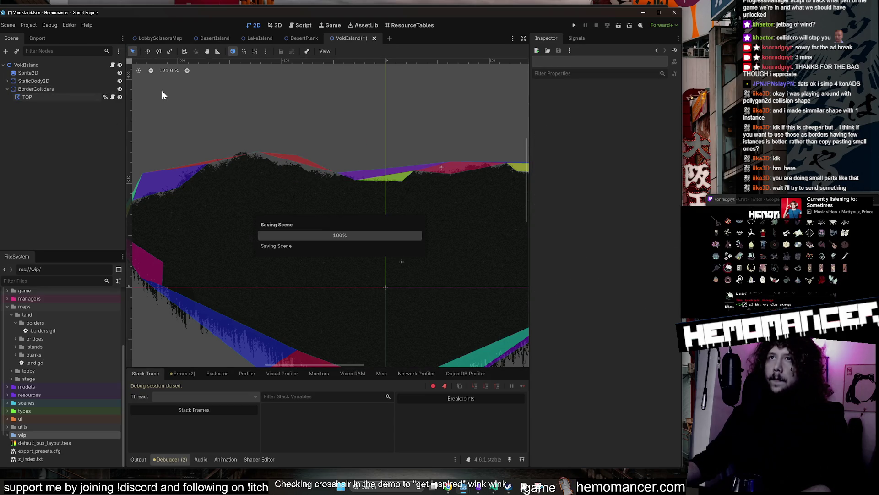
click(42, 98)
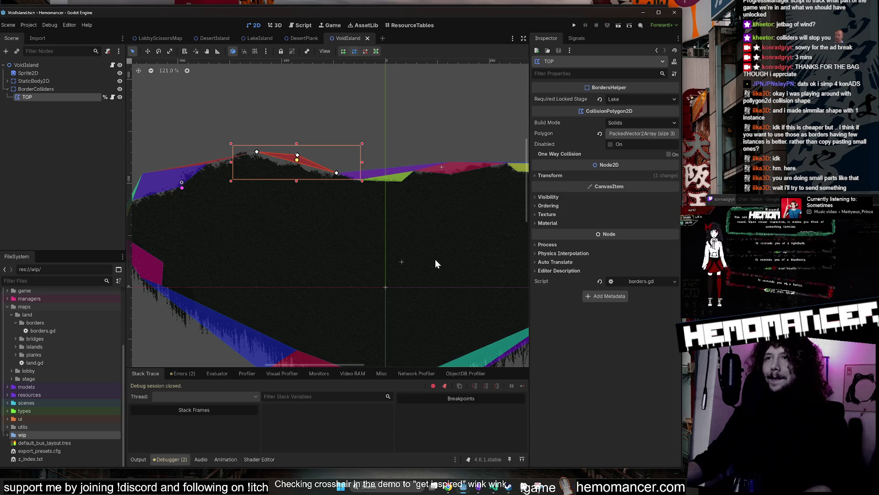
scroll(436, 264, down, 2)
click(30, 90)
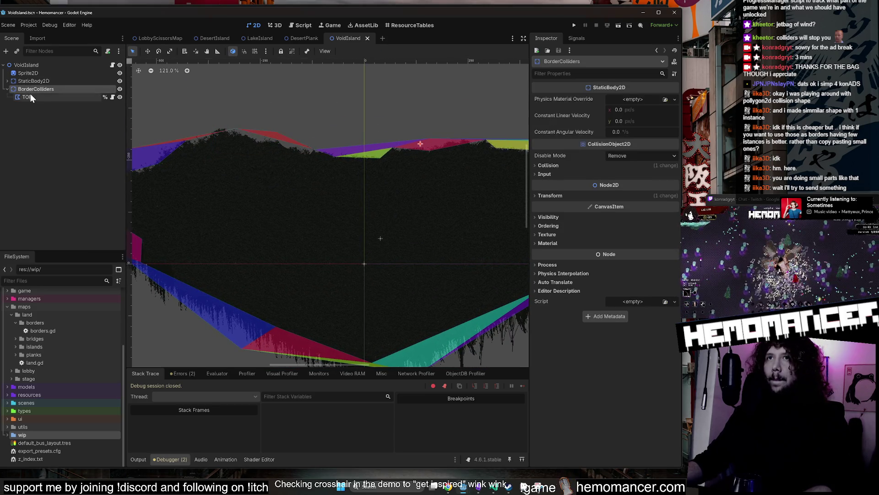
click(30, 97)
click(111, 97)
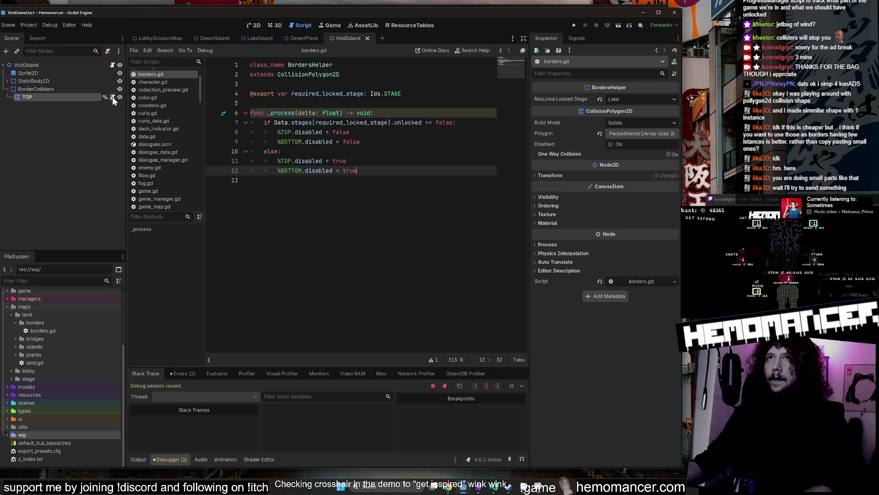
click(390, 151)
click(390, 112)
click(394, 103)
click(399, 142)
click(393, 103)
- Set the TOP border's Required Locked Stage to Desert and save the scene
click(68, 96)
click(620, 100)
click(598, 100)
click(640, 100)
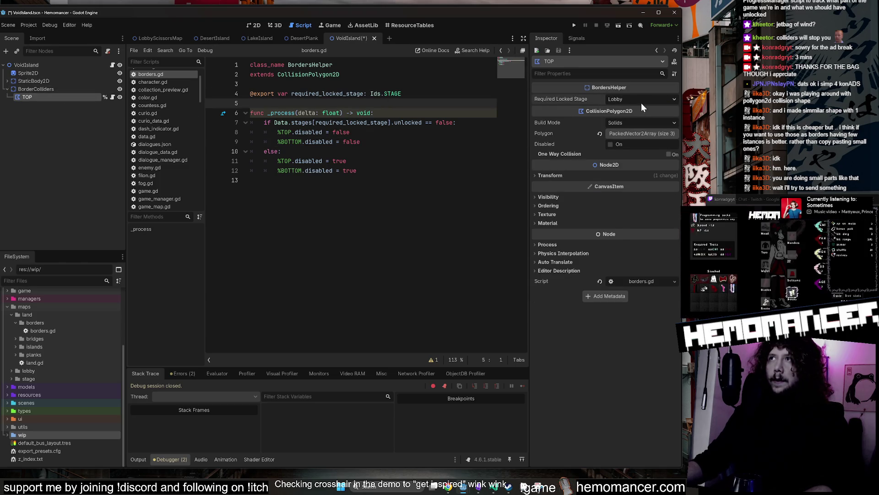
click(639, 120)
key(ctrl+s)
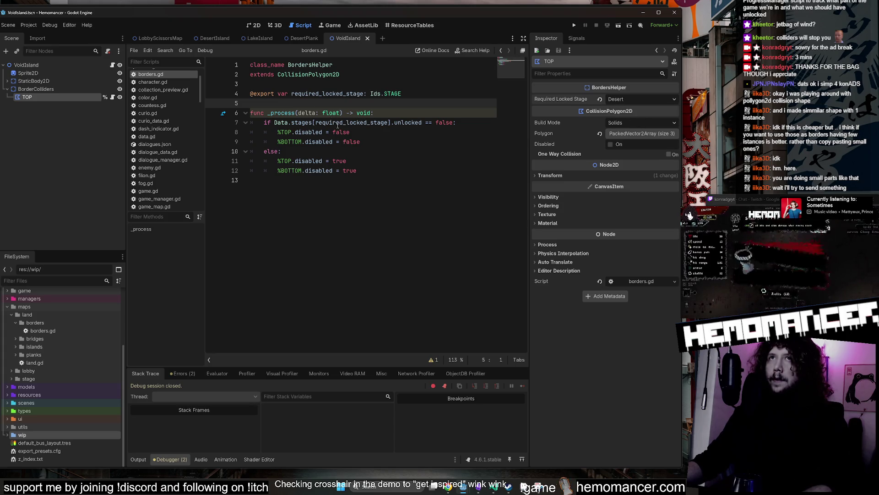
- In the 2D view, confirm TOP still requires Desert, then bring up the map screenshot
click(255, 25)
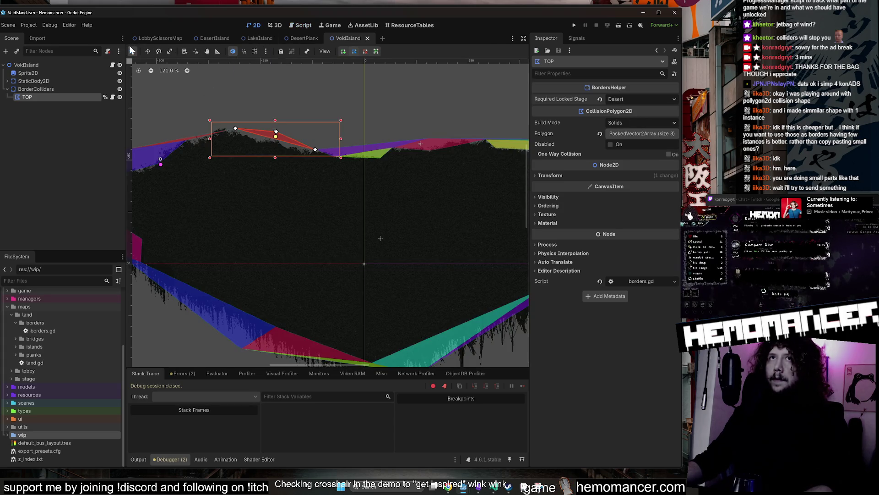
click(281, 94)
click(52, 100)
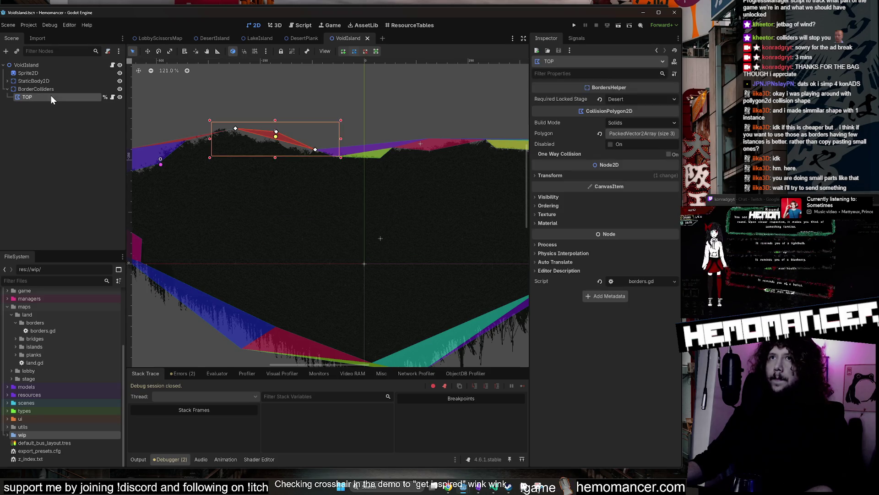
click(666, 101)
click(662, 103)
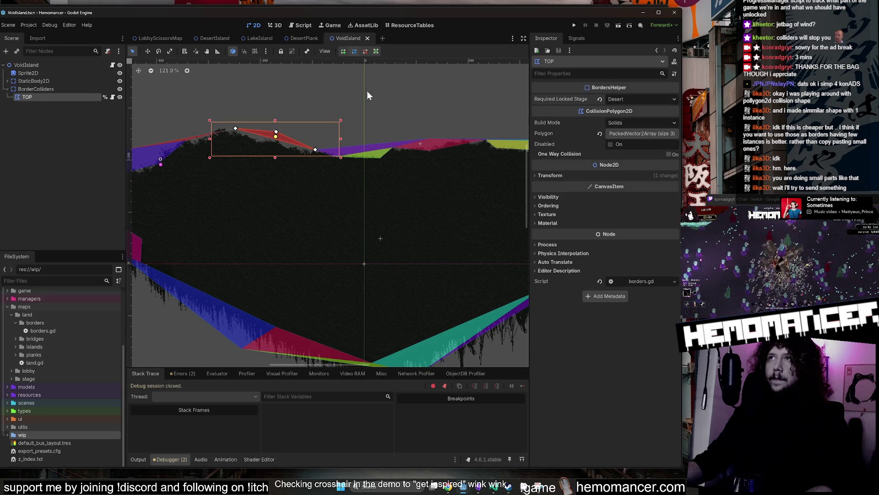
click(246, 102)
click(27, 98)
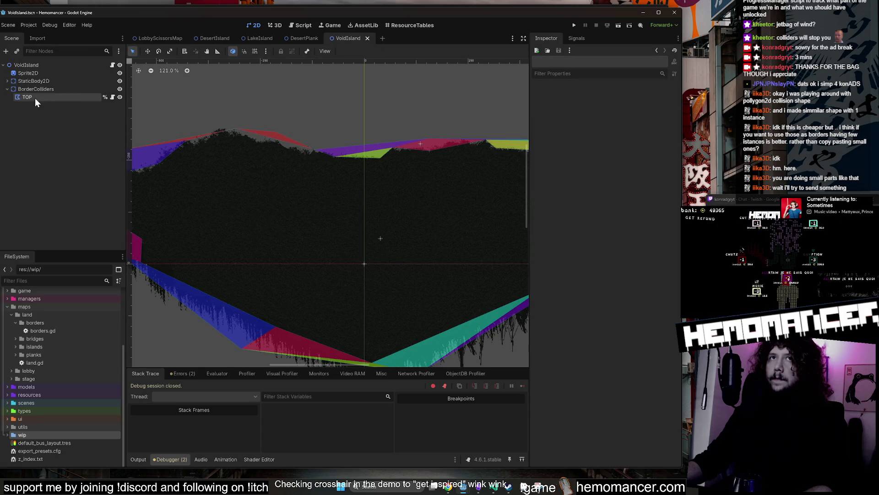
scroll(278, 122, down, 2)
scroll(278, 123, up, 1)
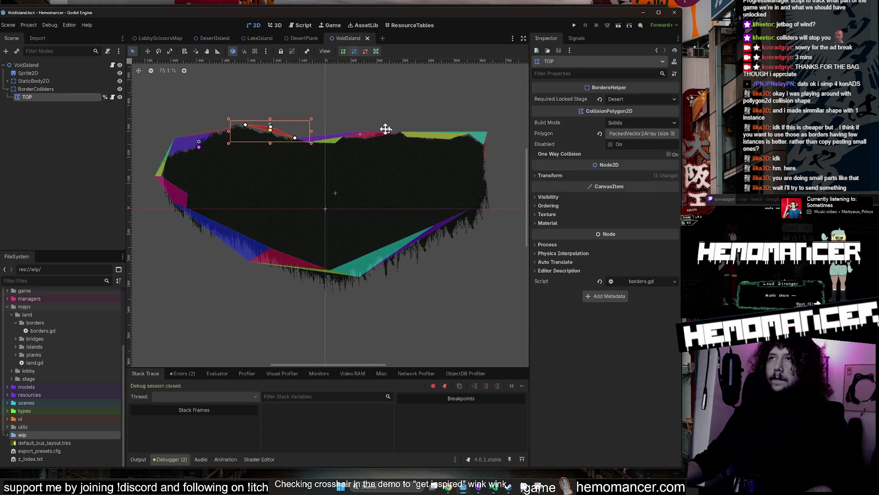
scroll(399, 130, down, 2)
scroll(354, 132, up, 2)
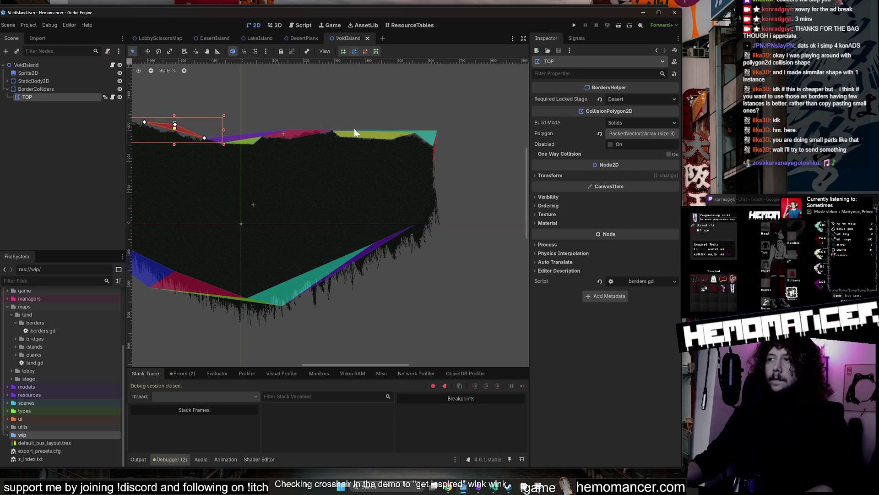
mouse_move(338, 108)
mouse_down()
mouse_move(394, 107)
mouse_move(422, 120)
mouse_up()
click(329, 69)
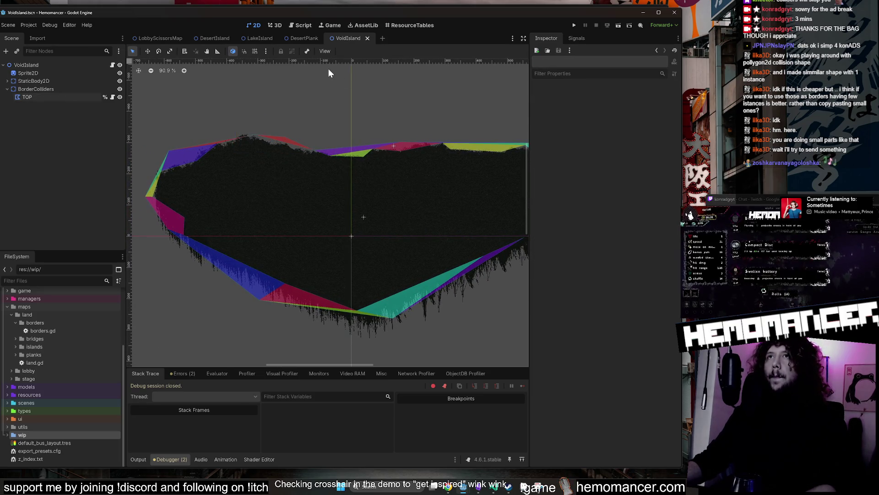
click(538, 486)
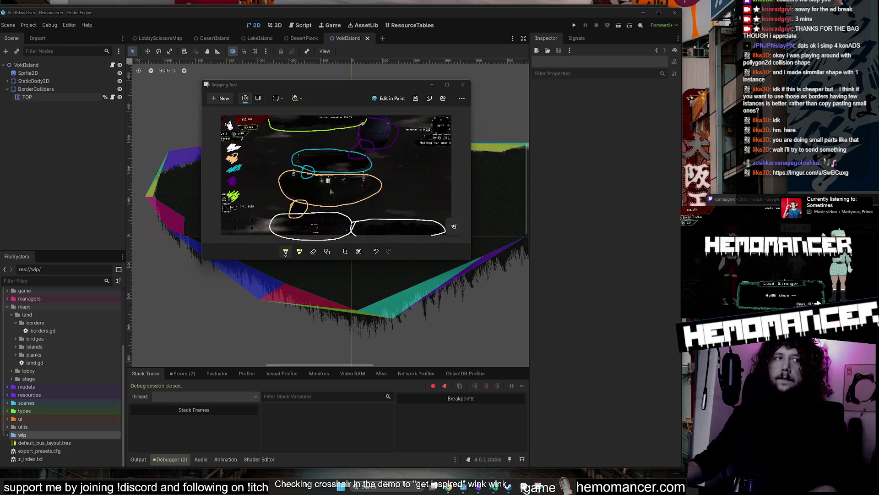
- Maximize the browser showing the Imgur GIF and delete its ad overlay via DevTools
drag(3, 410, 420, 126)
double_click(419, 126)
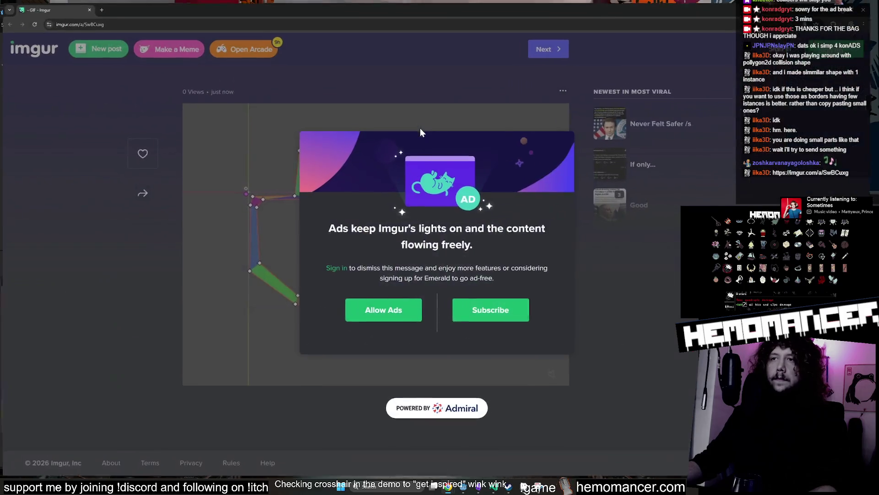
key(F12)
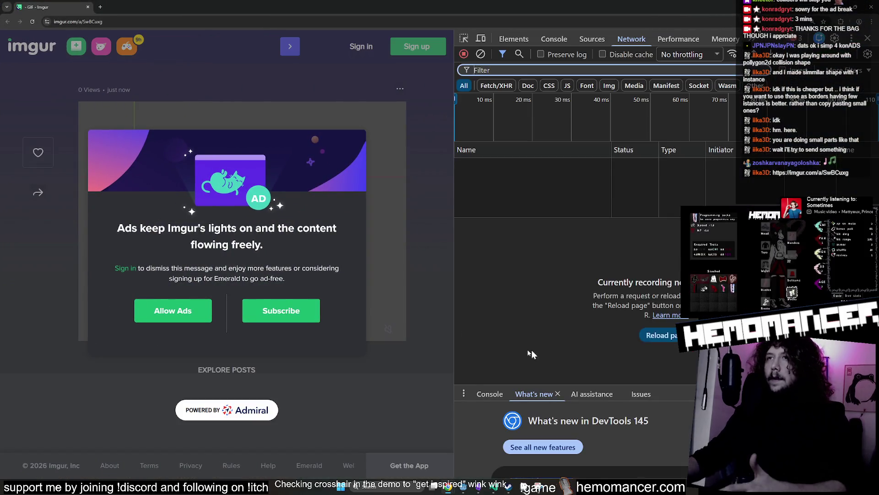
click(463, 38)
click(361, 146)
key(Delete)
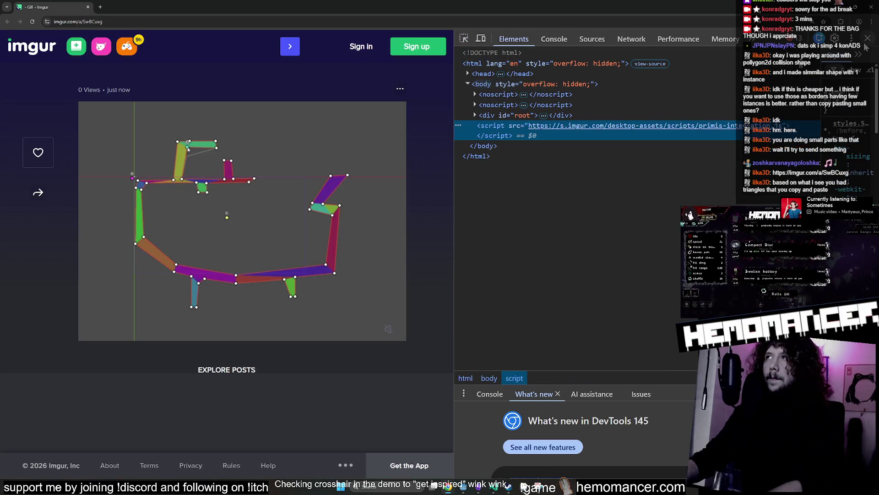
key(F12)
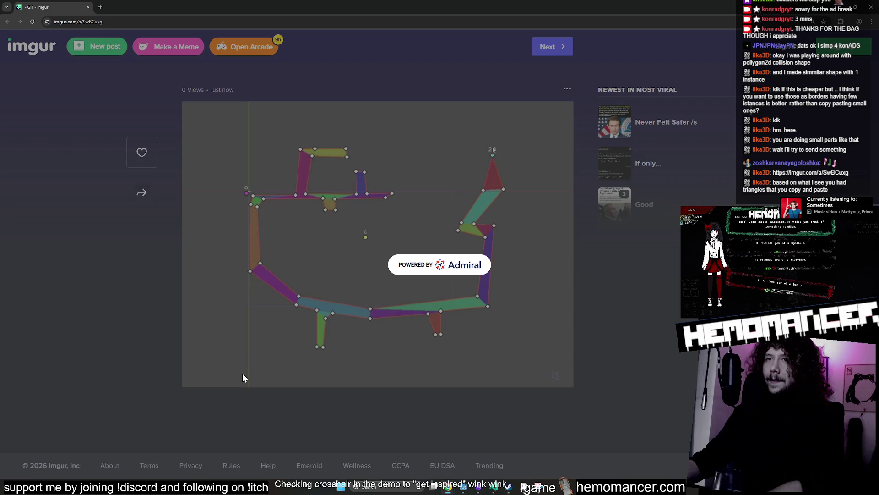
- Watch the collision-border GIF, then close the browser and leftover Snipping Tool window
drag(248, 360, 634, 326)
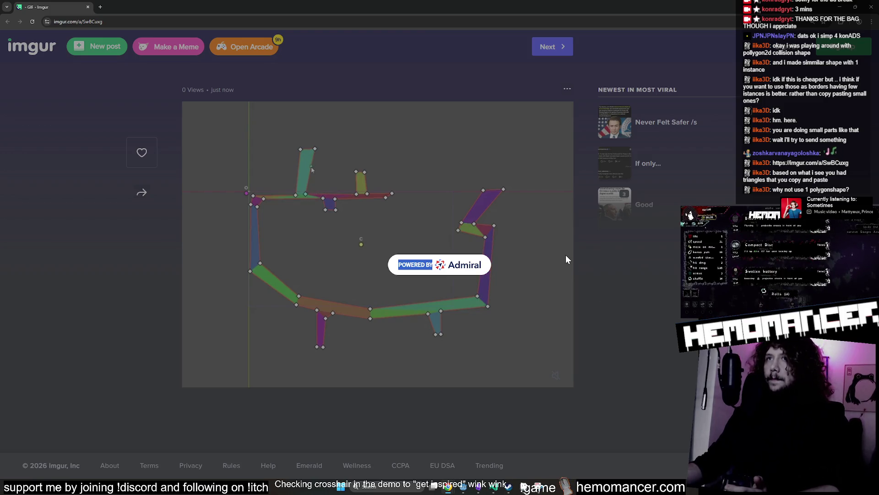
mouse_move(447, 6)
mouse_down()
mouse_move(386, 86)
mouse_move(257, 57)
mouse_up()
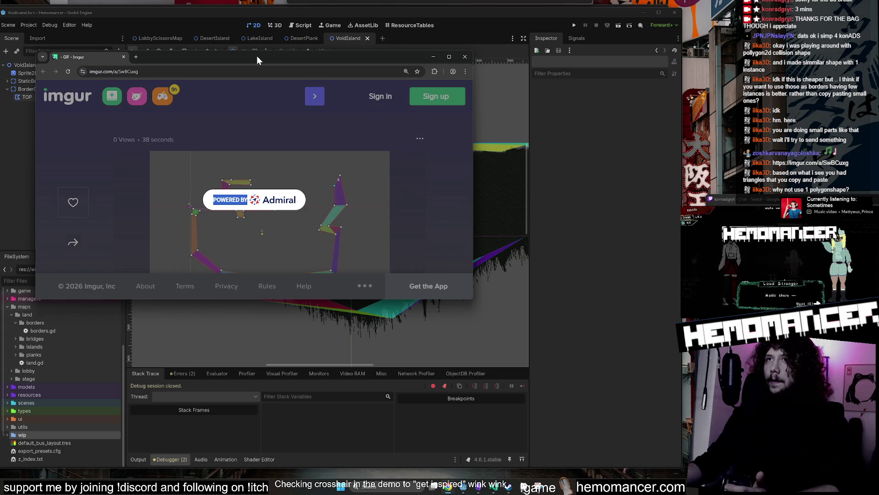
click(466, 59)
click(462, 84)
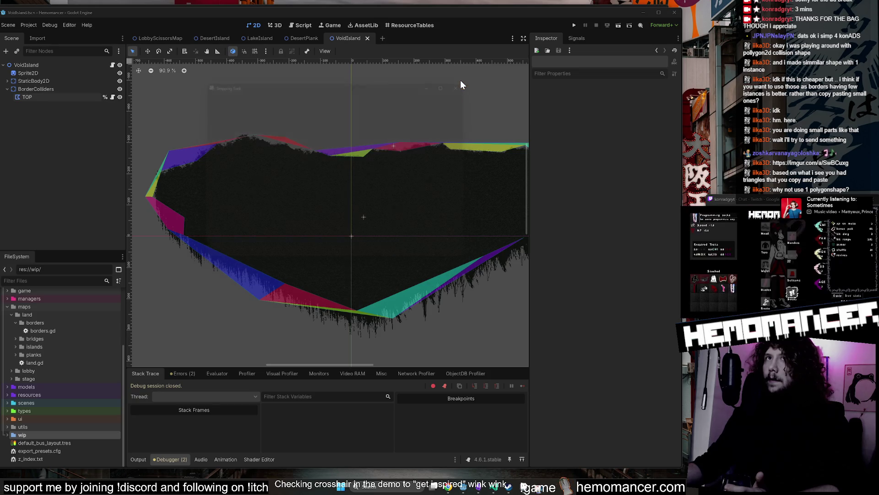
- Expand StaticBody2D and toggle the collision polygons' visibility off and back on
click(7, 80)
click(44, 89)
scroll(298, 99, down, 2)
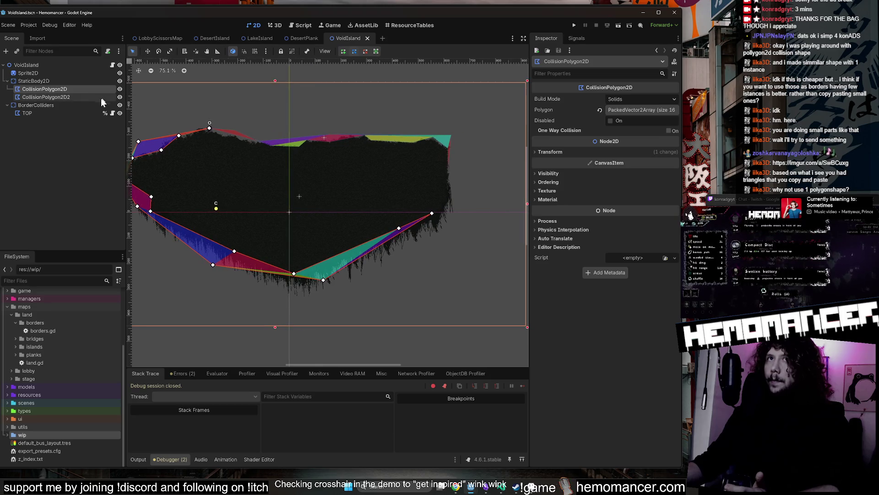
click(120, 89)
click(120, 89)
click(120, 97)
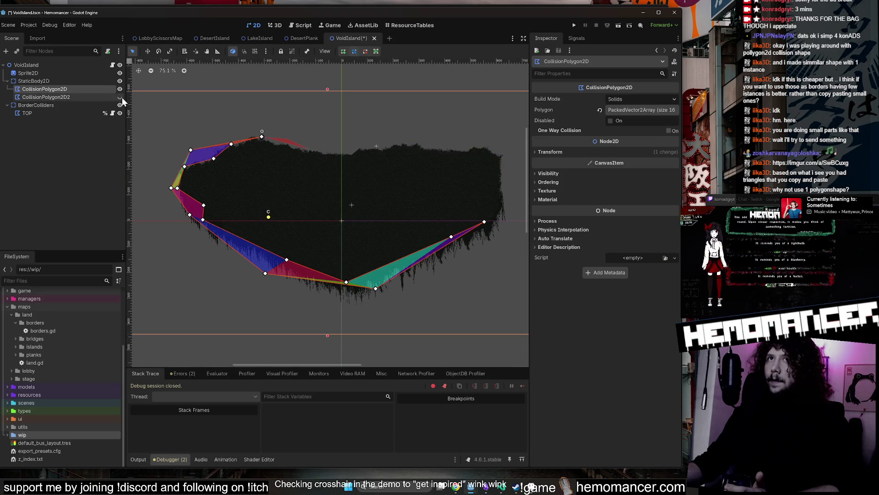
click(120, 97)
click(120, 89)
click(120, 89)
click(121, 97)
click(121, 97)
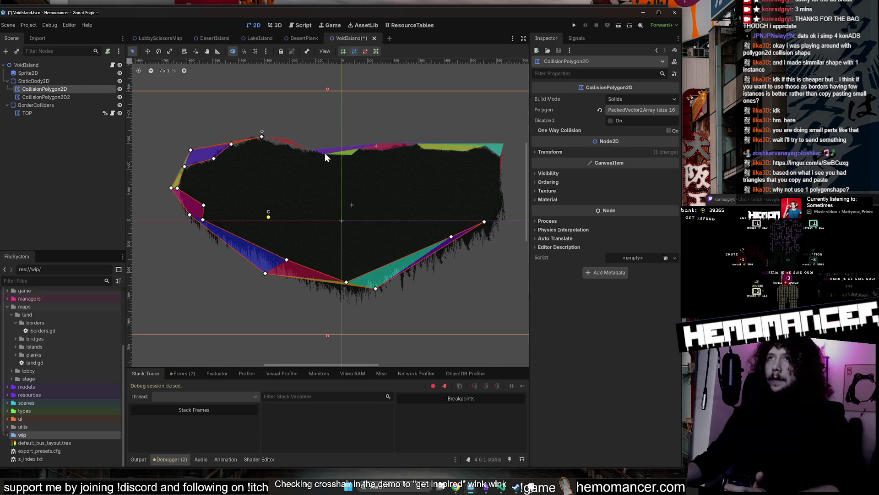
- Compare the TOP border with CollisionPolygon2D2, then open the LakeIsland and DesertIsland scenes
scroll(333, 132, up, 1)
click(28, 112)
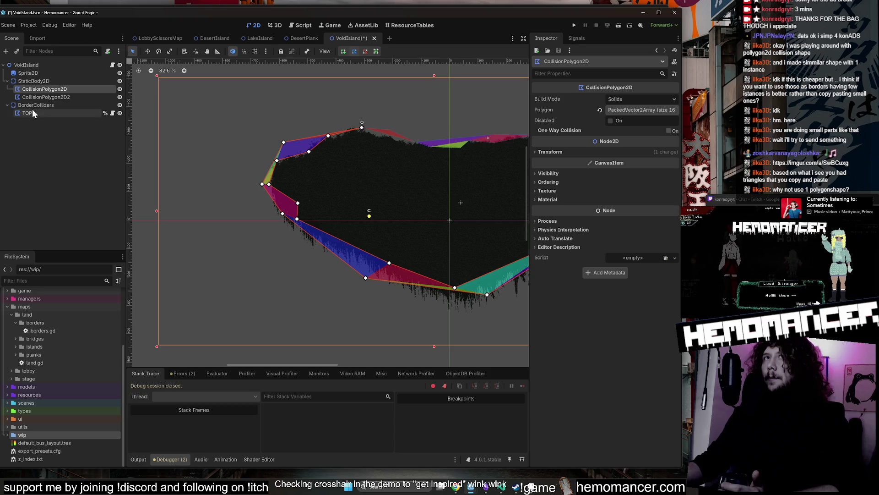
drag(417, 117, 385, 109)
scroll(385, 109, up, 7)
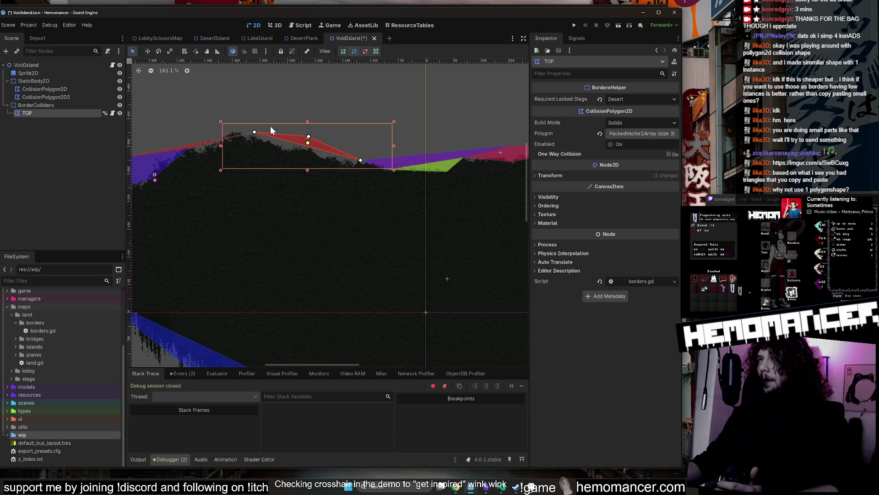
double_click(118, 113)
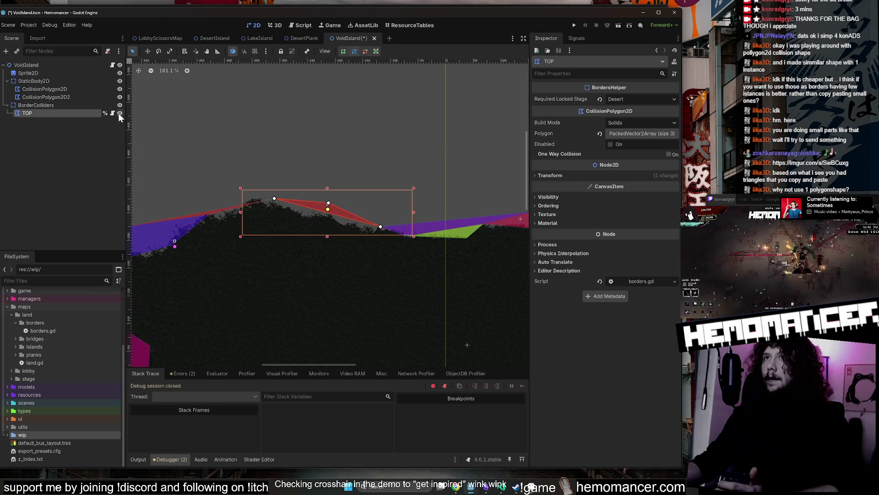
scroll(403, 166, down, 3)
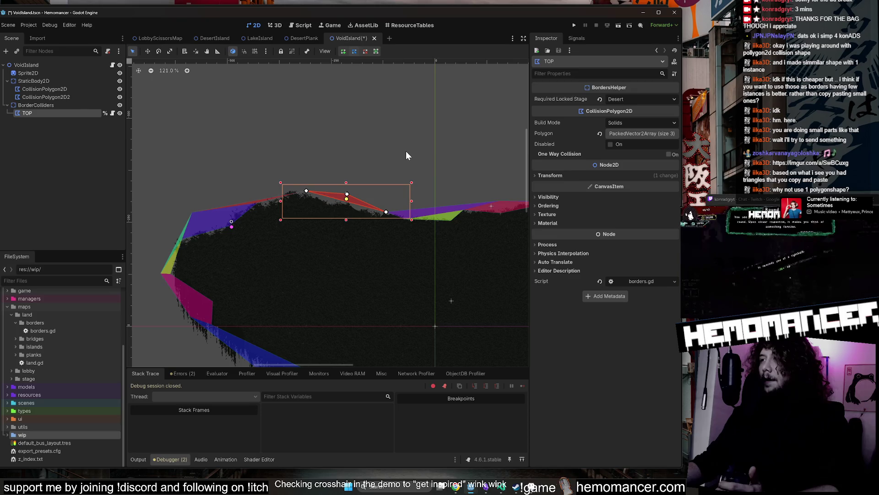
scroll(405, 151, down, 1)
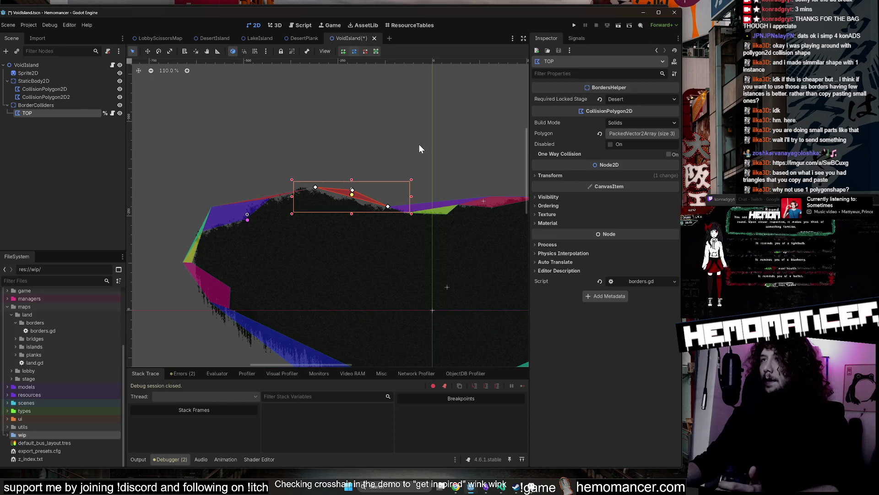
click(62, 97)
click(94, 112)
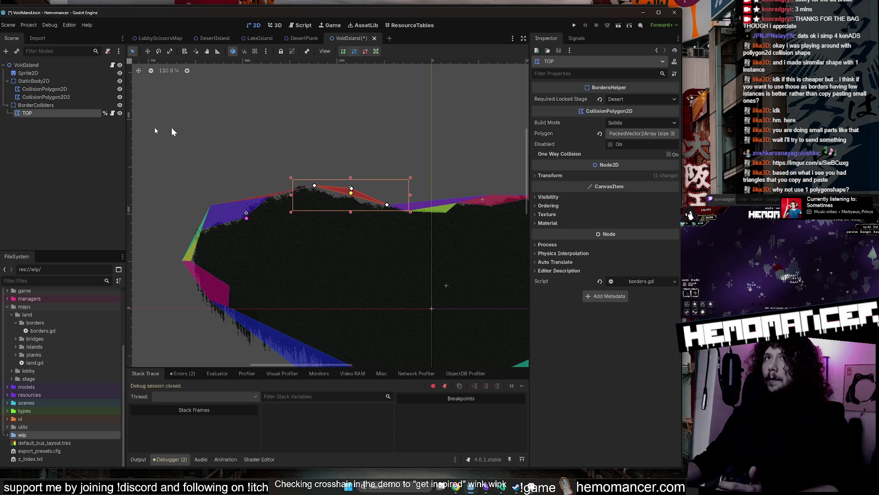
click(120, 113)
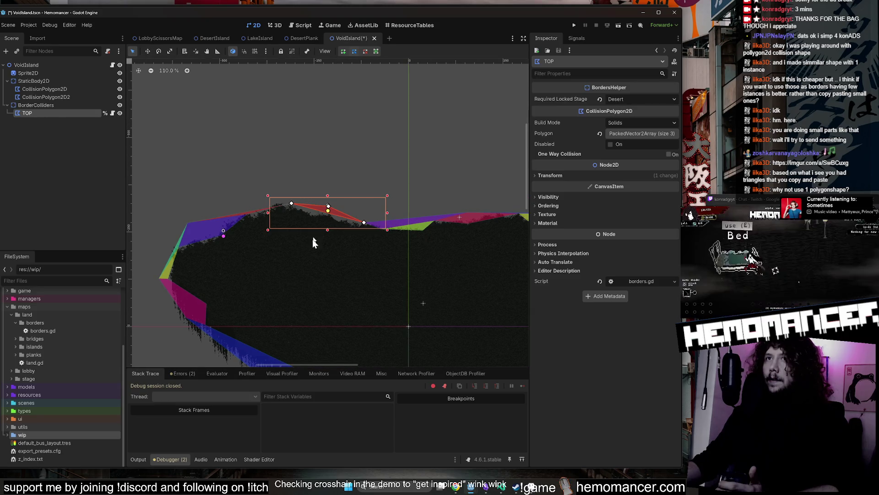
drag(397, 191, 383, 133)
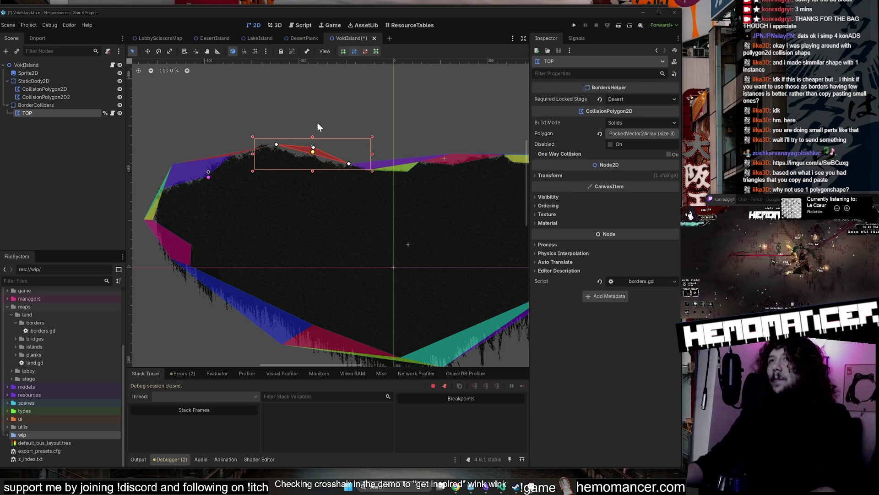
click(251, 36)
click(201, 38)
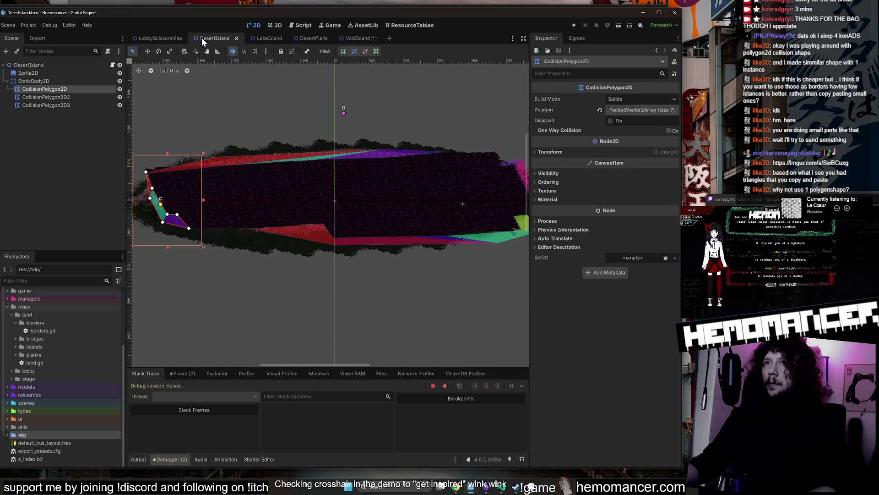
- On the LobbyScissorsMap, pan around and select the DesertIsland and VoidIsland nodes
click(138, 38)
scroll(232, 154, down, 2)
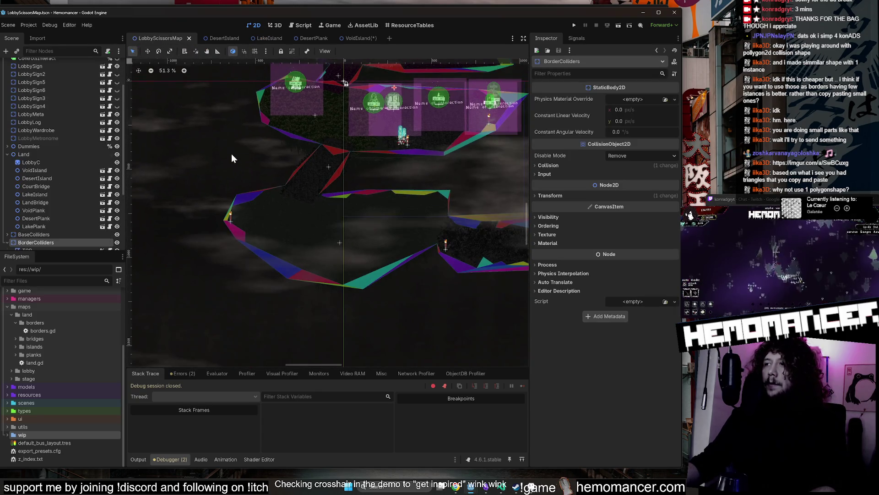
drag(232, 154, 194, 260)
scroll(294, 263, down, 3)
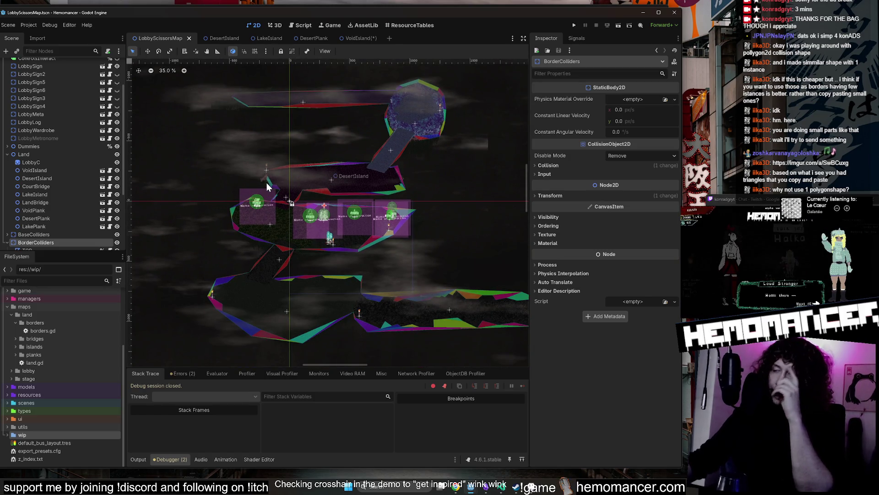
drag(447, 204, 428, 129)
double_click(48, 130)
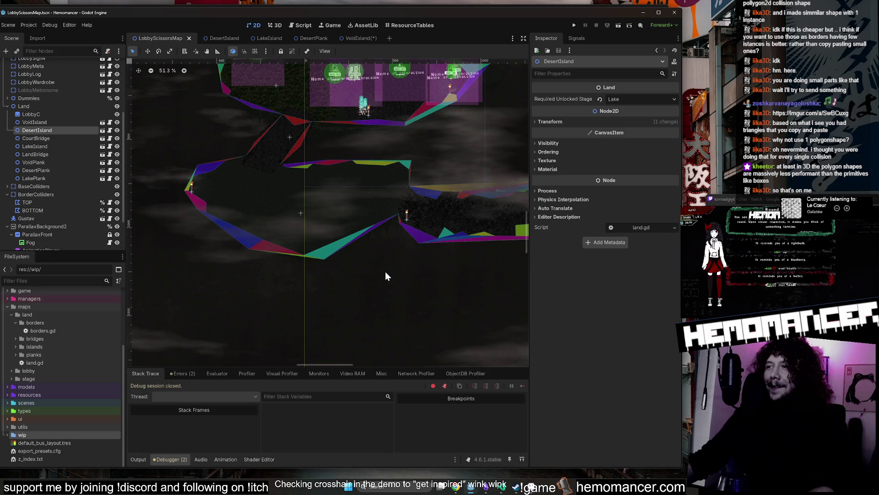
scroll(385, 271, down, 1)
drag(377, 336, 332, 353)
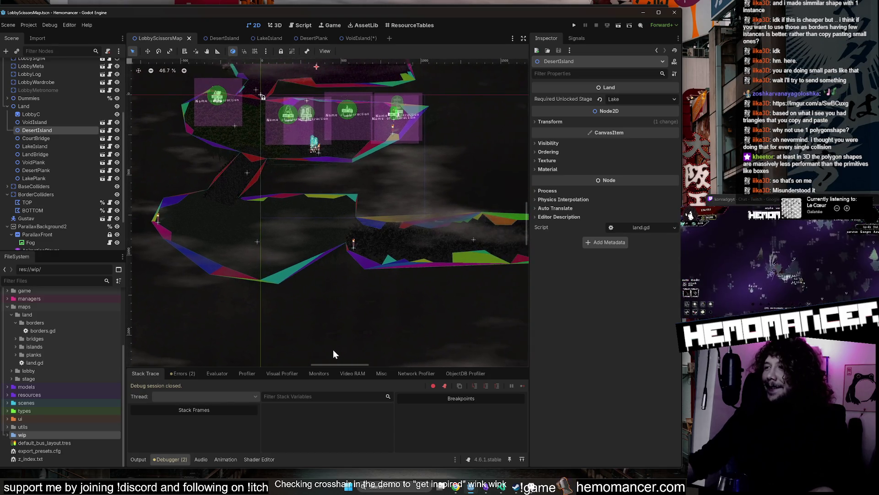
click(37, 123)
- Return via the DesertIsland tab to VoidIsland and save it
click(219, 38)
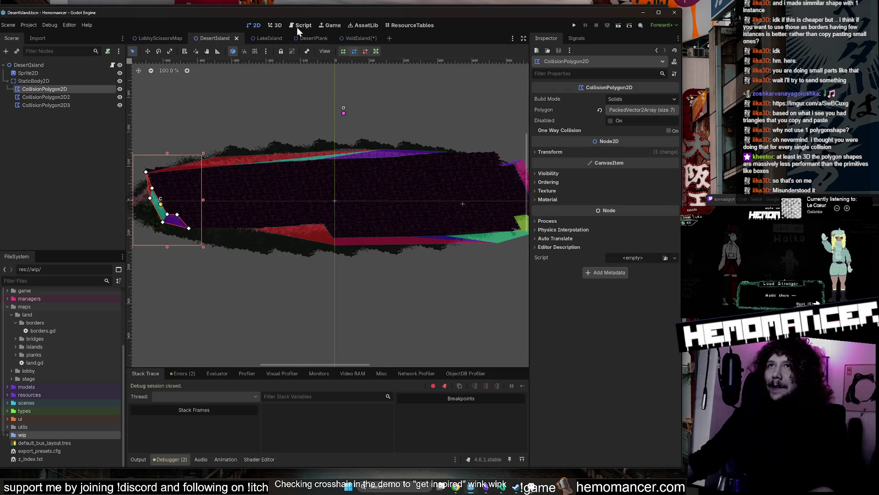
click(357, 40)
key(ctrl+s)
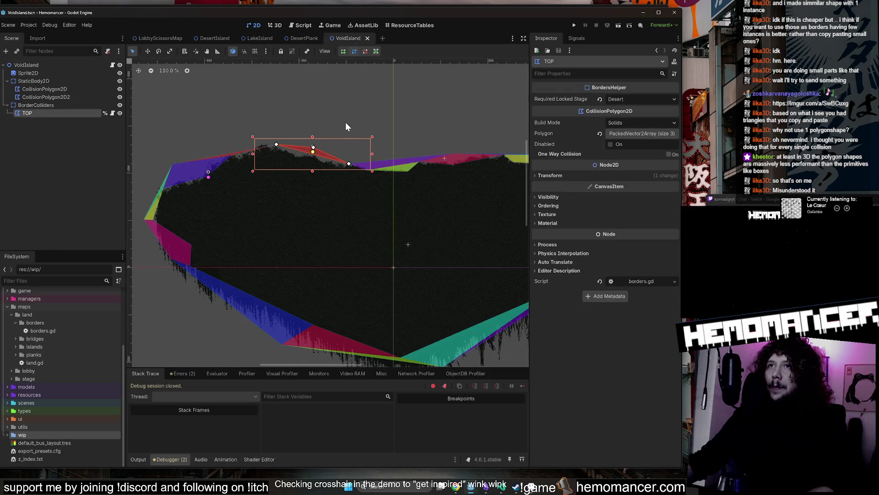
- Inspect the TOP polygon up close, then close VoidIsland and switch to LobbyScissorsMap
click(68, 97)
scroll(308, 148, up, 4)
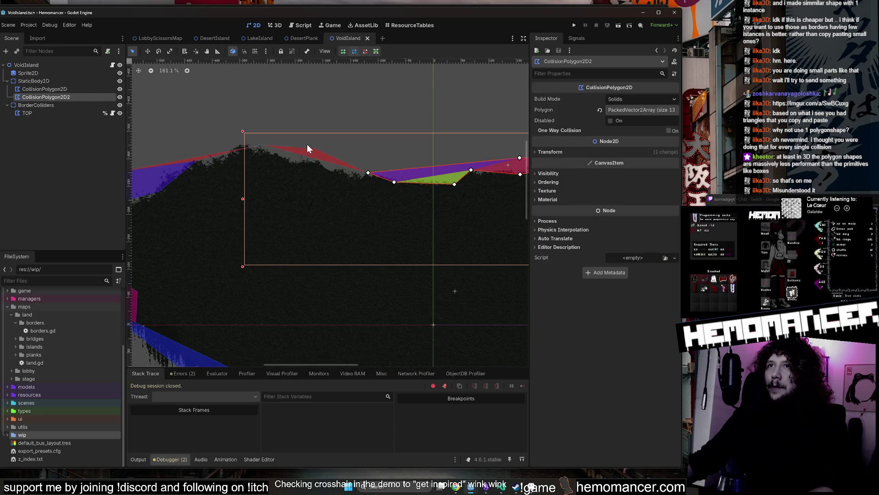
click(42, 115)
scroll(312, 146, up, 5)
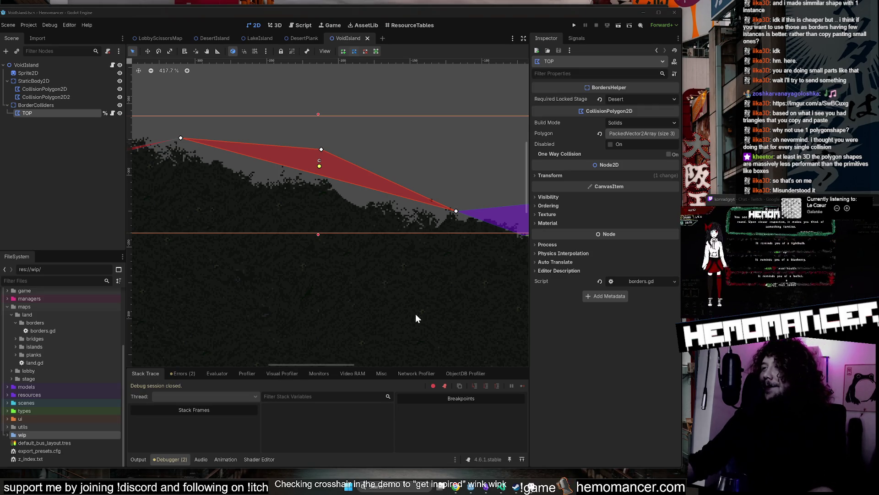
scroll(388, 276, down, 4)
drag(395, 144, 386, 93)
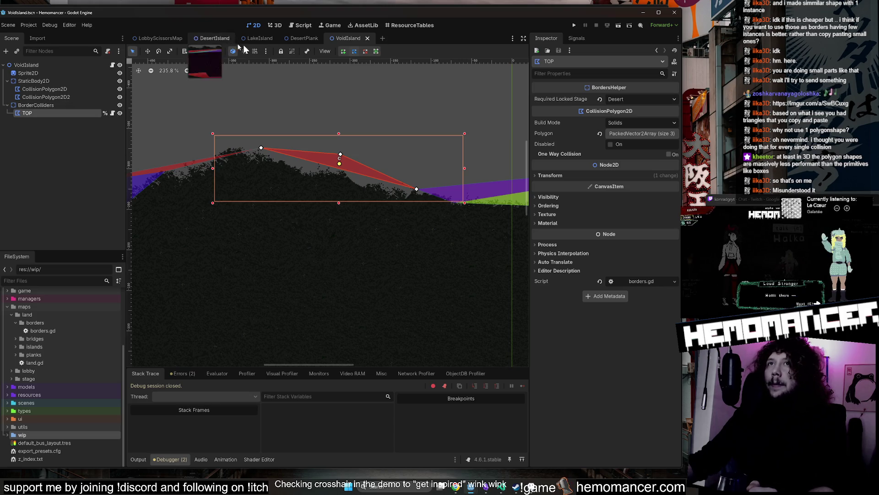
middle_click(345, 37)
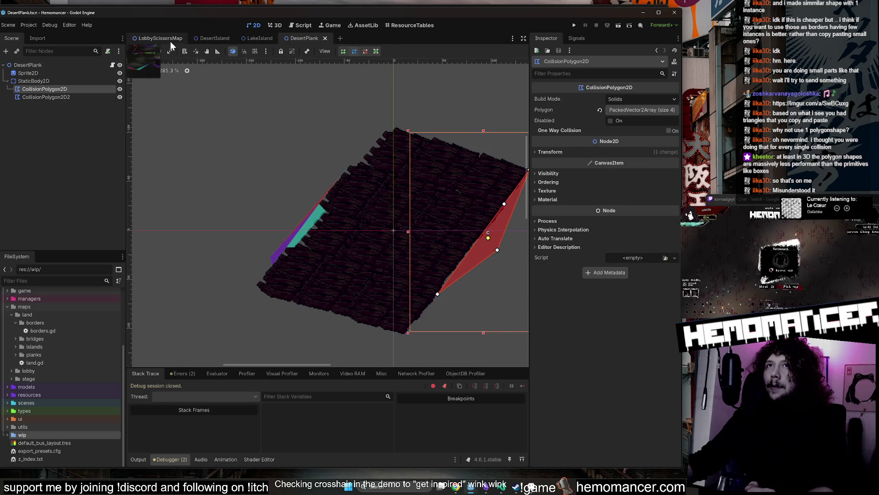
click(170, 40)
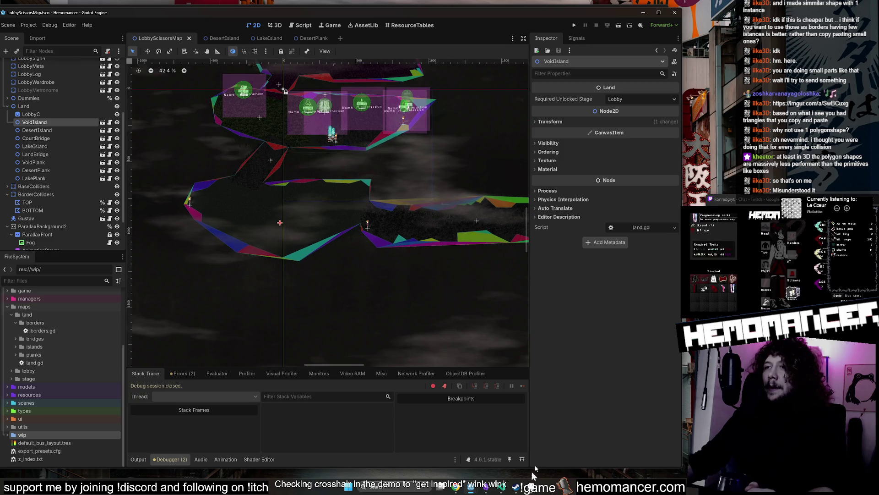
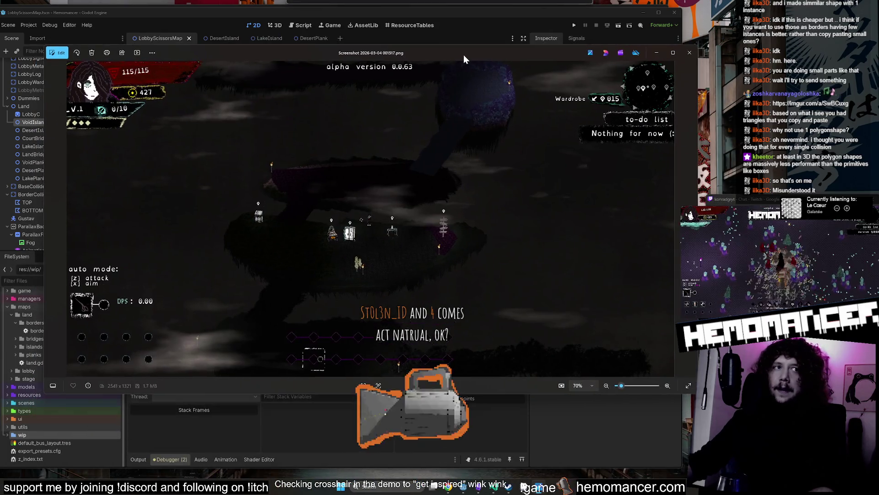
- Move the screenshot viewer window aside over the Godot editor
mouse_move(464, 54)
mouse_down()
mouse_move(433, 62)
mouse_move(432, 48)
mouse_up()
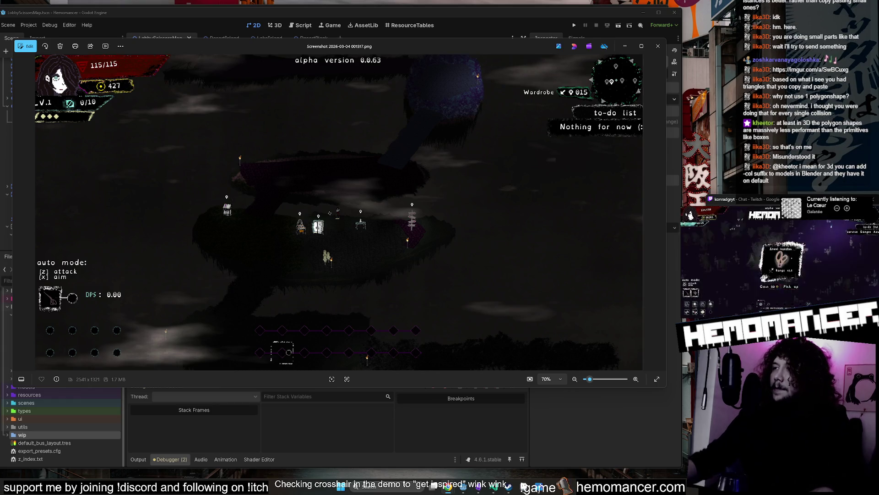
- Shrink and reposition the screenshot viewer, then close it to return to Godot
mouse_move(518, 49)
mouse_down()
mouse_move(539, 43)
mouse_move(530, 44)
mouse_up()
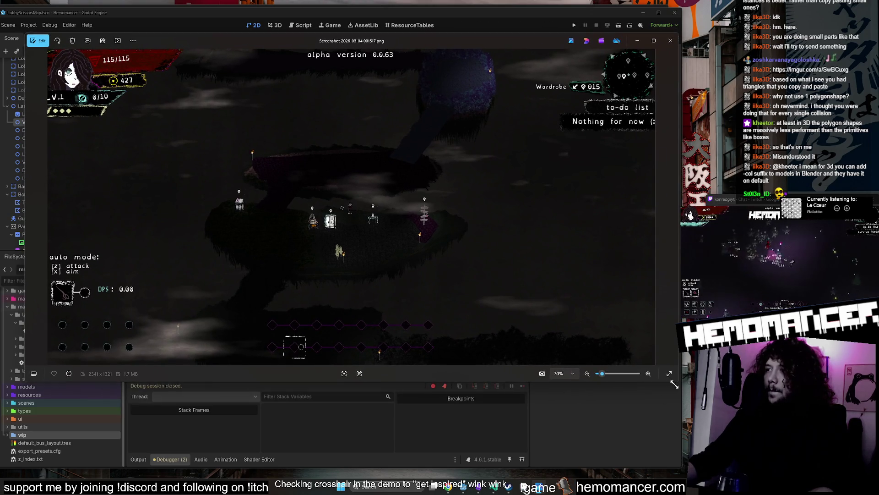
drag(674, 384, 605, 408)
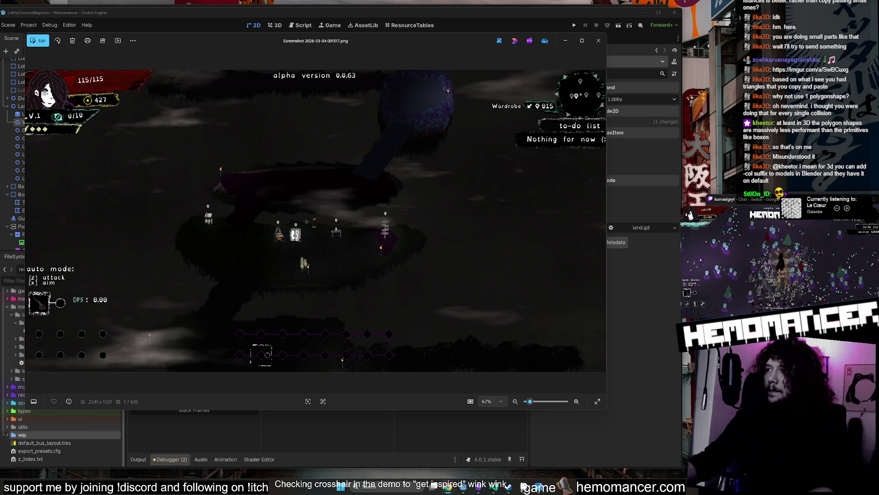
drag(603, 408, 582, 409)
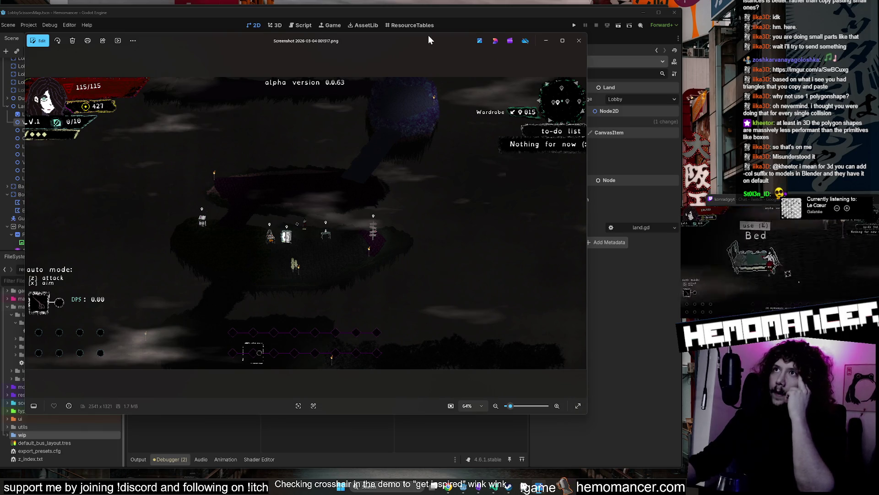
drag(428, 40, 457, 43)
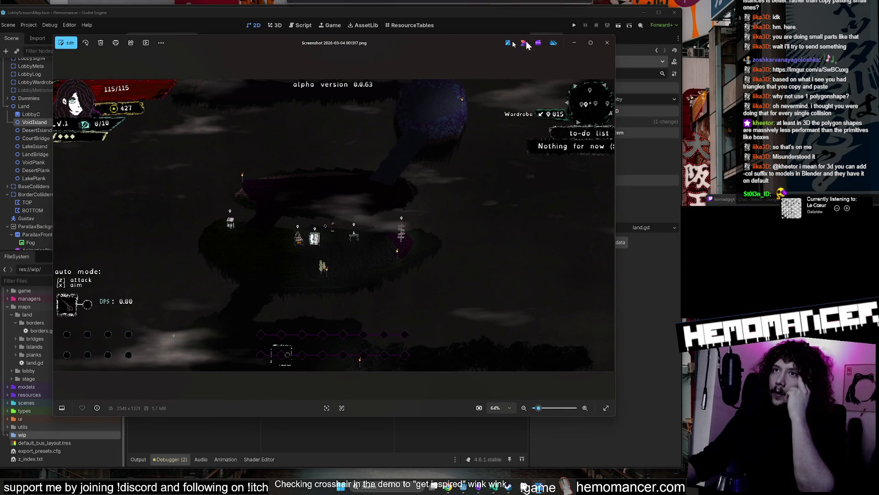
click(590, 43)
key(alt+F4)
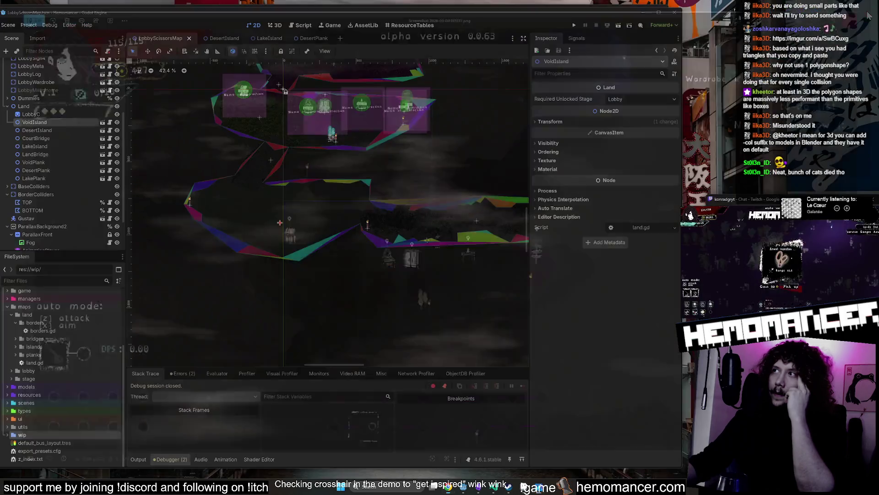
- Create a new blank transparent sprite, Sprite-0002, in Aseprite
click(537, 489)
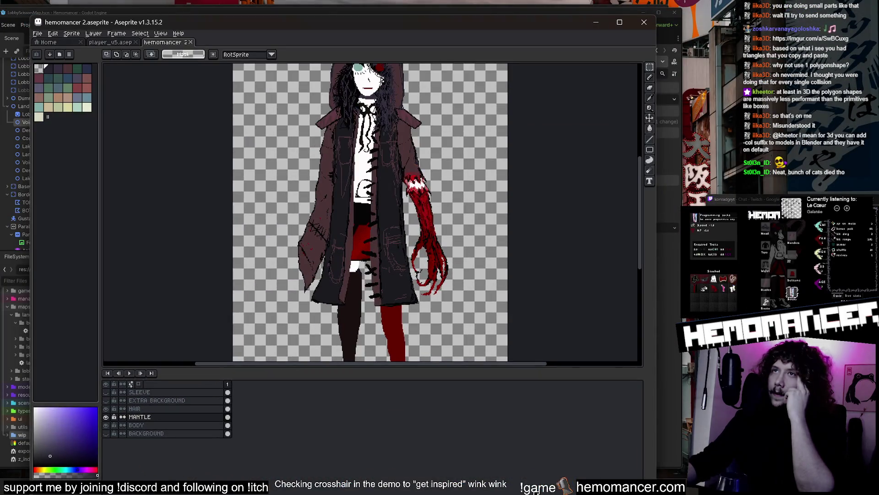
key(ctrl+n)
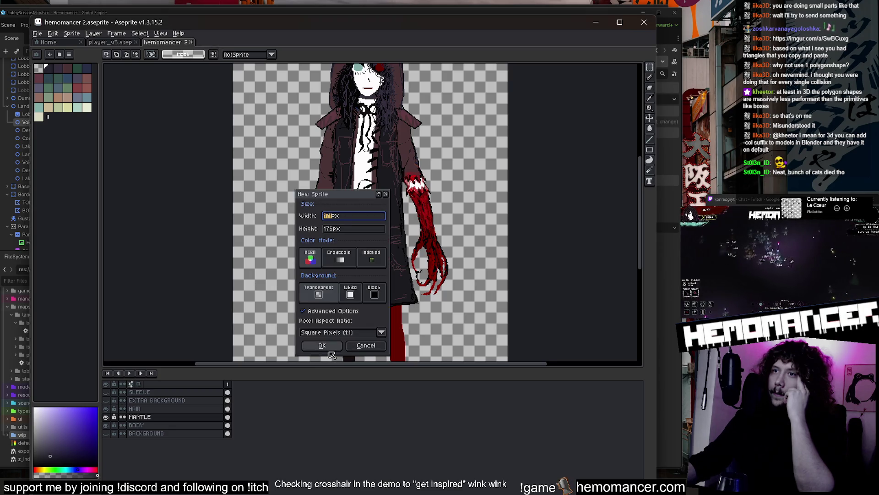
click(327, 348)
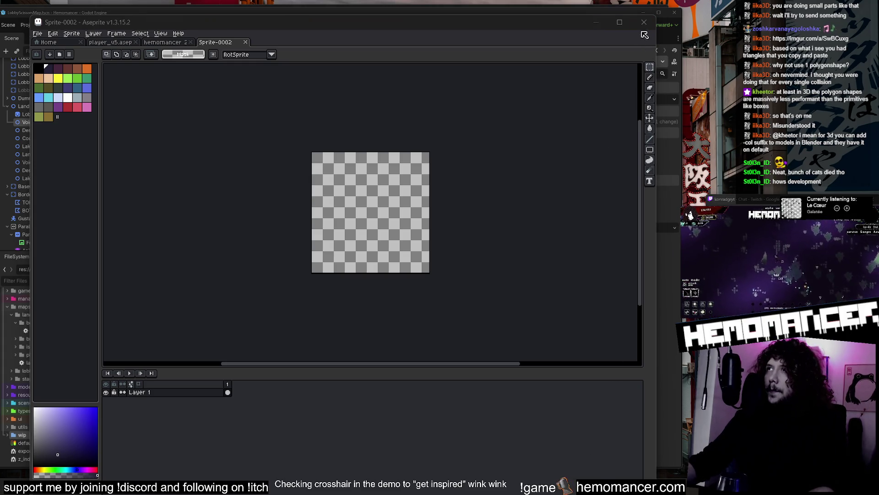
- Resize and reposition the Aseprite window and timeline, then minimize Aseprite
drag(656, 64, 665, 85)
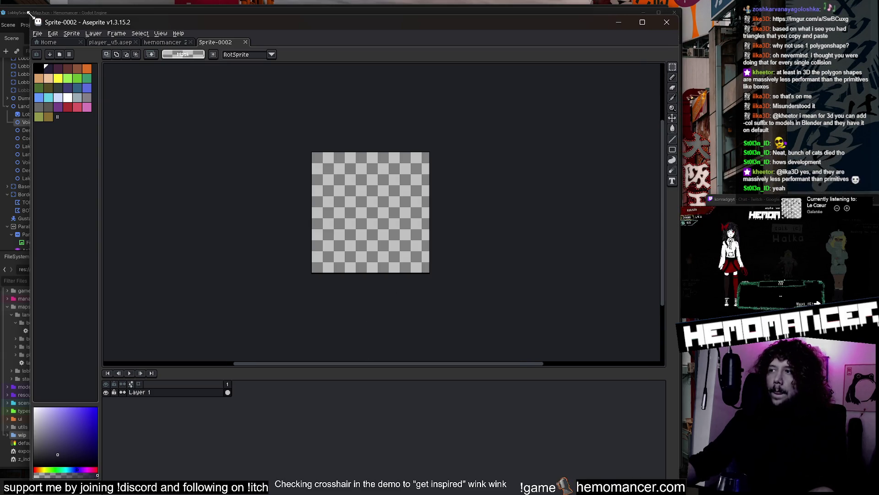
drag(29, 16, 40, 172)
drag(410, 171, 365, 49)
scroll(449, 112, up, 1)
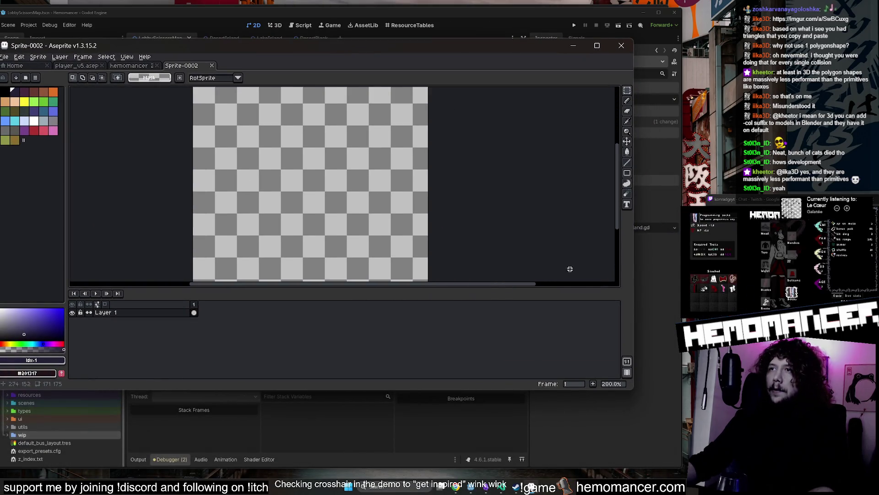
drag(576, 288, 574, 340)
mouse_move(633, 392)
mouse_down()
mouse_move(682, 474)
mouse_move(676, 464)
mouse_up()
click(530, 491)
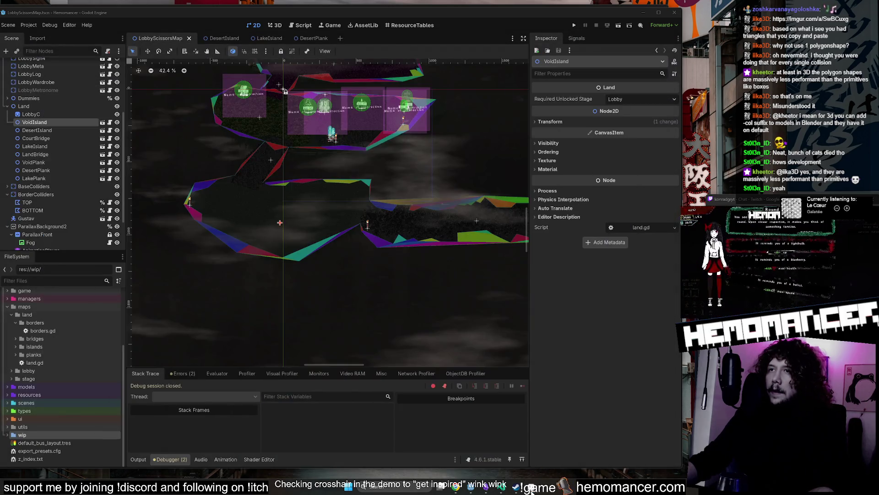
- Test-run the game with F5, stop it, and save the scene
key(F5)
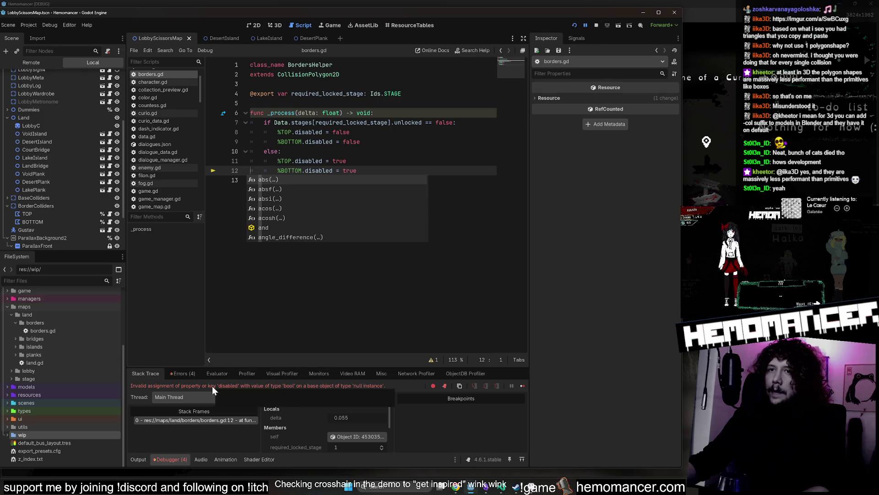
click(596, 24)
click(364, 188)
key(ctrl+s)
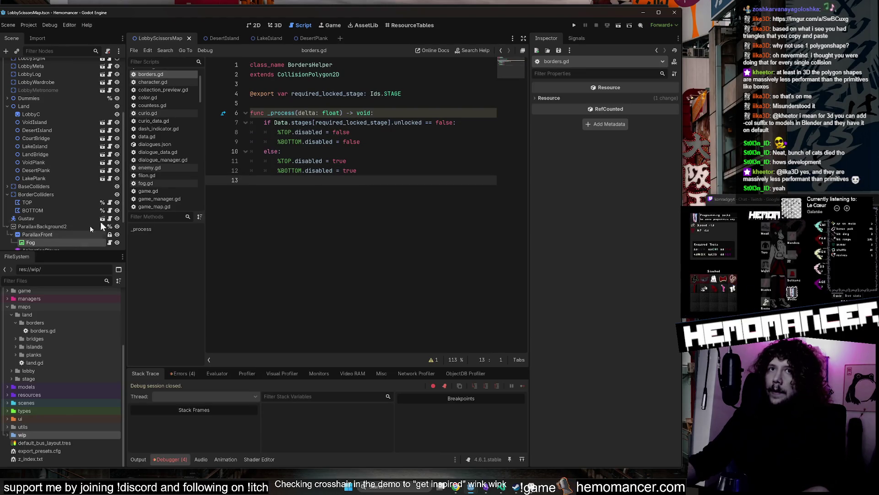
- Select the TOP border collider to inspect its settings
click(305, 170)
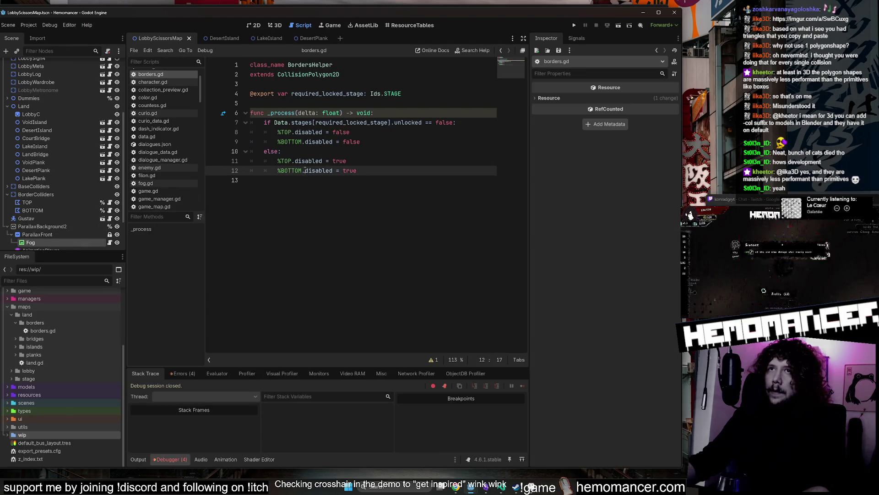
click(56, 211)
click(56, 205)
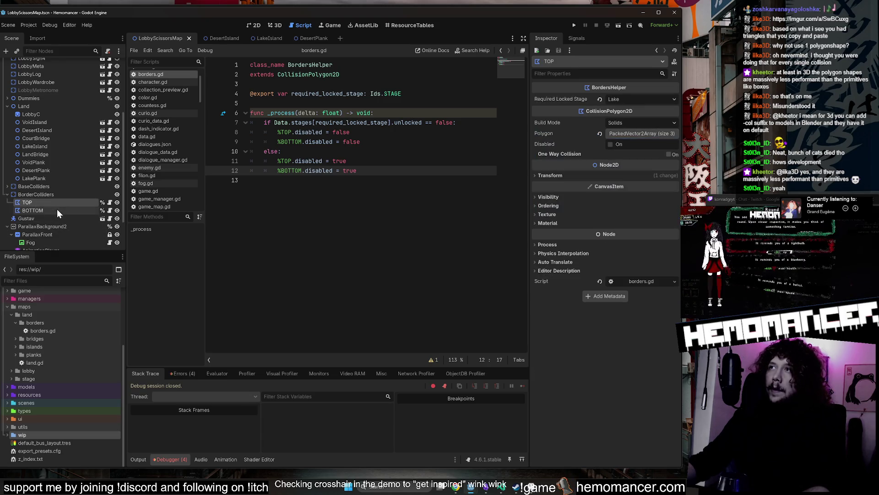
- Flip through the DesertIsland, LakeIsland and DesertPlank scene tabs, ending on DesertIsland
click(219, 38)
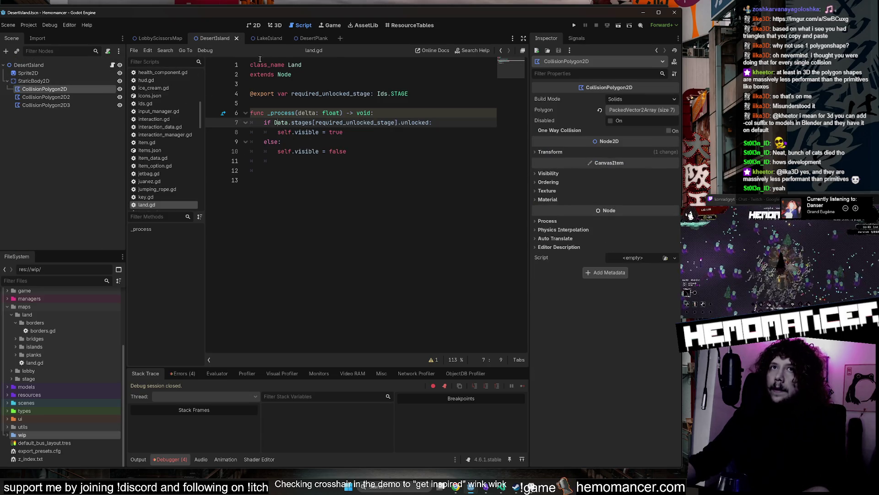
click(265, 38)
click(311, 40)
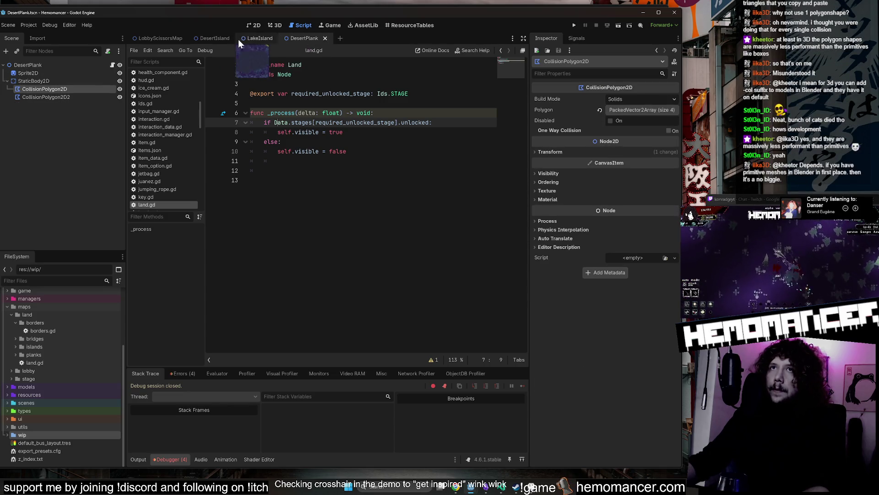
click(215, 38)
click(457, 215)
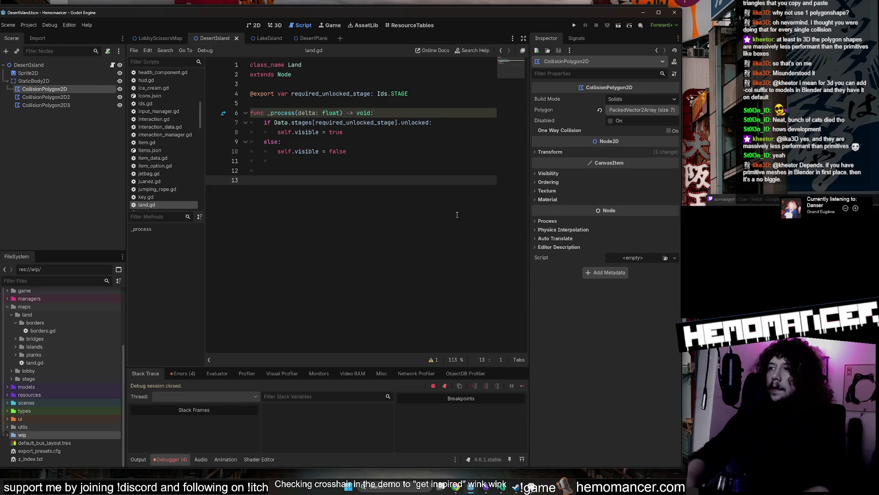
- Quick-search project files for 'Void' and highlight VoidIsland.tscn
key(shift+alt+o)
text(Void)
key(Down)
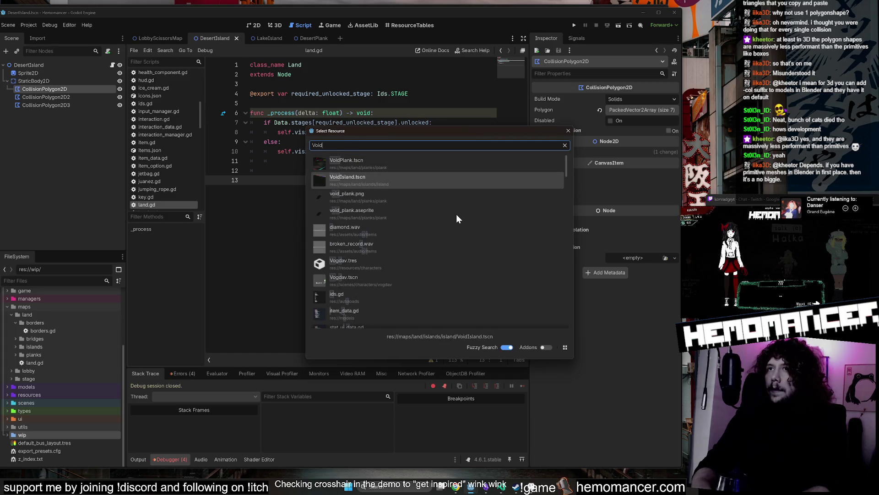
- Open VoidIsland, select its TOP collider, delete trailing blank lines in land.gd, and save
key(Return)
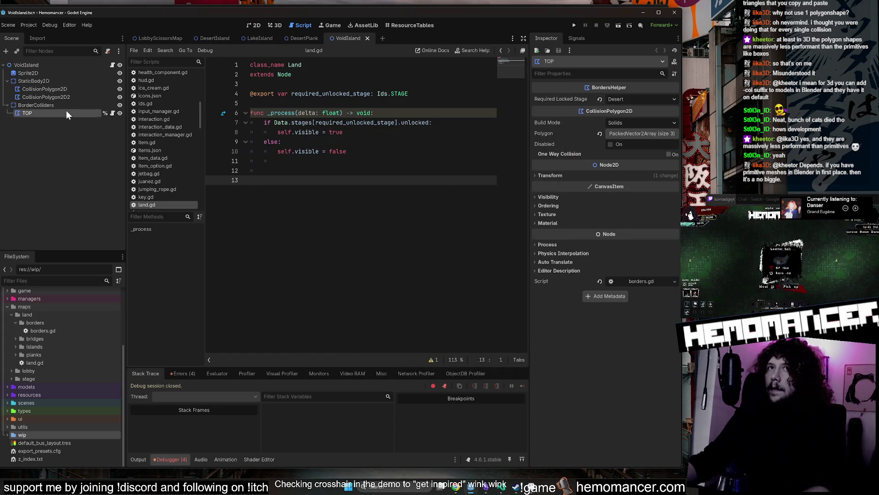
click(64, 115)
key(BackSpace)
key(BackSpace)
key(BackSpace)
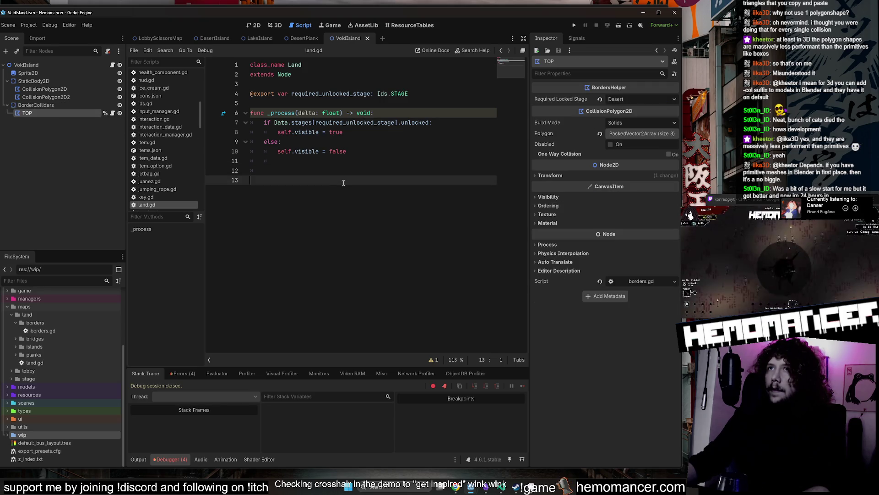
key(ctrl+s)
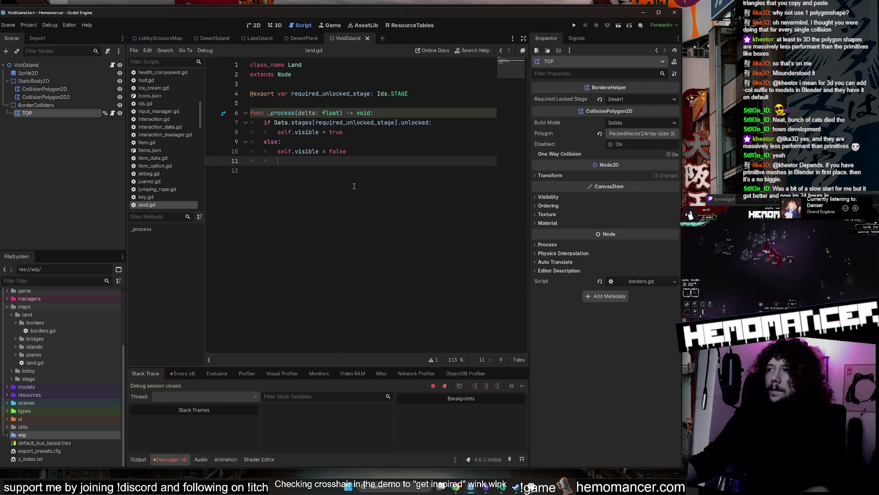
- Remove the remaining empty lines in land.gd, save, and test-run with F5
key(BackSpace)
key(BackSpace)
key(BackSpace)
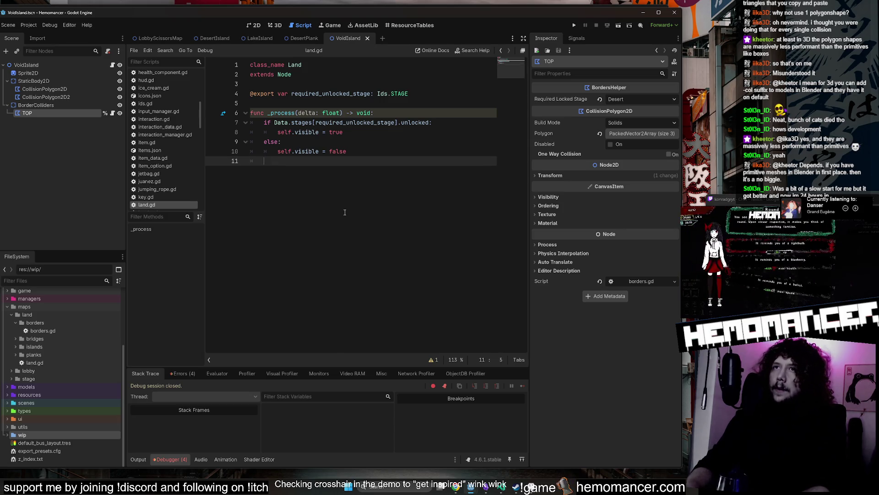
key(ctrl+s)
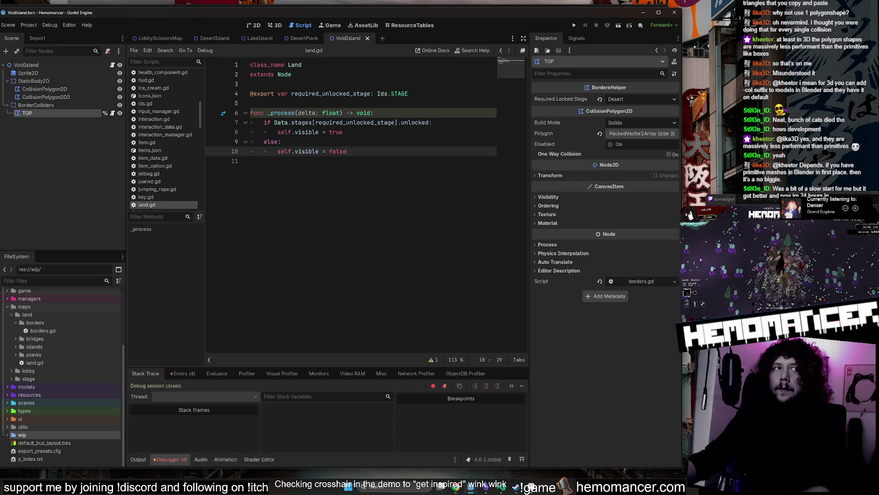
click(386, 165)
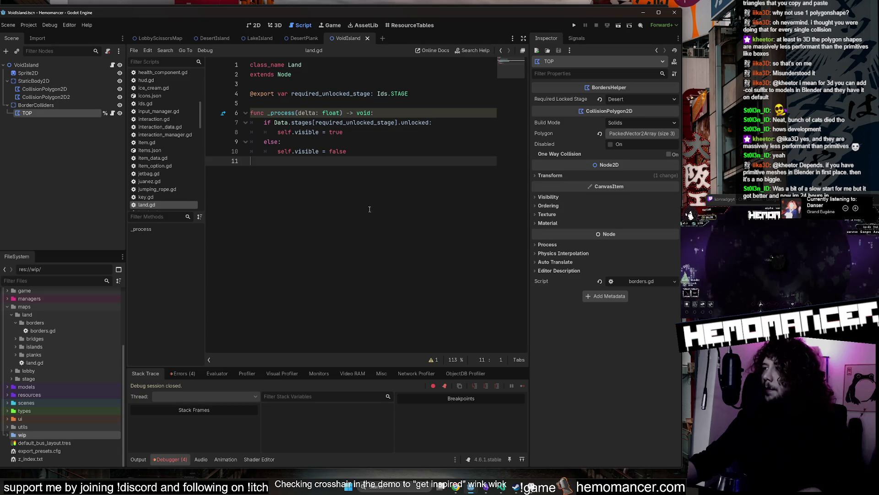
key(F5)
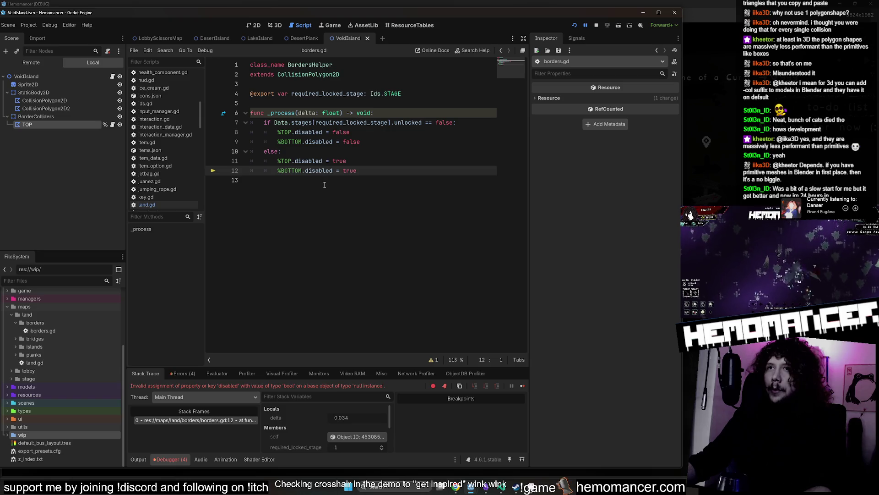
- Delete the %BOTTOM.disabled = false line in borders.gd
click(275, 142)
mouse_move(277, 142)
mouse_down()
mouse_move(383, 140)
mouse_move(226, 142)
mouse_up()
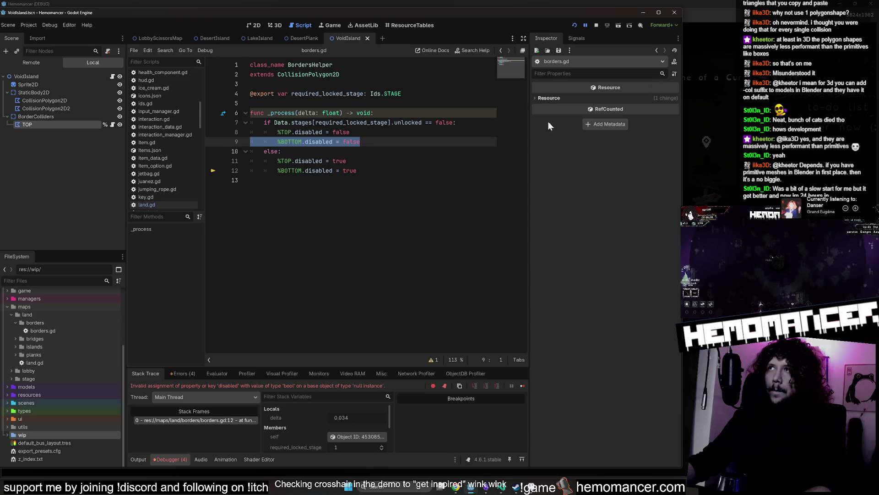
key(BackSpace)
key(BackSpace)
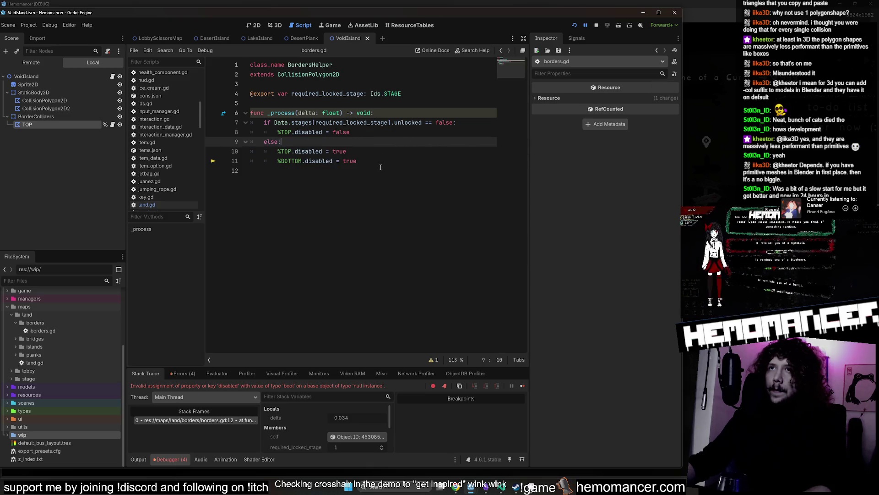
- Strip the %TOP. prefix from lines 8 and 10, save borders.gd, and run the project
click(382, 161)
double_click(287, 132)
key(BackSpace)
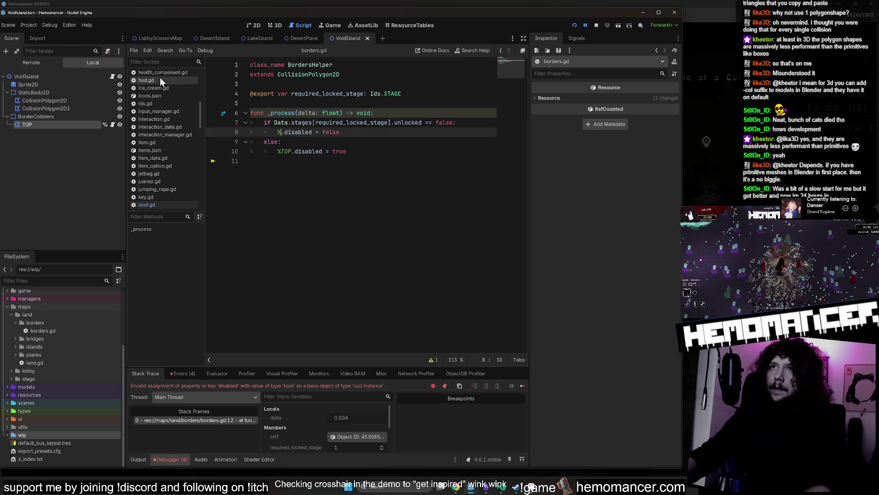
key(BackSpace)
key(Delete)
key(Down)
key(Down)
key(Delete)
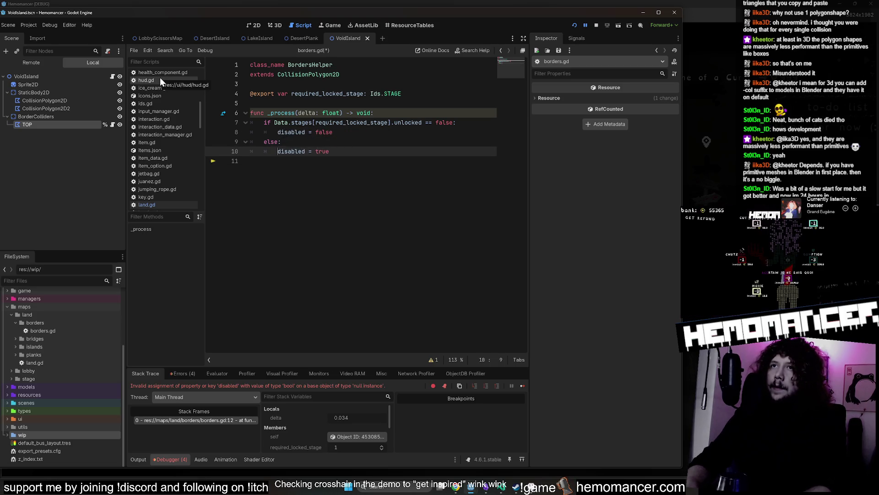
key(Down)
key(ctrl+s)
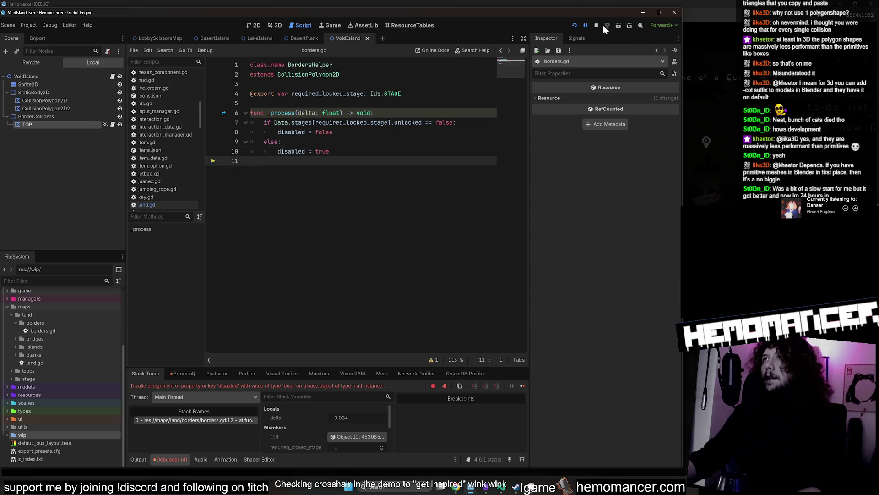
click(603, 26)
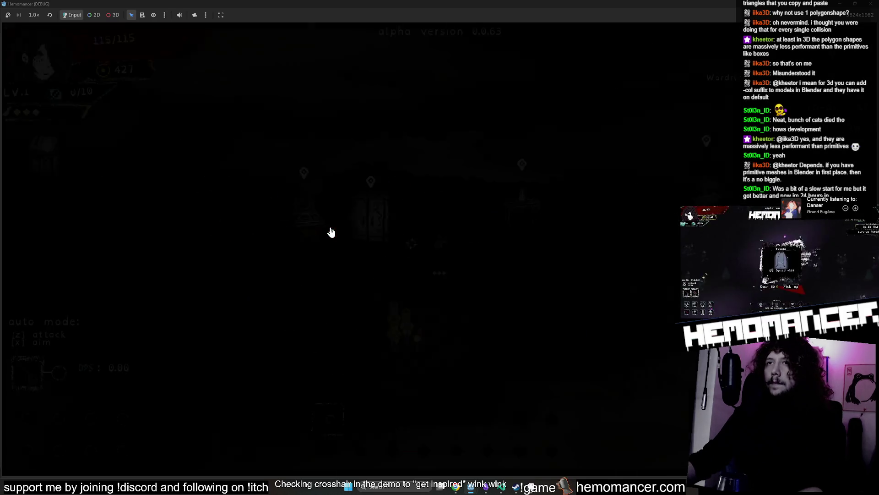
- Walk the character between the vanity, wardrobe and metronome, zooming the view in and out
key(a)
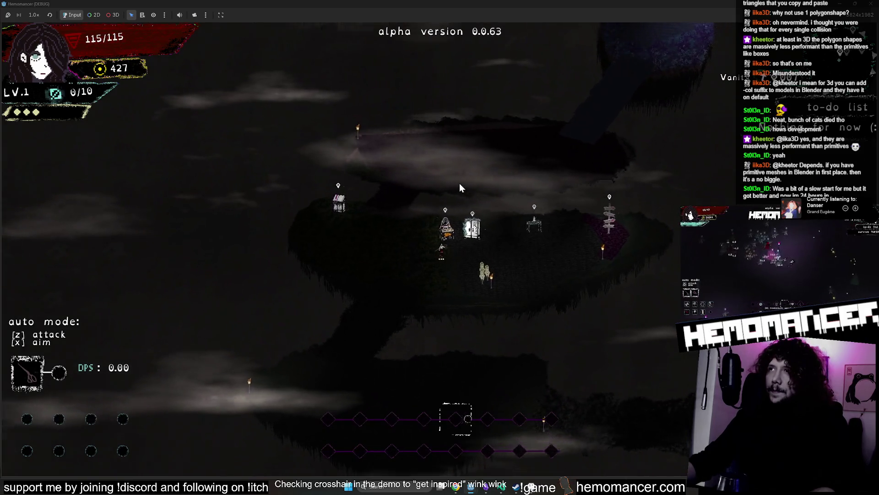
key(d)
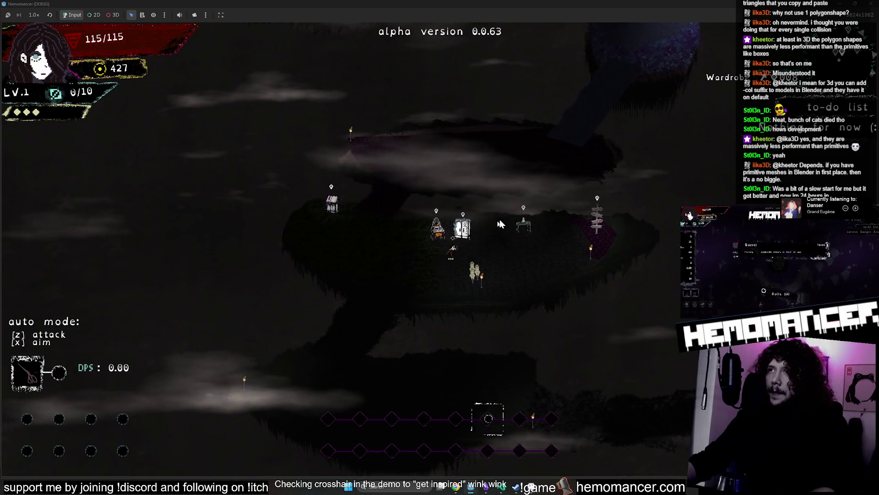
key(s)
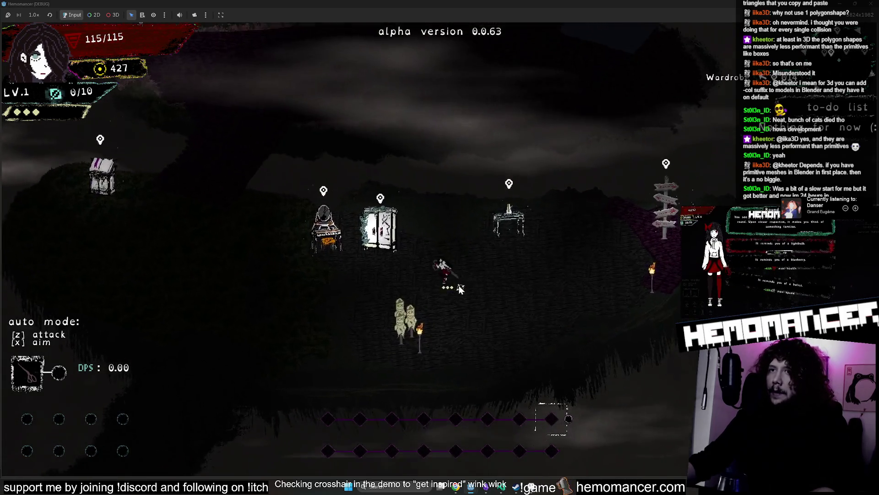
scroll(361, 318, down, 3)
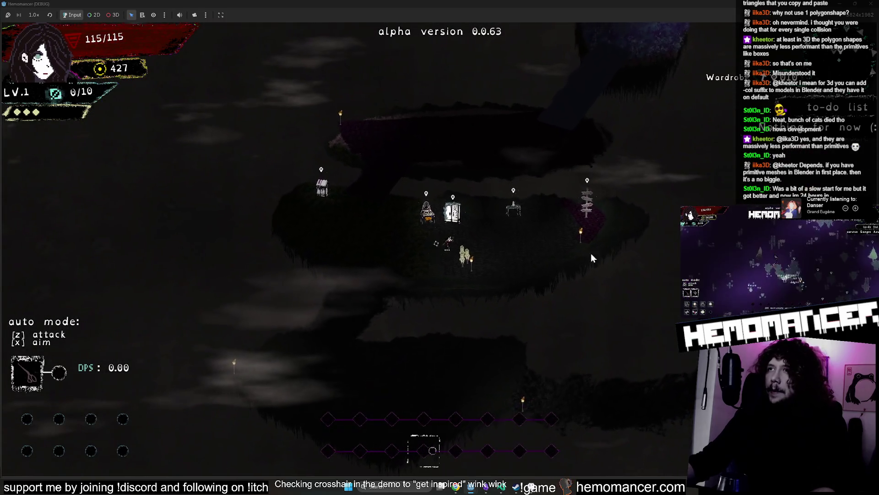
key(d)
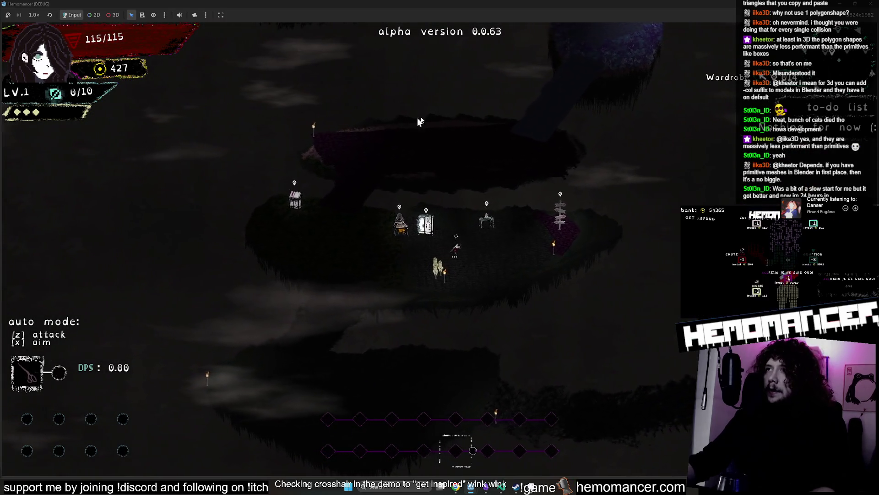
scroll(433, 327, up, 3)
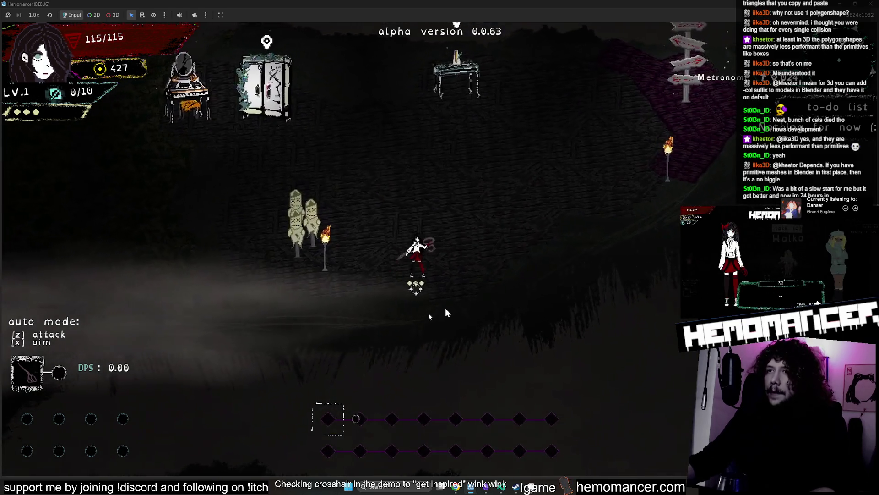
scroll(504, 294, down, 3)
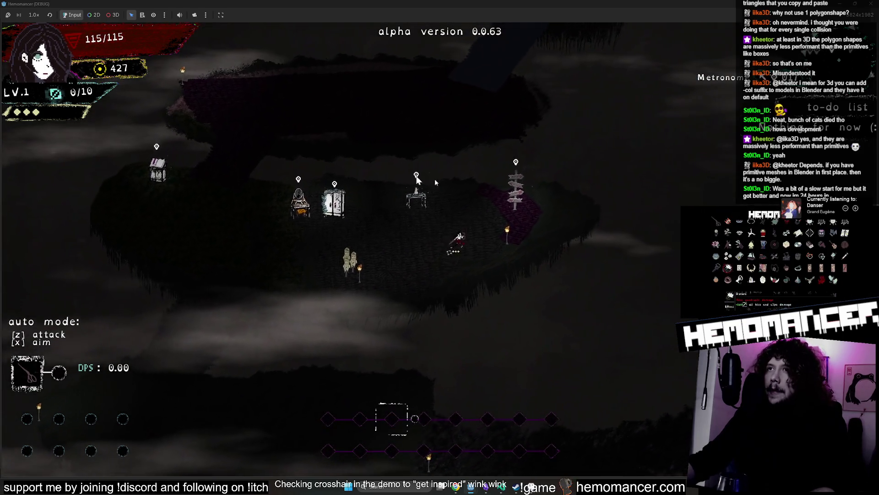
key(a)
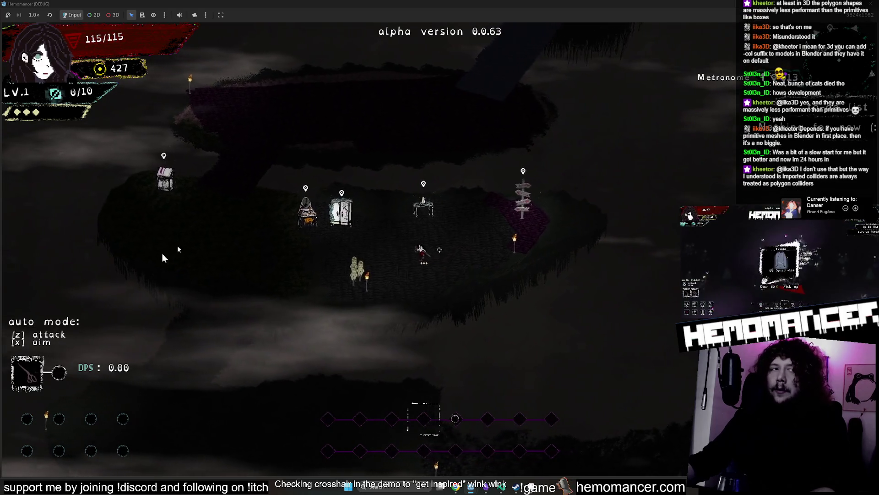
key(d)
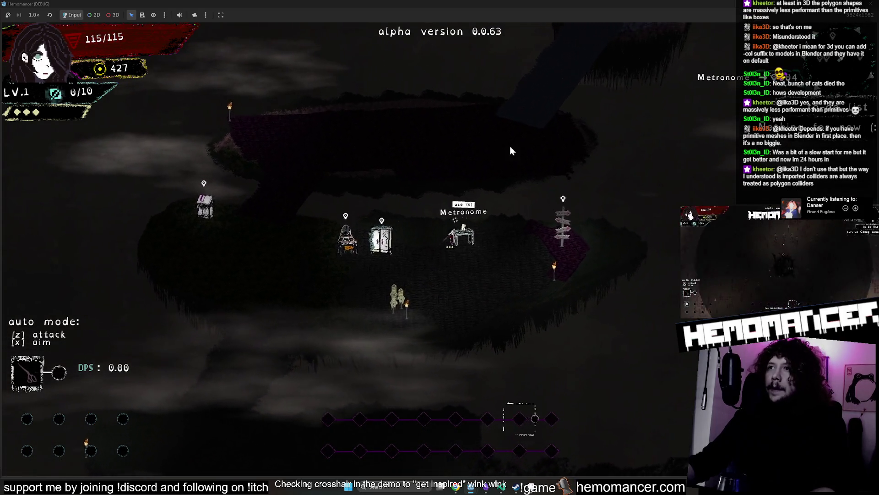
scroll(508, 142, up, 3)
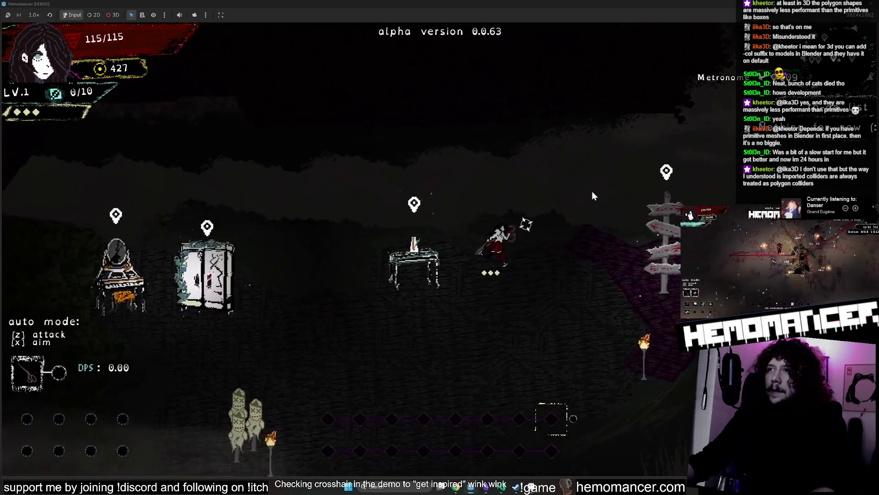
- Walk along the island edges past the training dummies to the signpost and open the Travel map
key(d)
key(s)
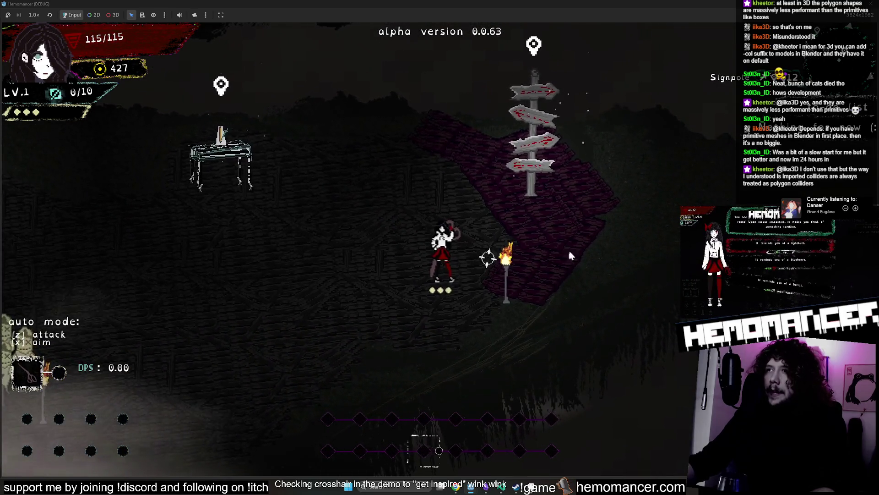
key(a)
key(s)
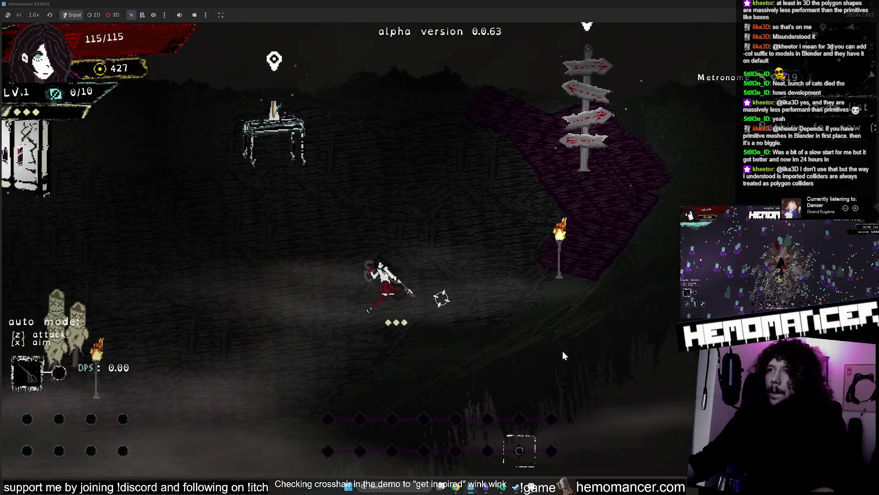
key(a)
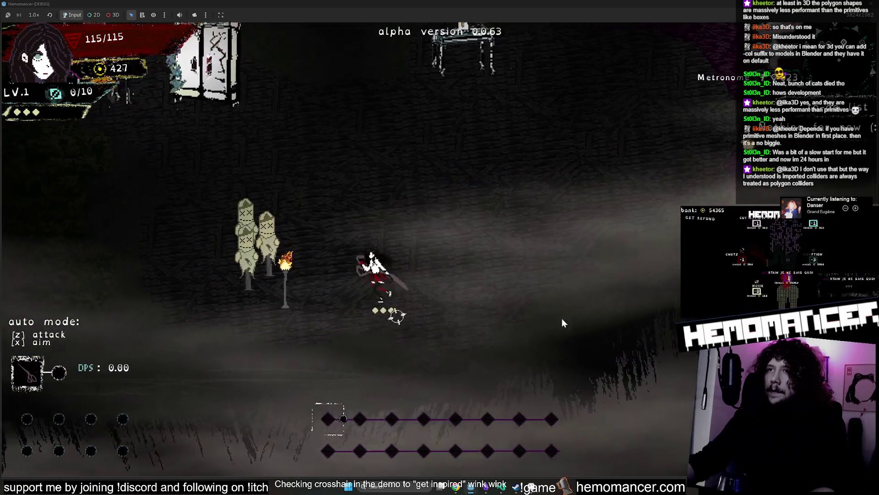
key(a)
key(w)
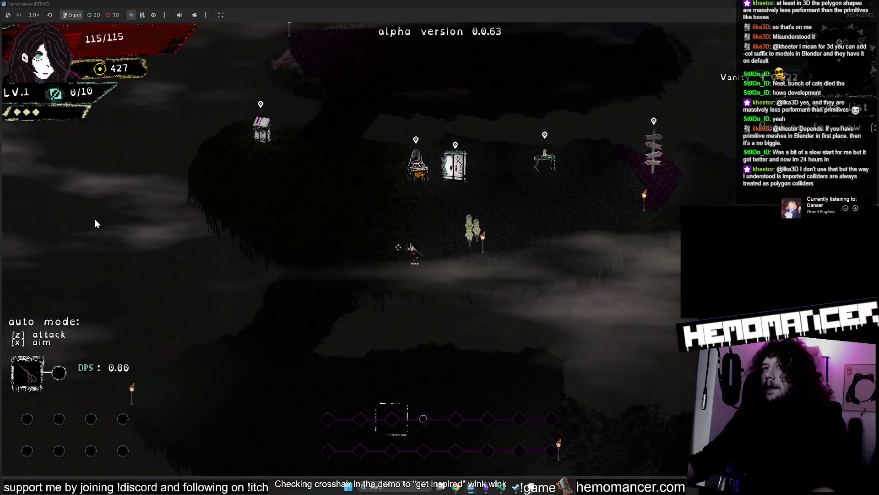
key(a)
key(s)
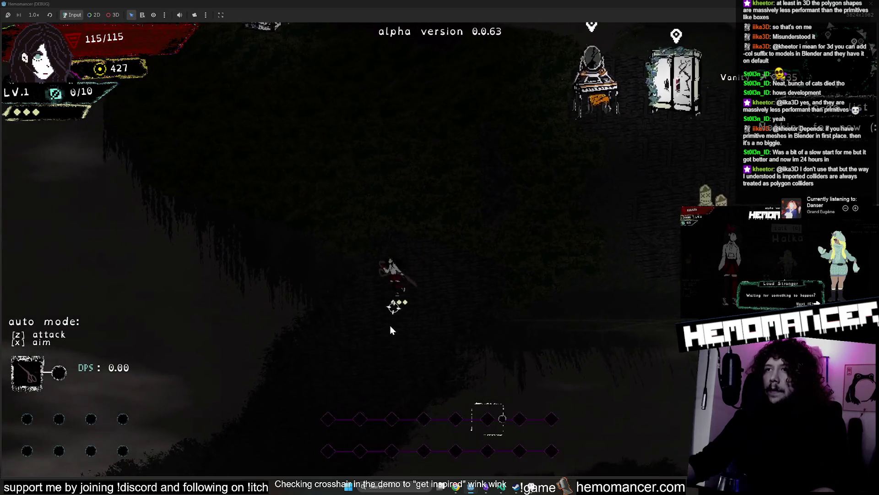
key(d)
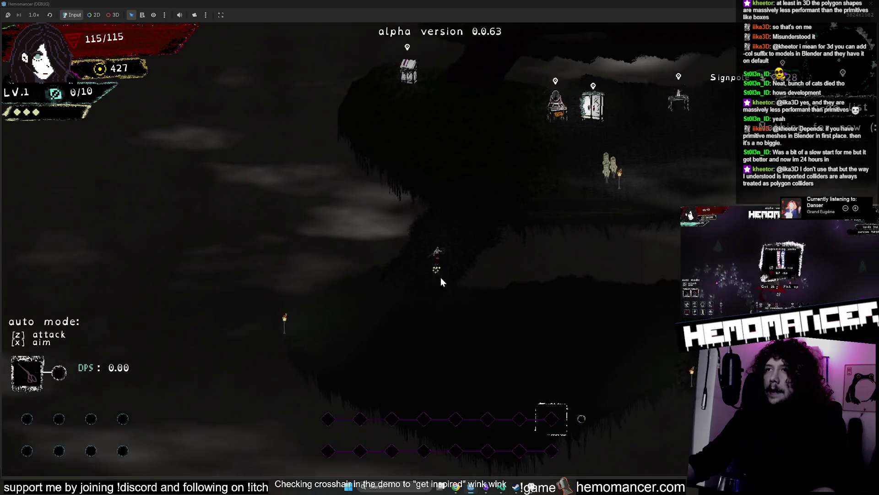
key(d)
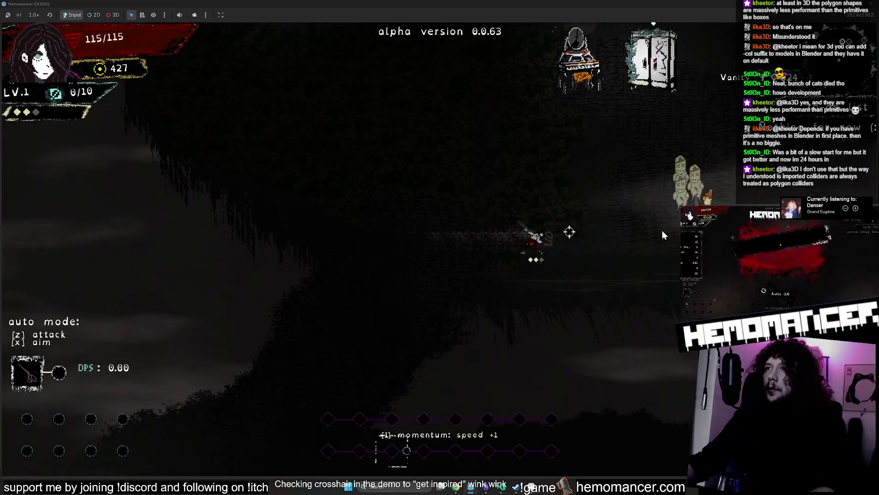
key(d)
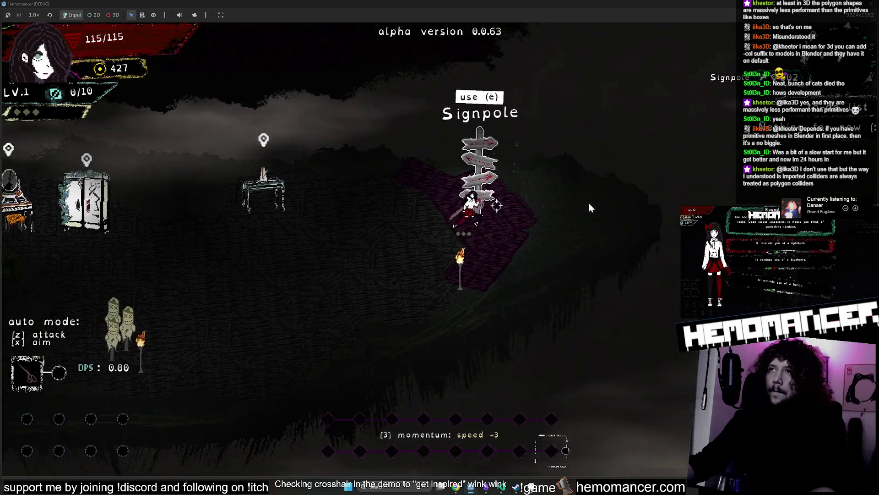
key(e)
key(Right)
key(Right)
key(Right)
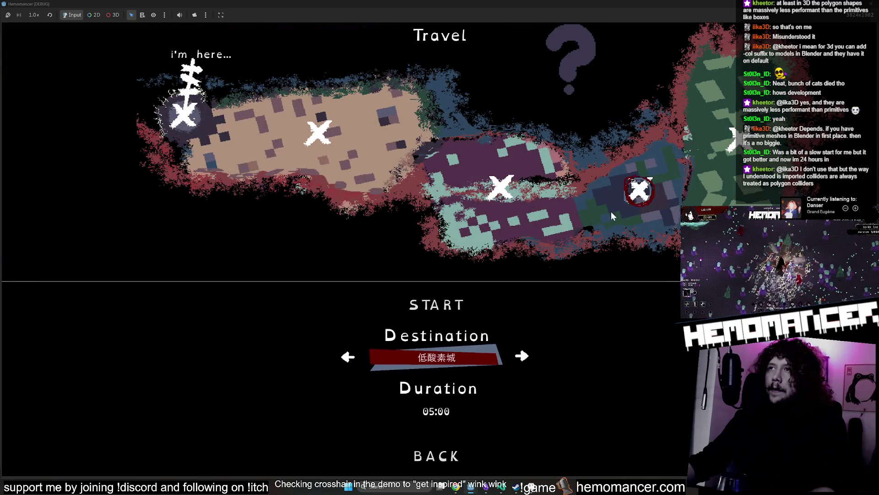
- Move the Travel menu selection down to Duration 05:00, then bring up Obsidian
key(Down)
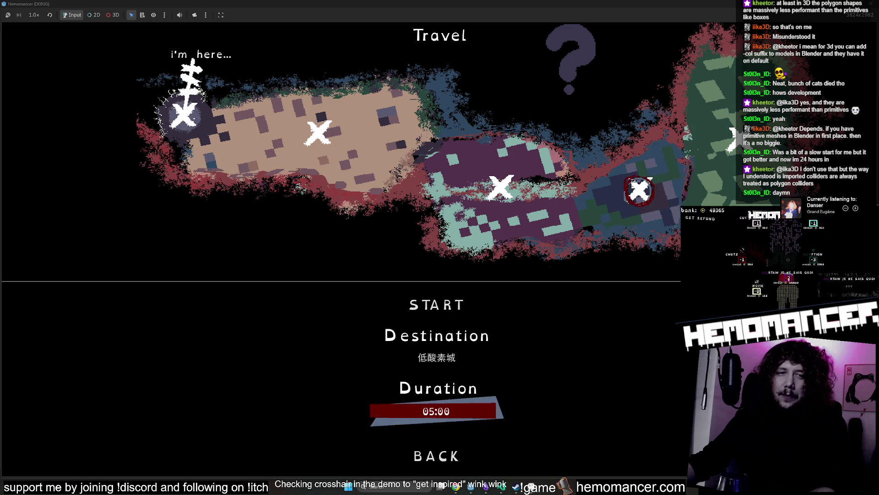
click(487, 488)
- Ban the spam poster through their user card in the embedded Twitch chat, then focus the message field
scroll(368, 250, down, 1)
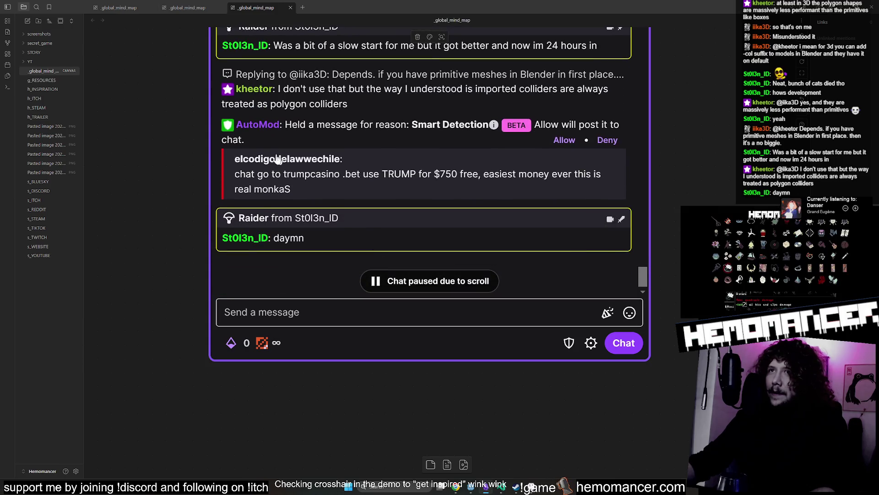
click(277, 163)
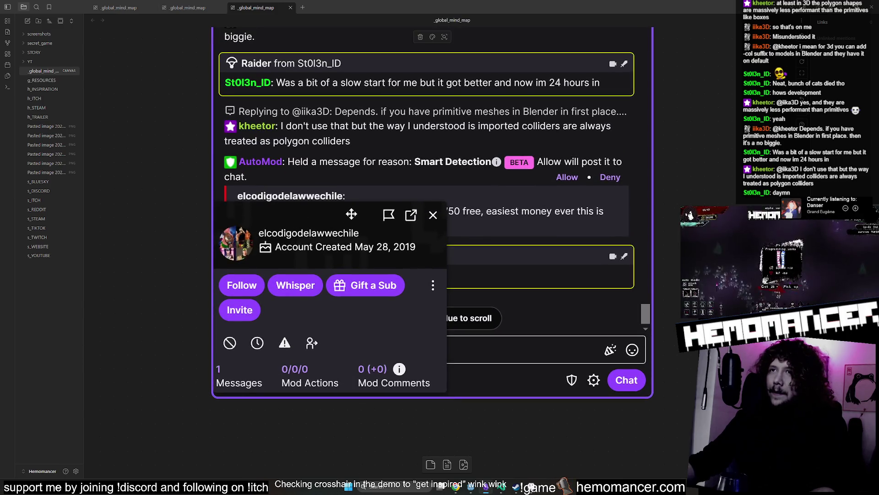
mouse_move(421, 146)
mouse_down()
mouse_move(424, 115)
mouse_move(453, 101)
mouse_move(399, 240)
mouse_move(362, 221)
mouse_move(402, 202)
mouse_up()
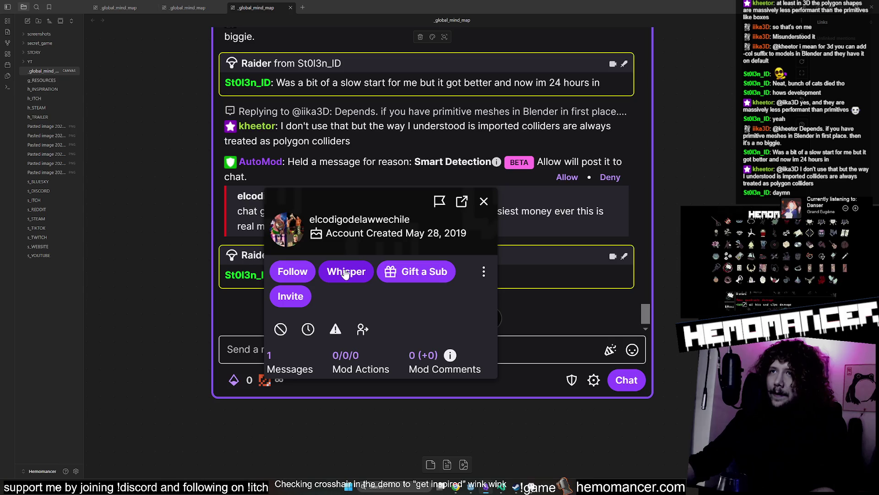
click(280, 328)
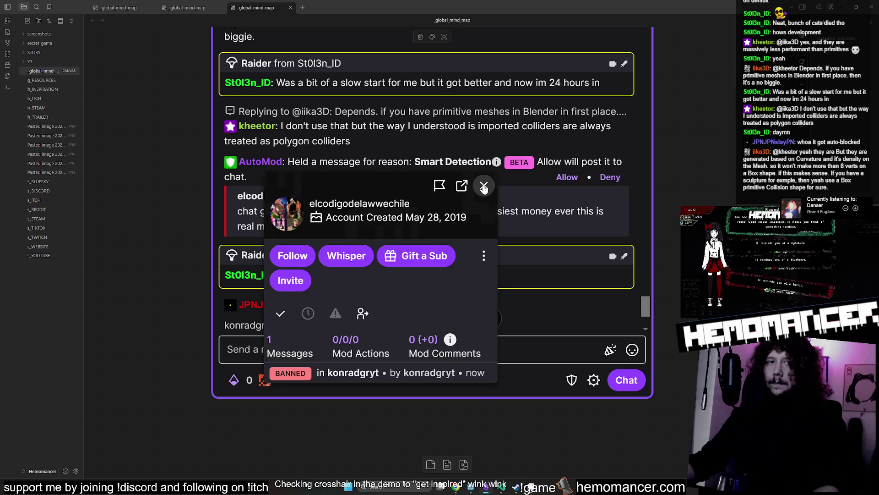
click(483, 187)
scroll(456, 212, down, 3)
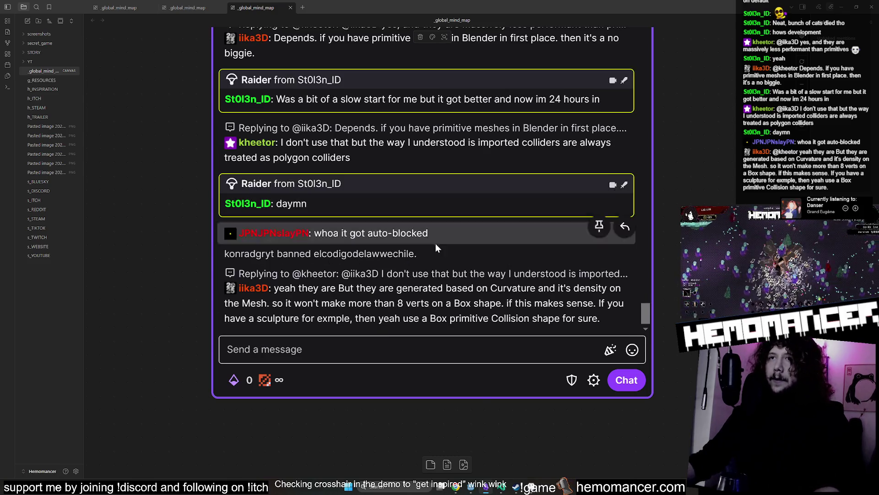
click(388, 348)
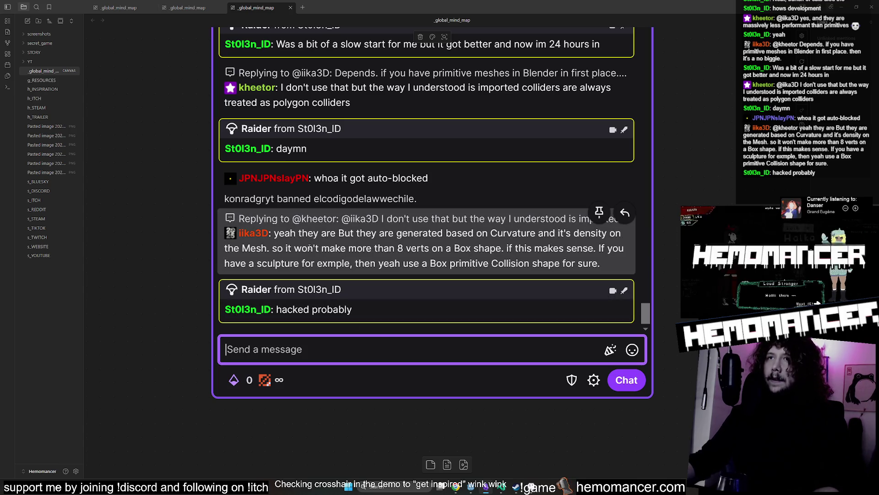
scroll(191, 259, down, 8)
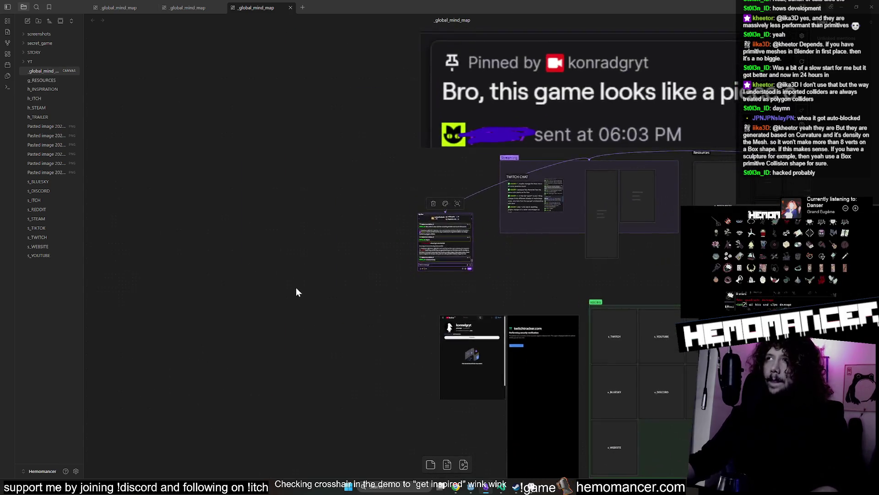
scroll(301, 302, down, 4)
mouse_move(390, 244)
mouse_down()
mouse_move(298, 224)
mouse_move(232, 246)
mouse_up()
scroll(304, 222, up, 2)
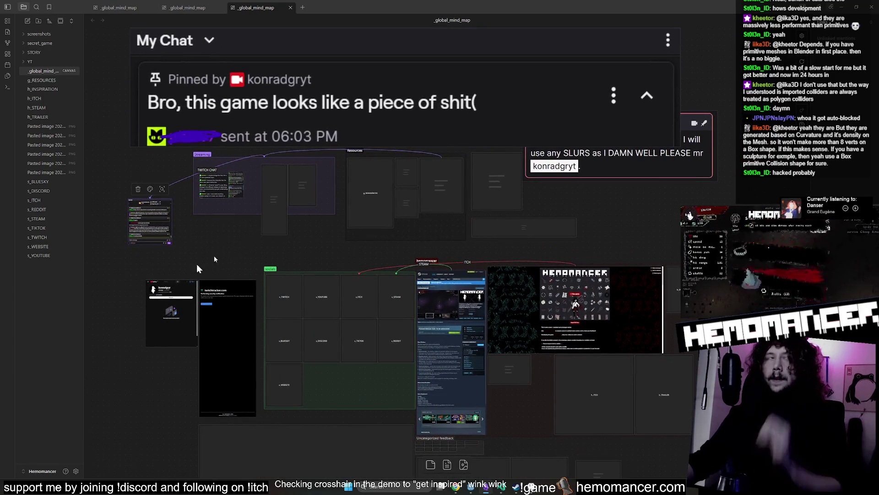
scroll(458, 222, right, 2)
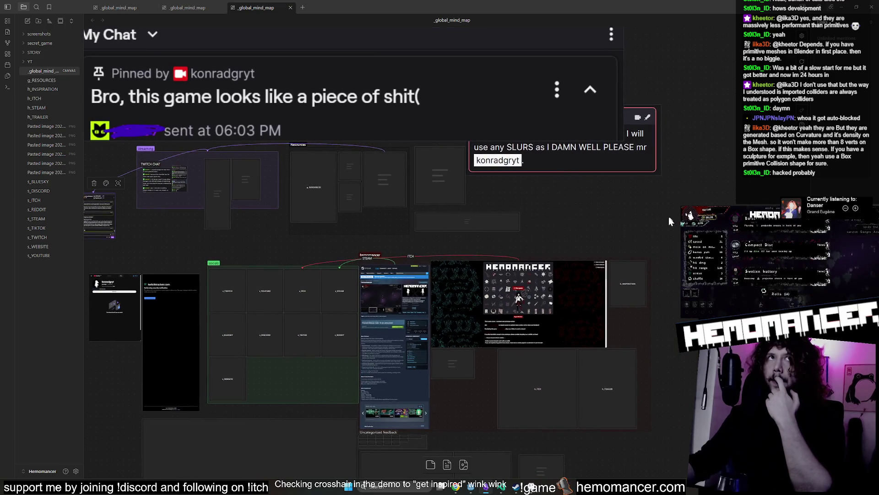
scroll(600, 229, left, 1)
scroll(546, 216, down, 4)
scroll(546, 215, up, 4)
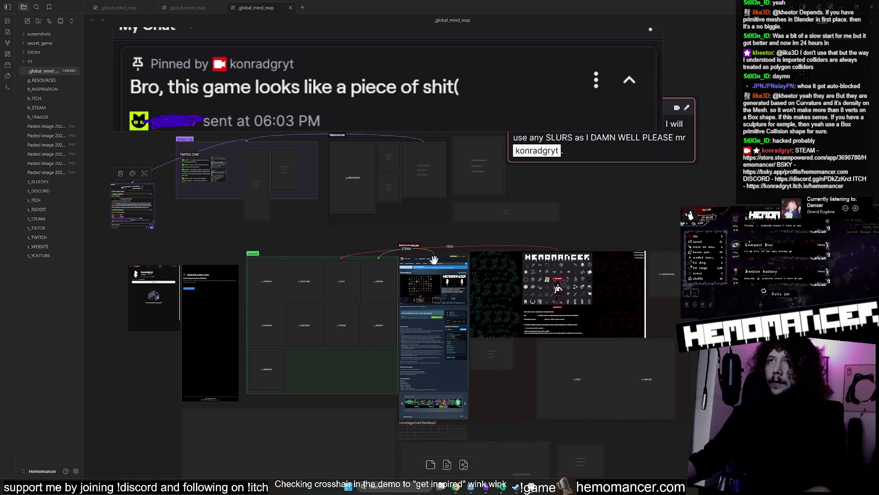
scroll(433, 258, down, 3)
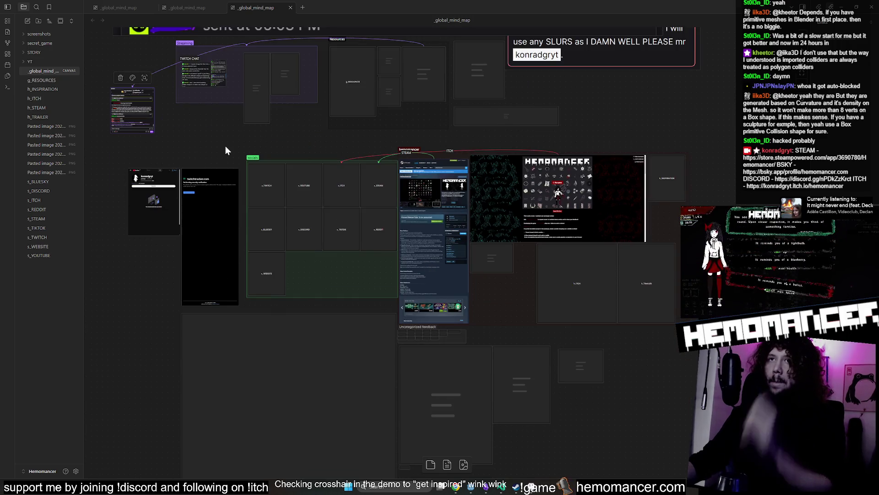
ctrl+scroll(226, 146, up, 10)
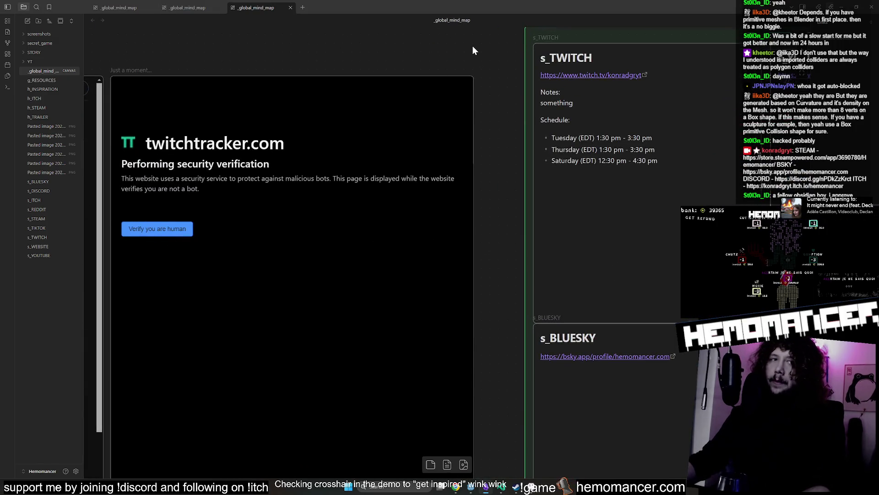
ctrl+scroll(468, 56, down, 5)
ctrl+scroll(468, 55, down, 3)
ctrl+scroll(571, 98, down, 3)
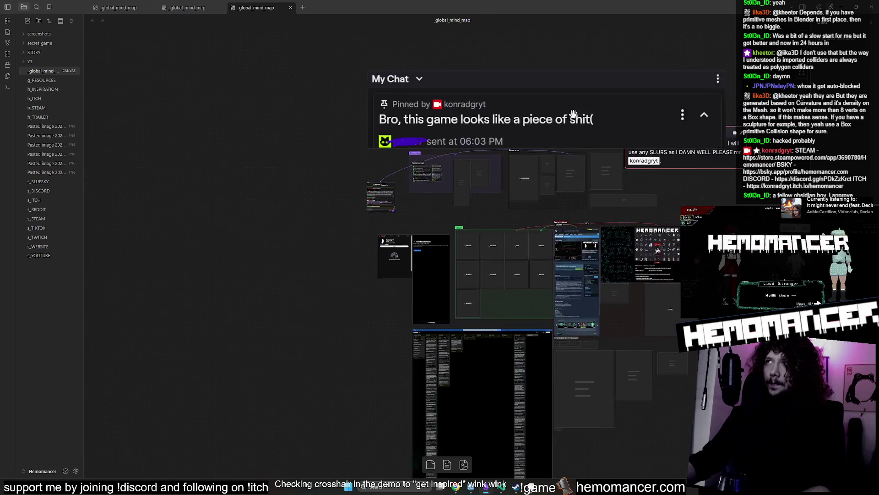
ctrl+scroll(579, 208, up, 5)
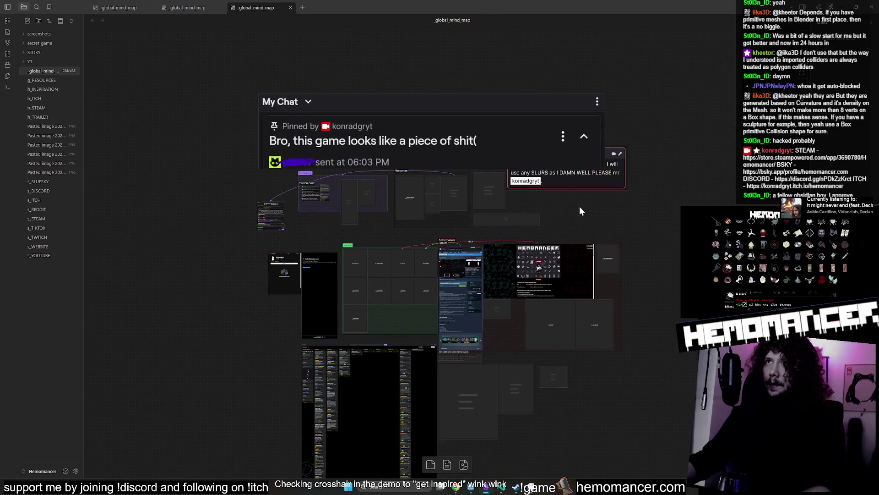
drag(268, 244, 290, 129)
mouse_move(463, 319)
mouse_down()
mouse_move(512, 334)
mouse_move(528, 106)
mouse_up()
scroll(202, 145, down, 10)
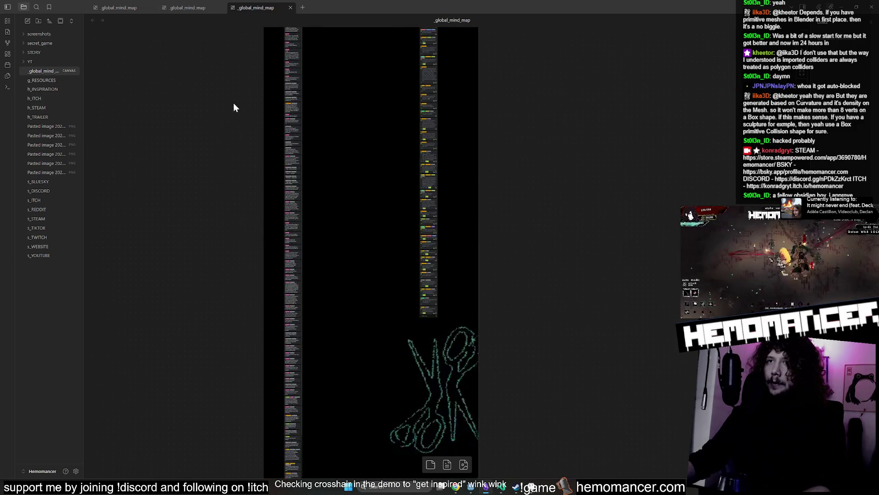
scroll(266, 262, up, 10)
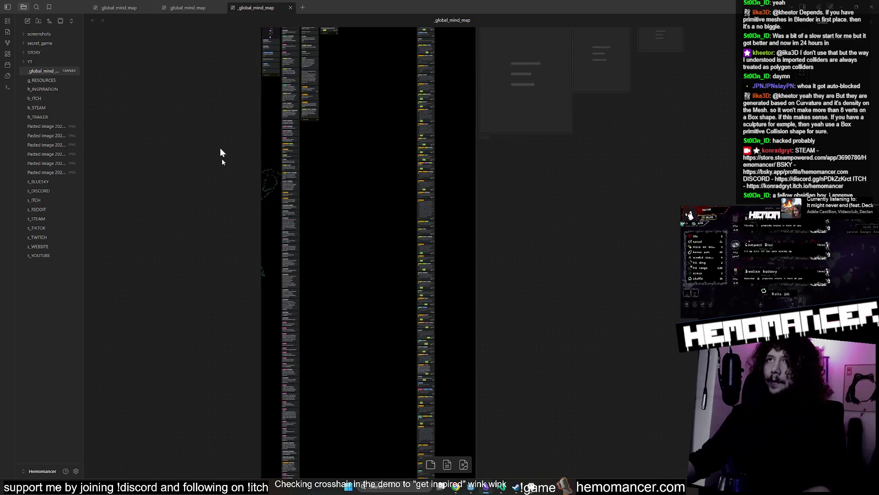
ctrl+scroll(201, 247, up, 10)
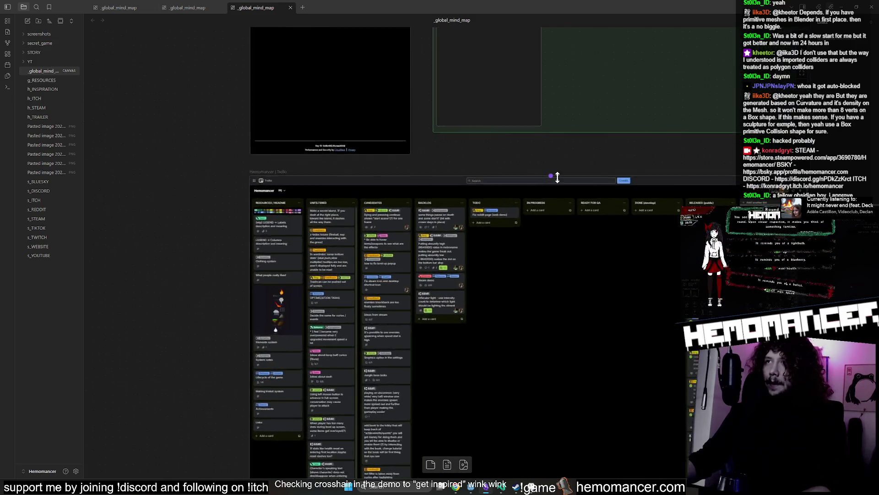
scroll(554, 161, right, 5)
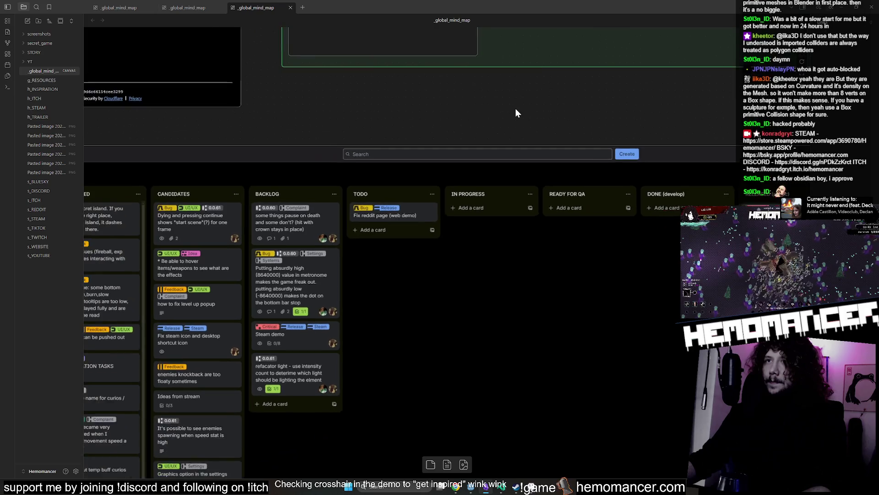
ctrl+scroll(513, 111, down, 10)
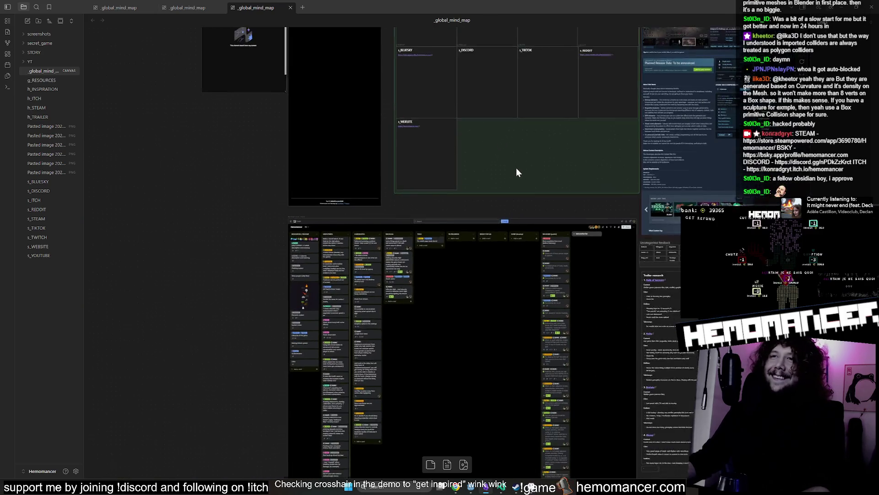
ctrl+scroll(537, 218, down, 10)
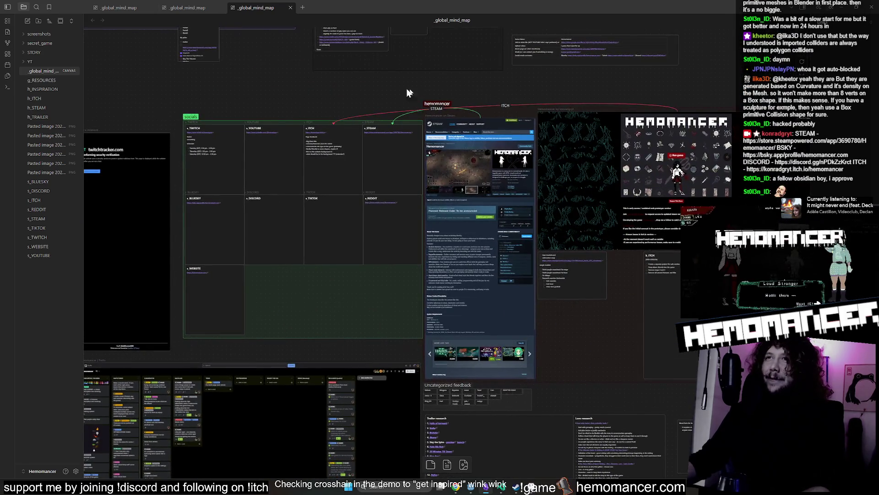
ctrl+scroll(396, 94, up, 3)
ctrl+scroll(391, 112, down, 3)
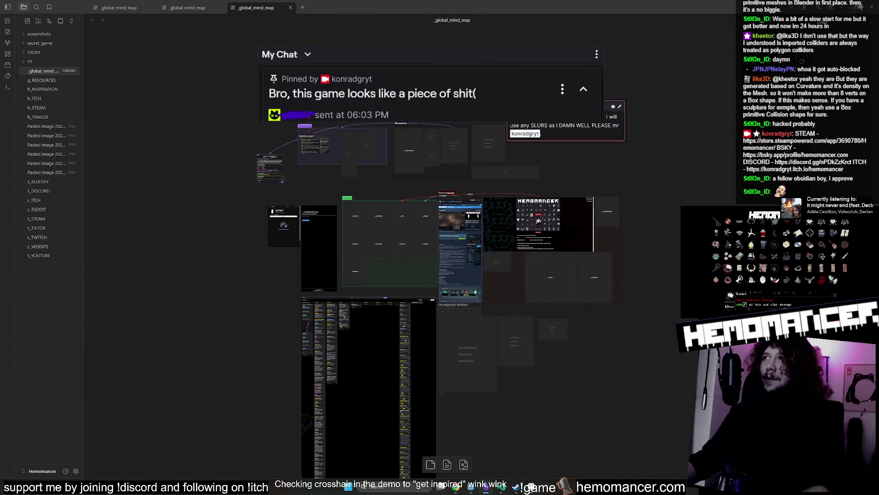
key(alt+Tab)
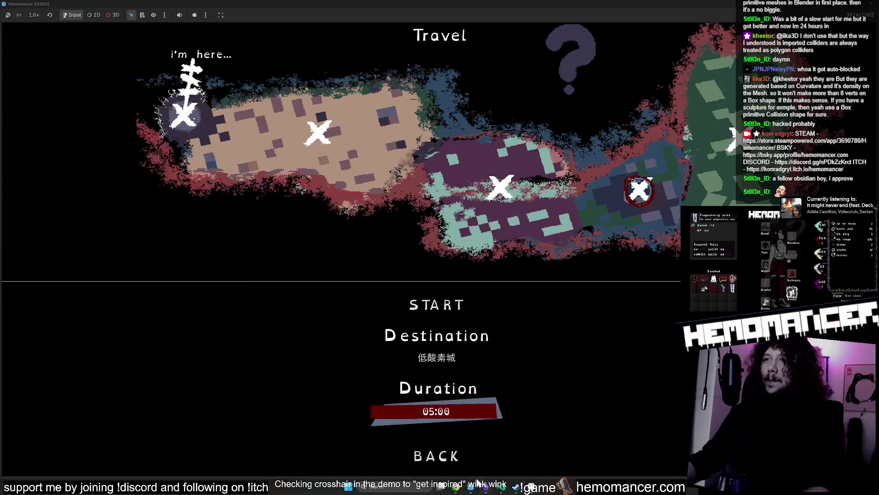
- Leave the Travel screen, stop the game test run, and save the scene
click(453, 459)
key(alt+F4)
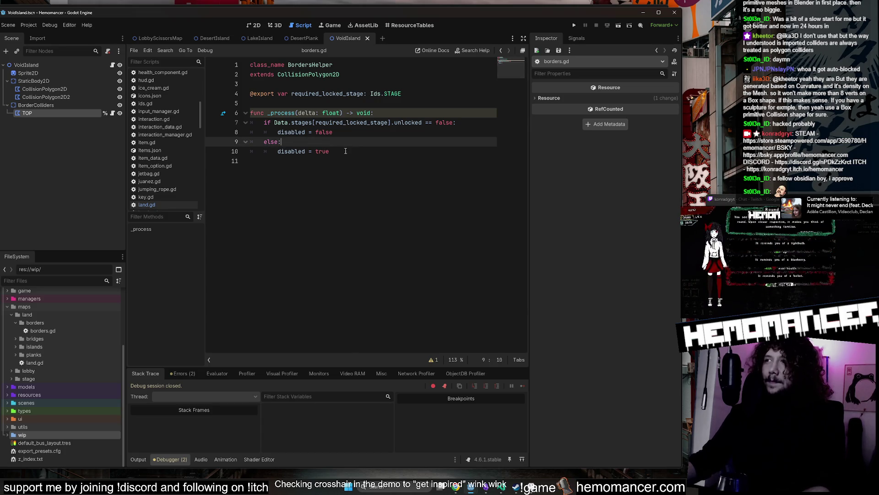
key(ctrl+s)
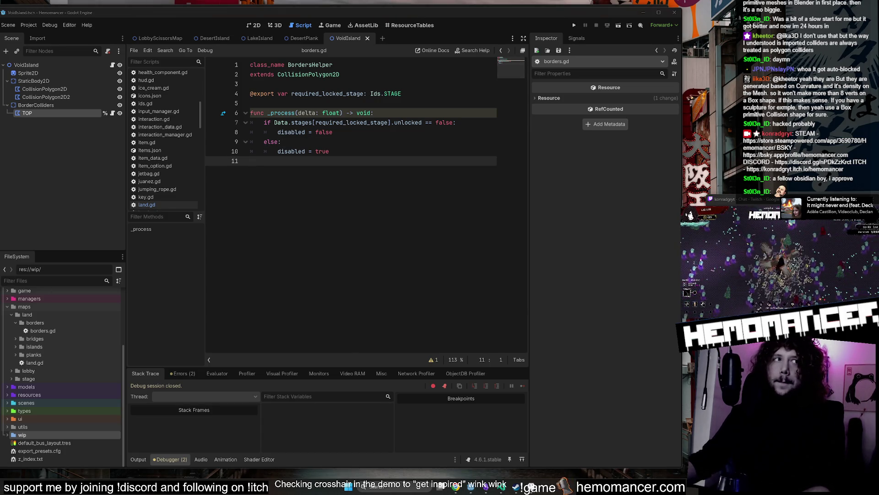
- Close the VoidIsland, DesertPlank and DesertIsland scene tabs
click(367, 38)
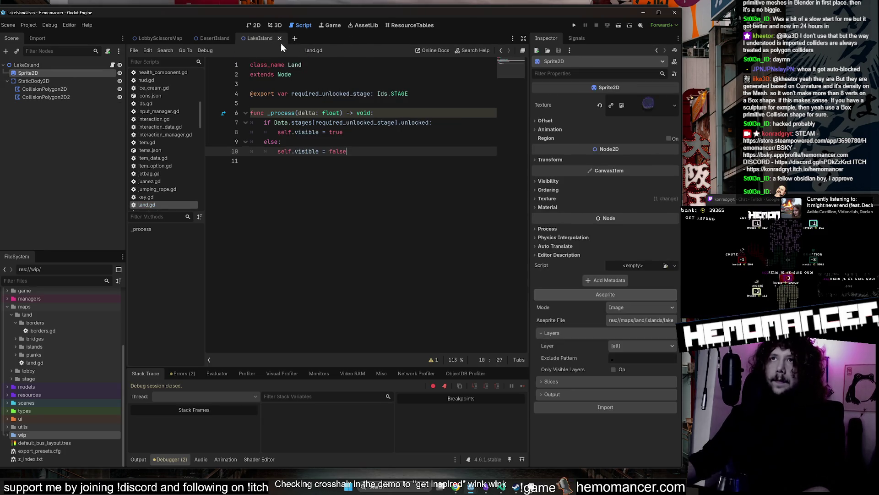
click(325, 38)
click(237, 38)
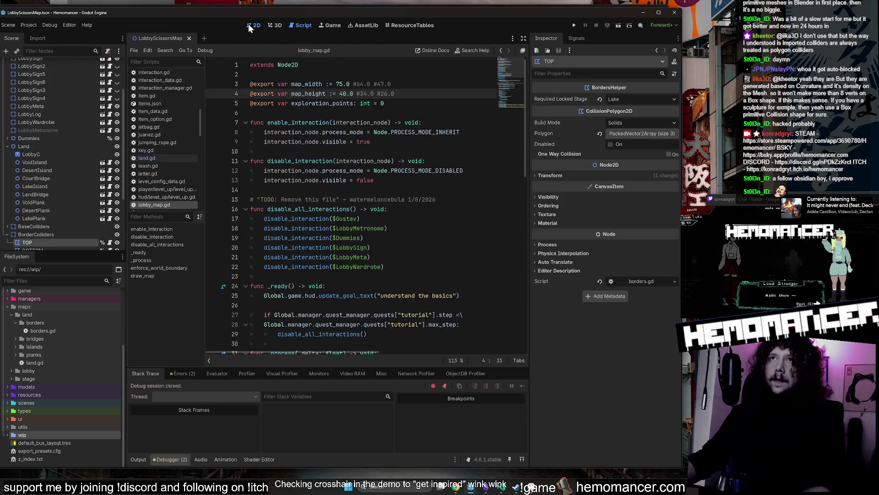
- In the 2D view, inspect the LobbyC island sprite, Fog node and TextureRect fog layer
click(253, 25)
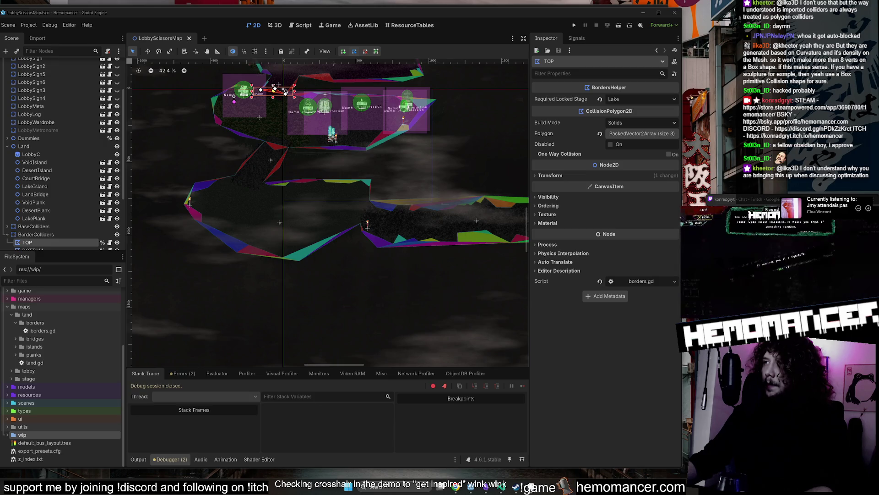
scroll(424, 243, down, 1)
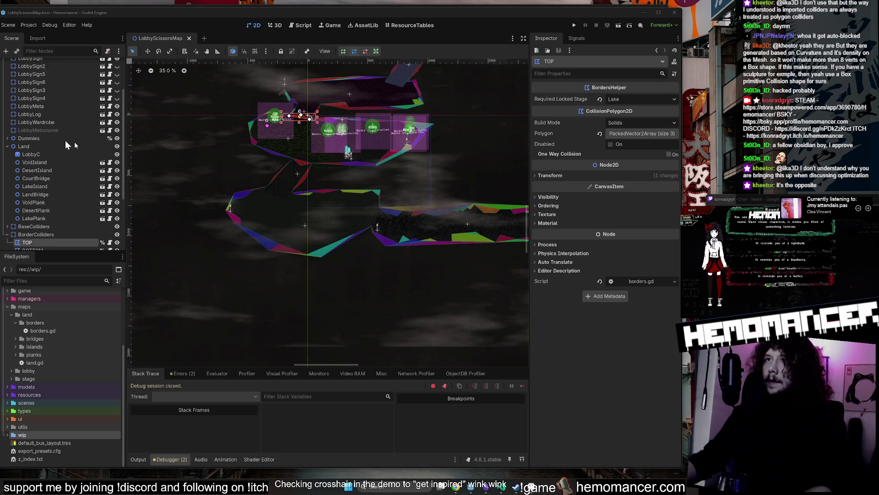
click(74, 155)
click(7, 146)
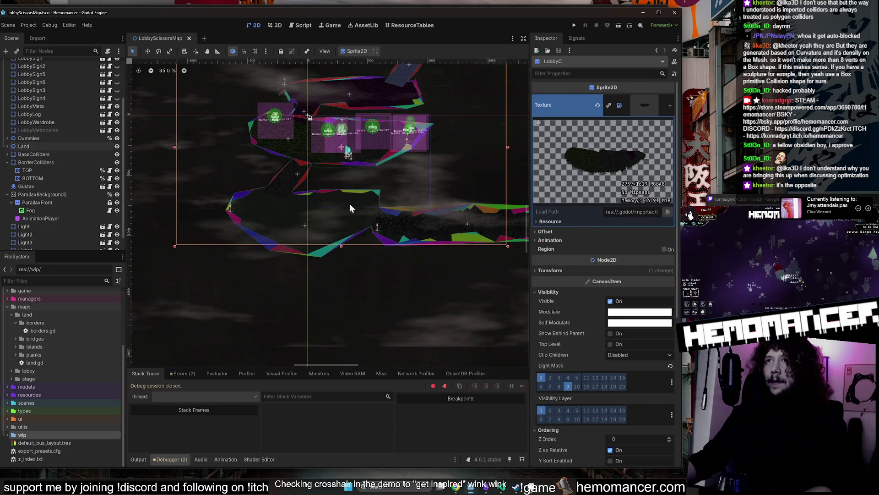
click(383, 294)
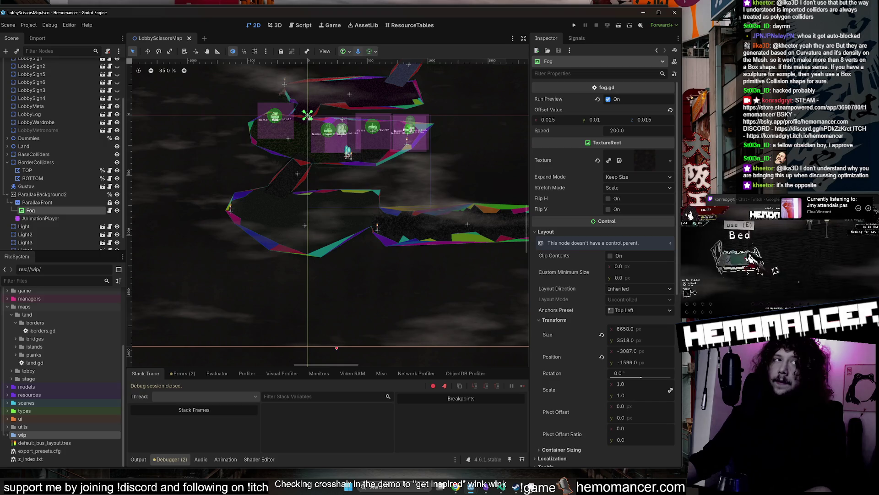
click(436, 361)
scroll(432, 320, down, 3)
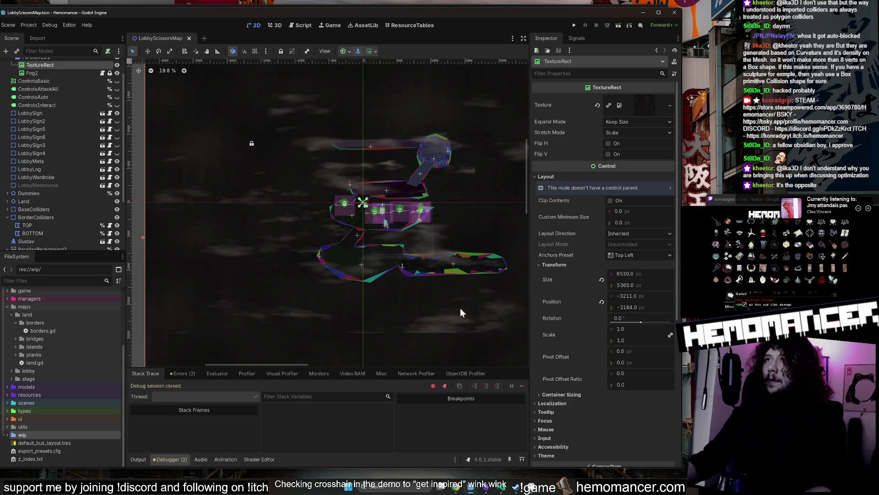
scroll(436, 314, up, 2)
scroll(400, 281, up, 2)
scroll(389, 222, up, 1)
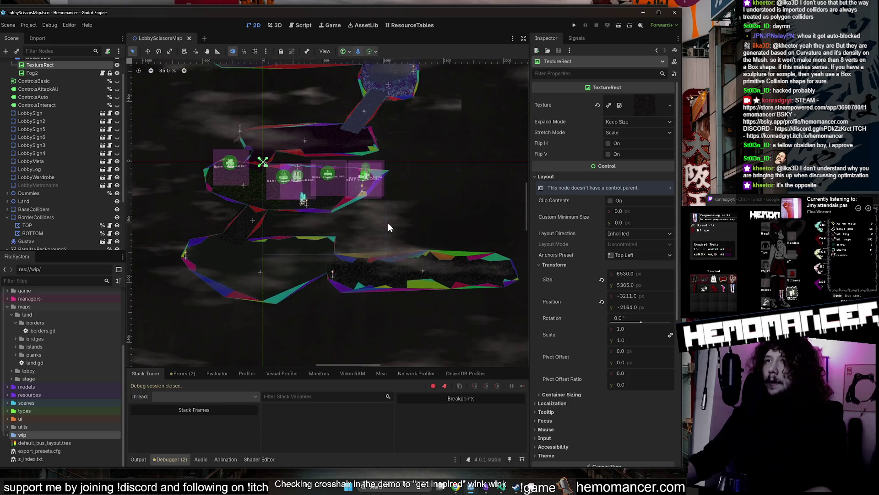
scroll(389, 224, up, 1)
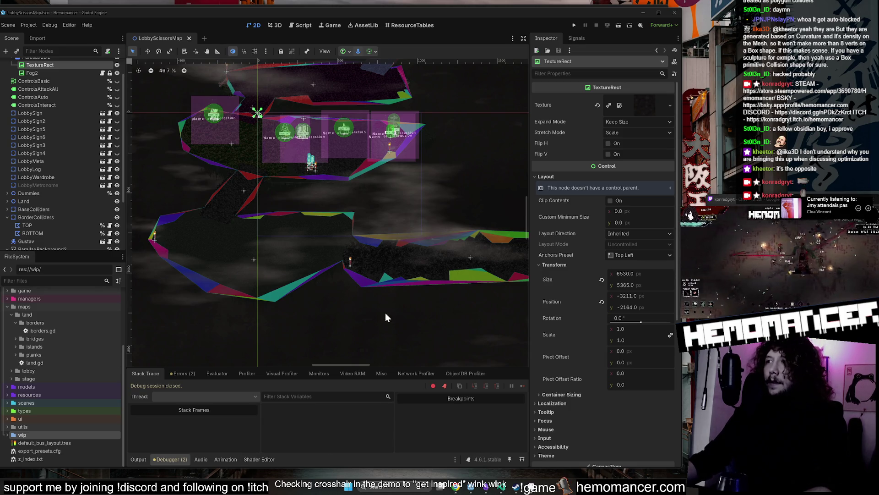
- Re-centre the islands and inspect the BorderColliders, BaseColliders, LobbyLog and LobbyWardrobe nodes
mouse_move(463, 189)
mouse_down()
mouse_move(488, 205)
mouse_move(489, 235)
mouse_up()
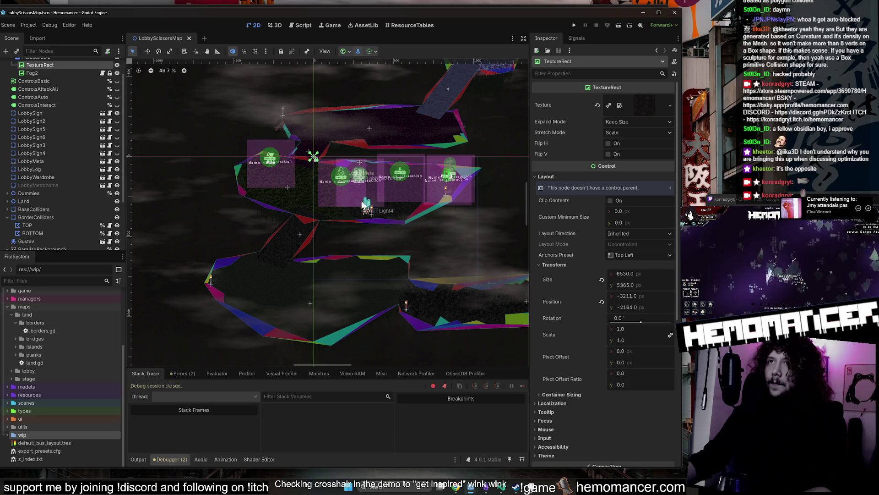
scroll(386, 210, down, 1)
scroll(442, 234, up, 1)
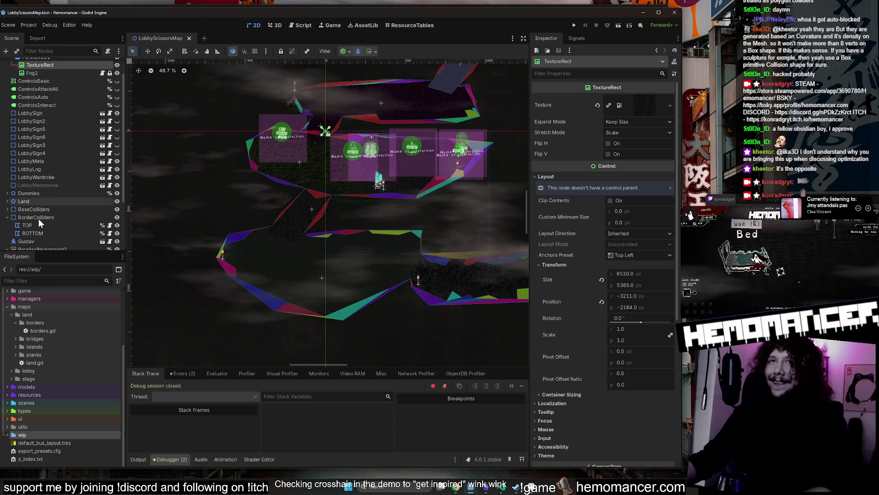
click(54, 213)
click(7, 217)
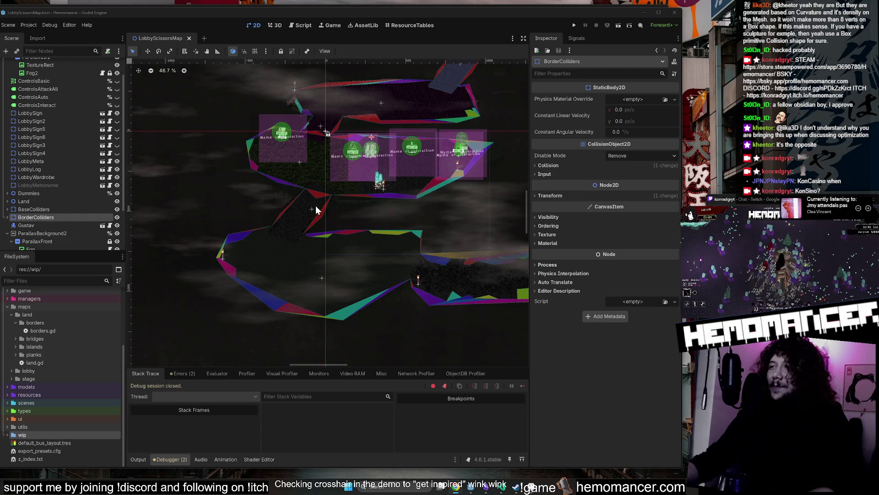
click(78, 210)
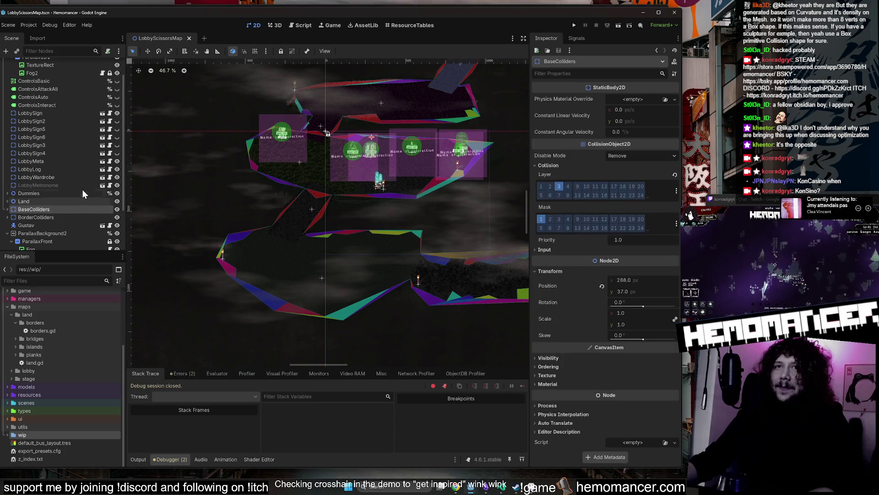
click(78, 171)
click(77, 177)
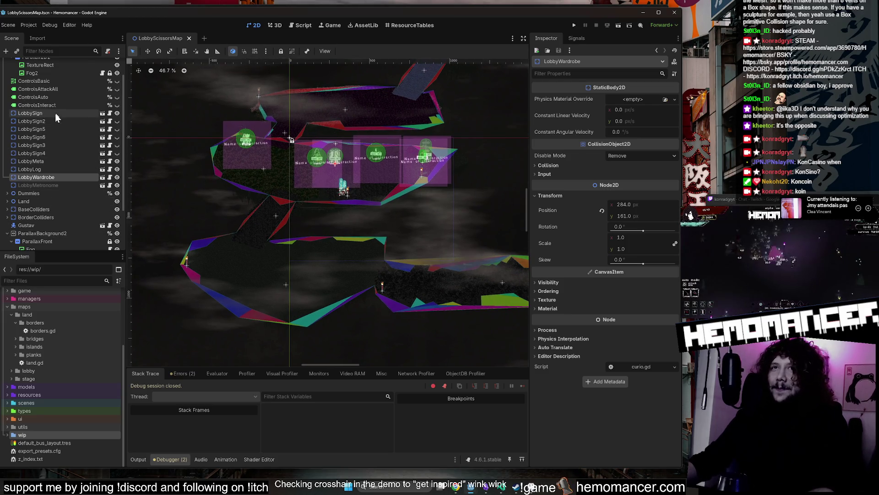
- Select LobbySign, minimize Aseprite, and run the project in debug mode with F5
click(54, 114)
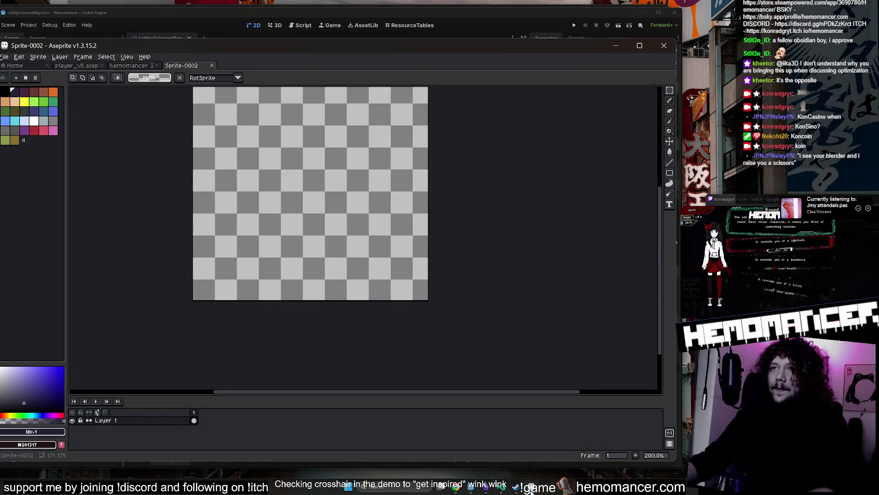
click(530, 490)
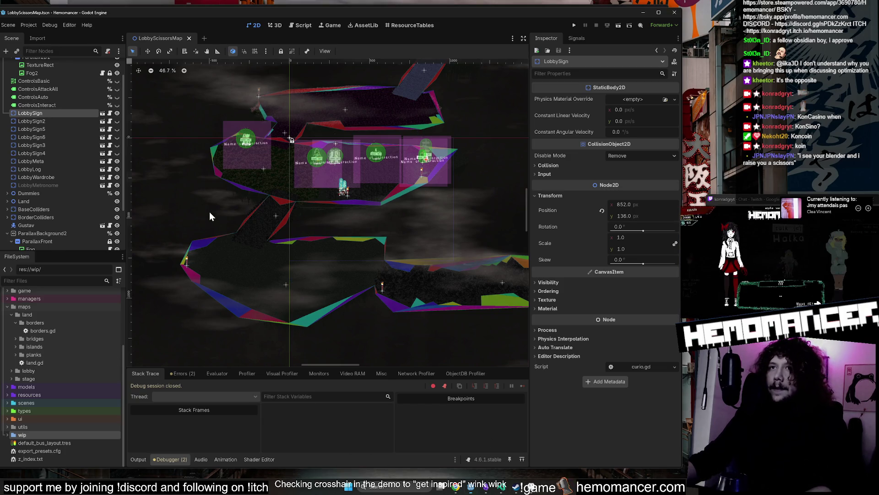
key(F5)
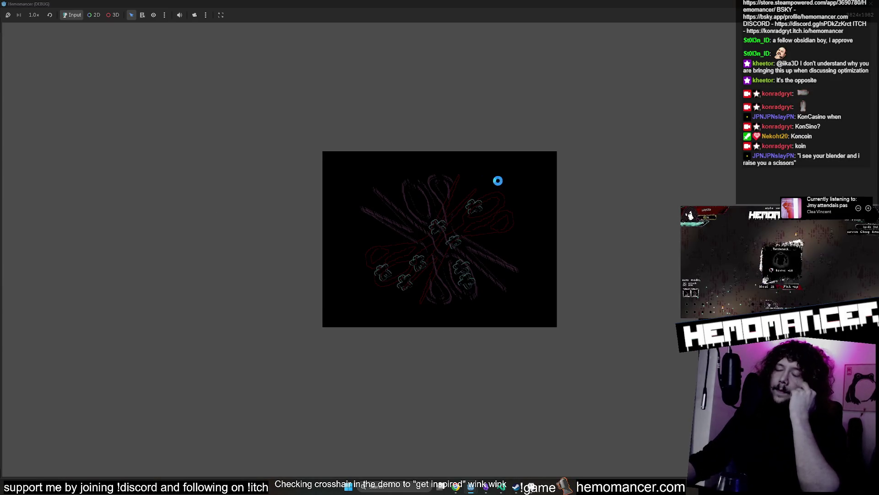
- Start the game, walk to the Metronome, and snip the game view
key(Return)
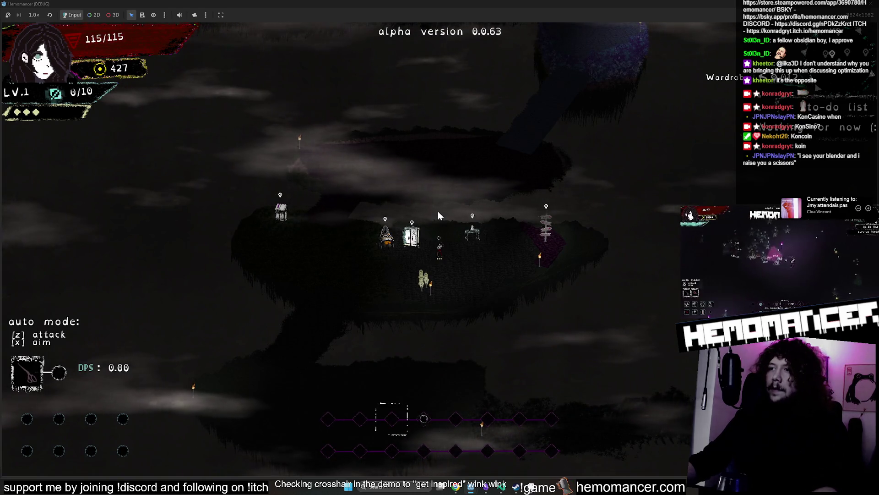
key(d)
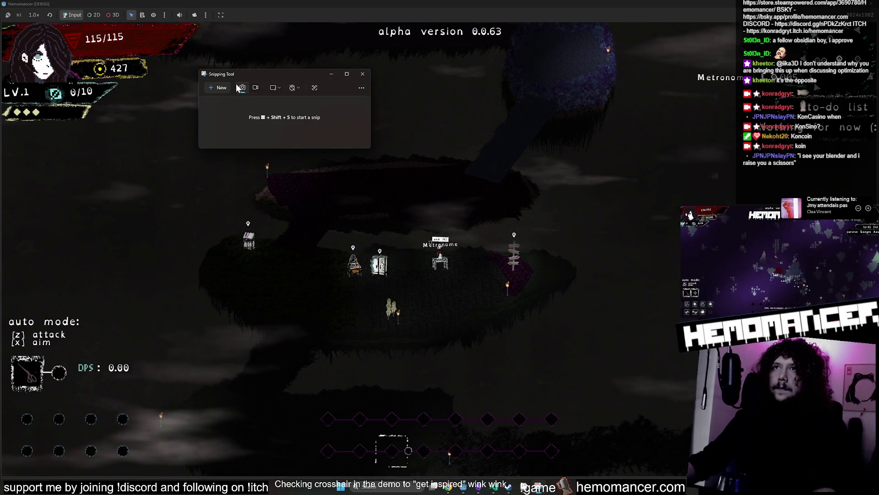
click(218, 88)
drag(15, 32, 742, 454)
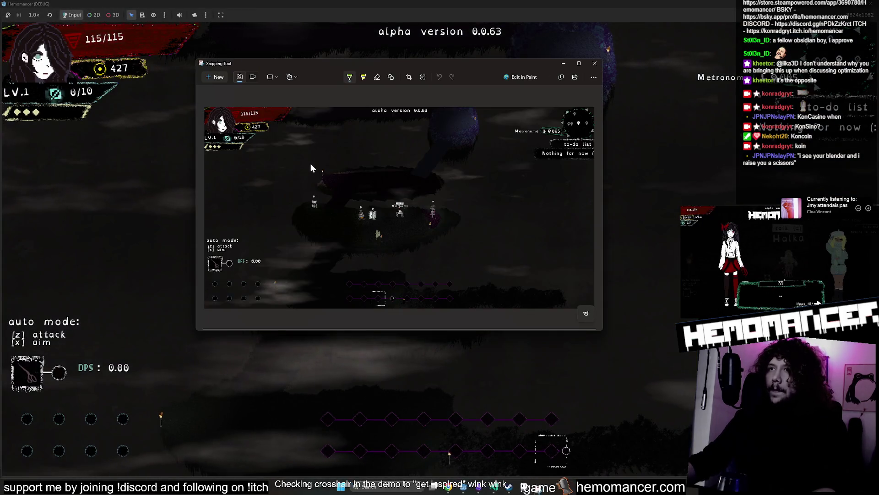
- Copy the snip and paste it into Aseprite's Sprite-0002 canvas
right_click(310, 163)
click(342, 175)
click(594, 64)
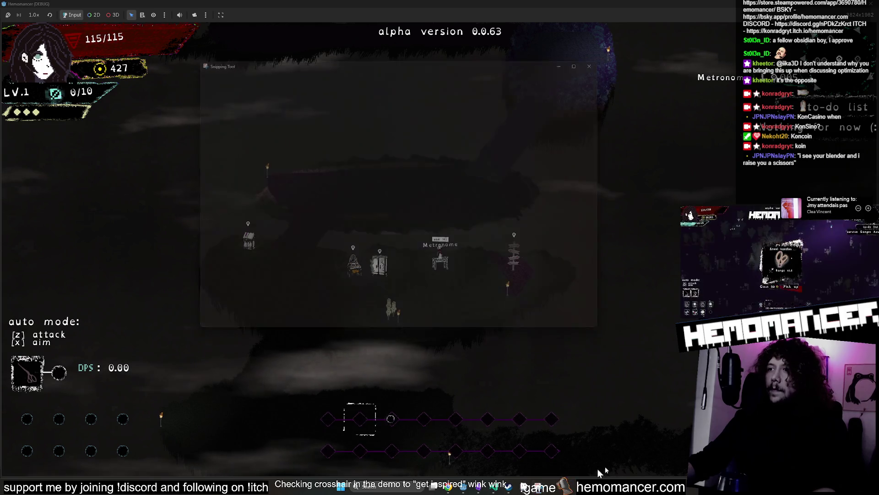
click(565, 485)
key(ctrl+v)
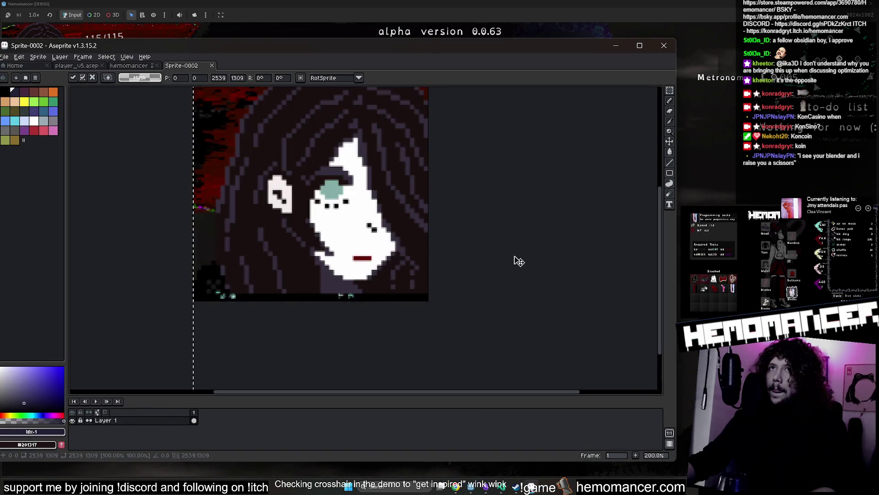
- Create a new 2539×1309 sprite, close the old documents, and paste the game screenshot
scroll(405, 235, down, 5)
key(Escape)
key(ctrl+n)
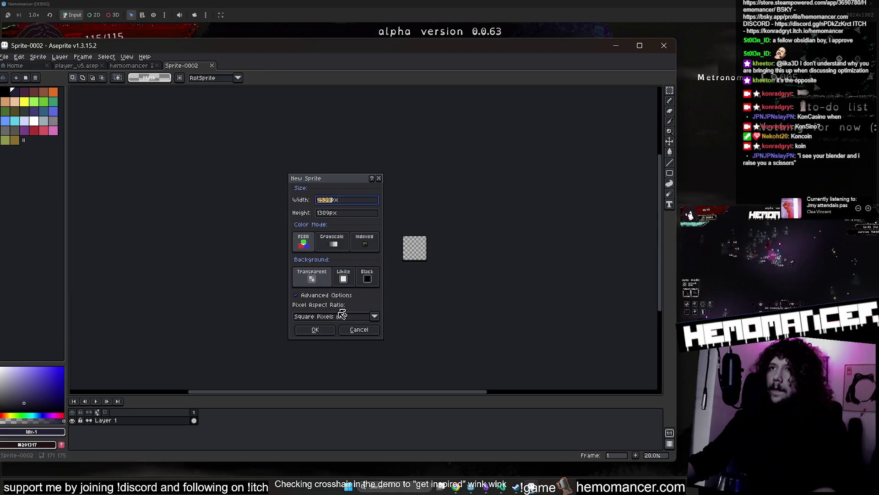
click(314, 331)
click(180, 66)
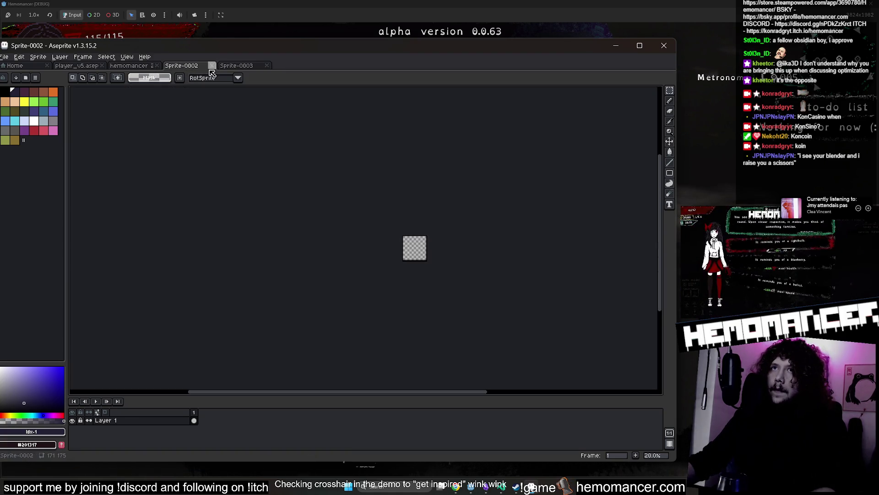
click(212, 65)
click(91, 65)
click(158, 67)
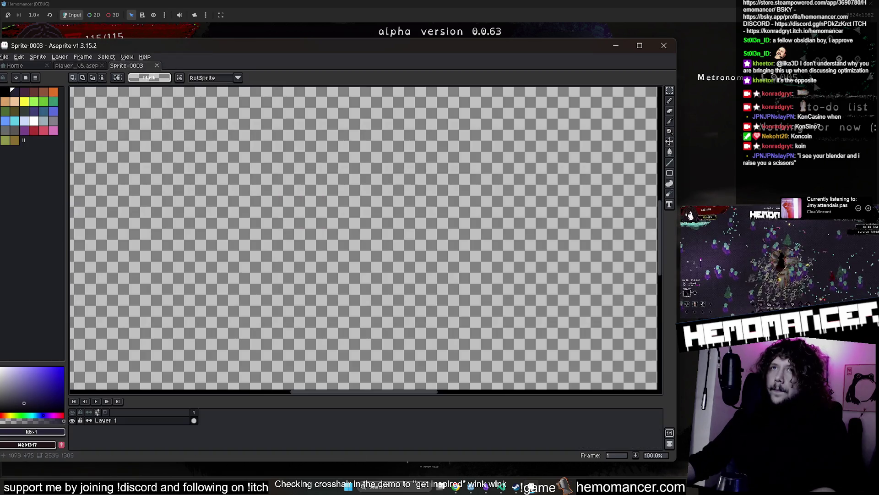
key(ctrl+v)
- Maximize Aseprite, load the hemomancer palette, and ready a light-coloured 12px pencil
double_click(454, 45)
scroll(465, 92, down, 3)
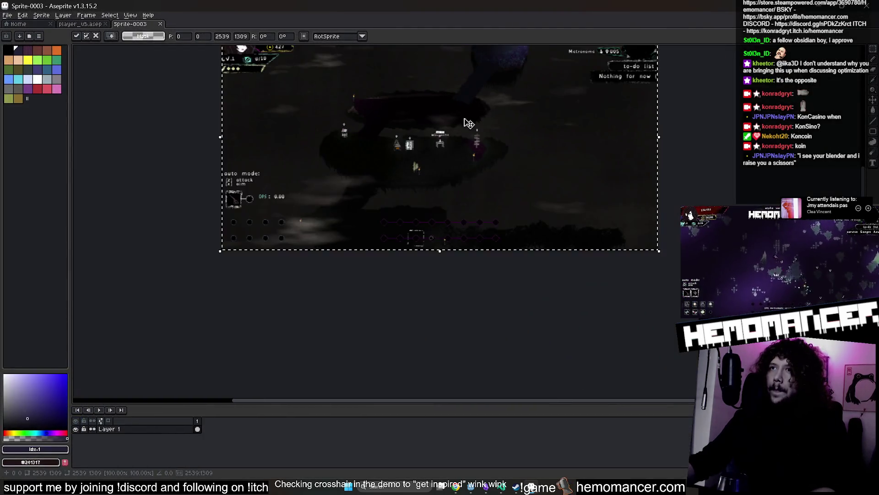
click(28, 39)
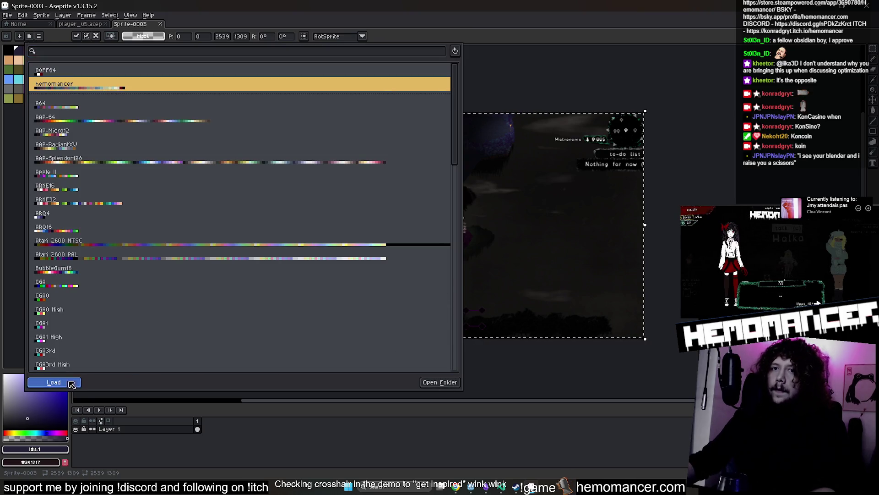
click(54, 381)
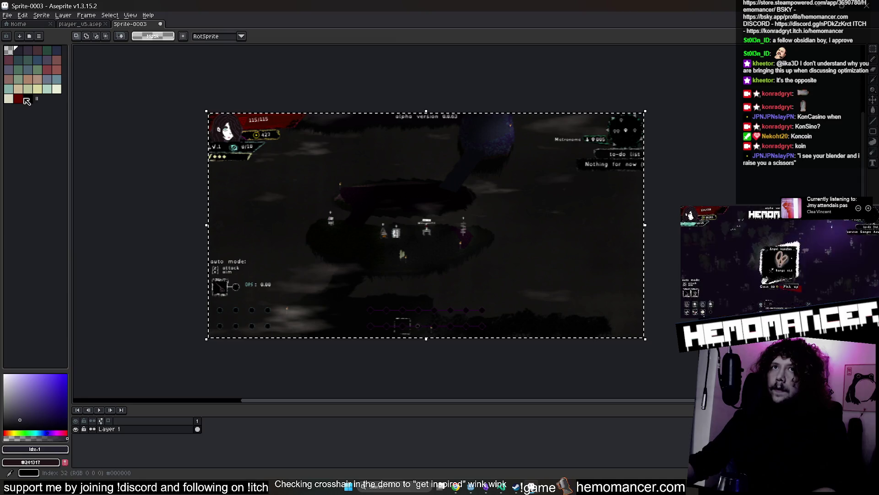
click(57, 88)
key(b)
key(plus)
key(plus)
key(plus)
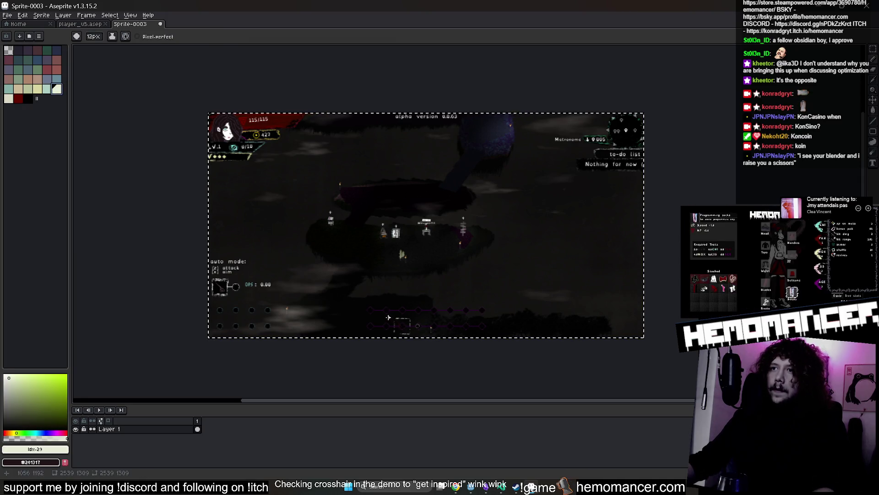
scroll(371, 291, up, 1)
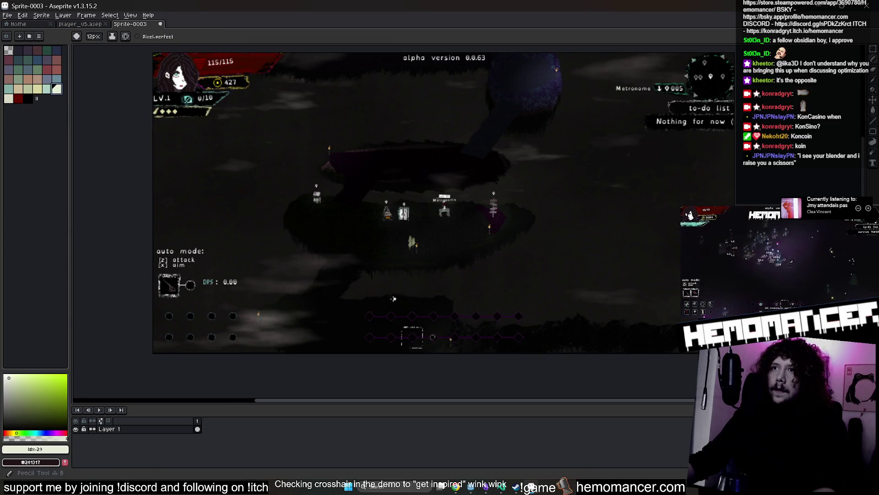
- With an 18px brush, draw beige numerals 2 and 1 beneath the 0
key(plus)
key(plus)
key(plus)
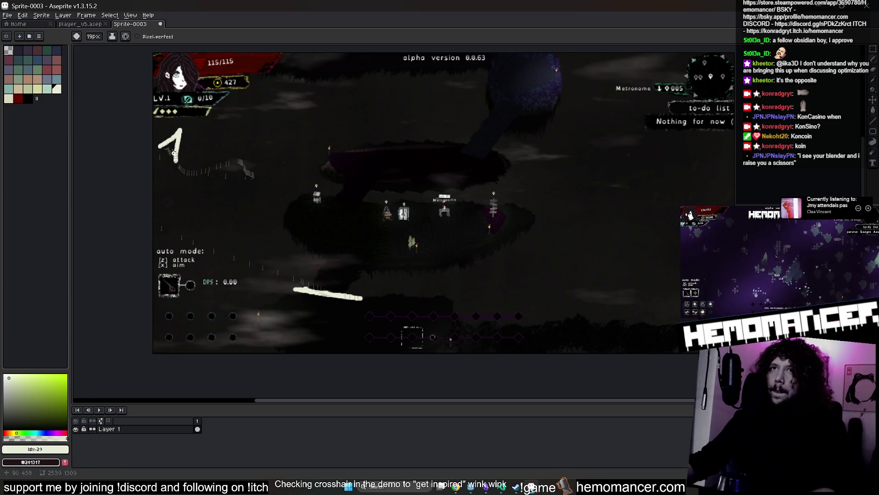
click(19, 99)
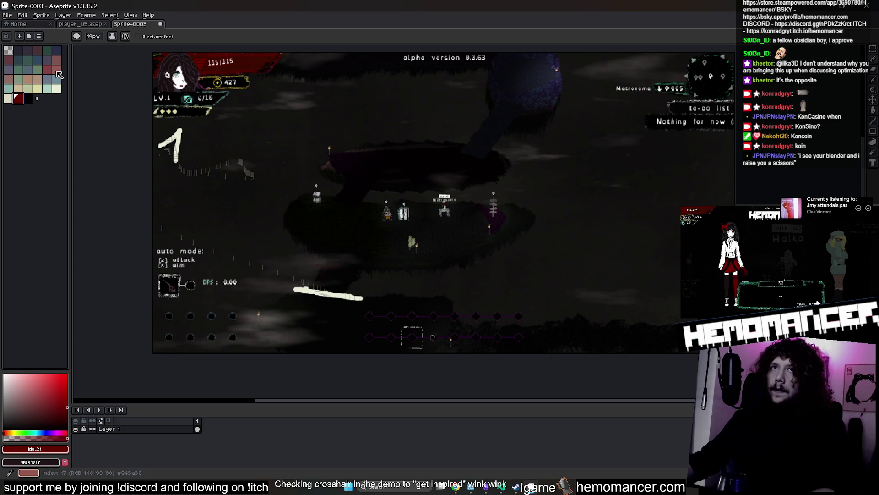
click(37, 80)
drag(163, 177, 190, 196)
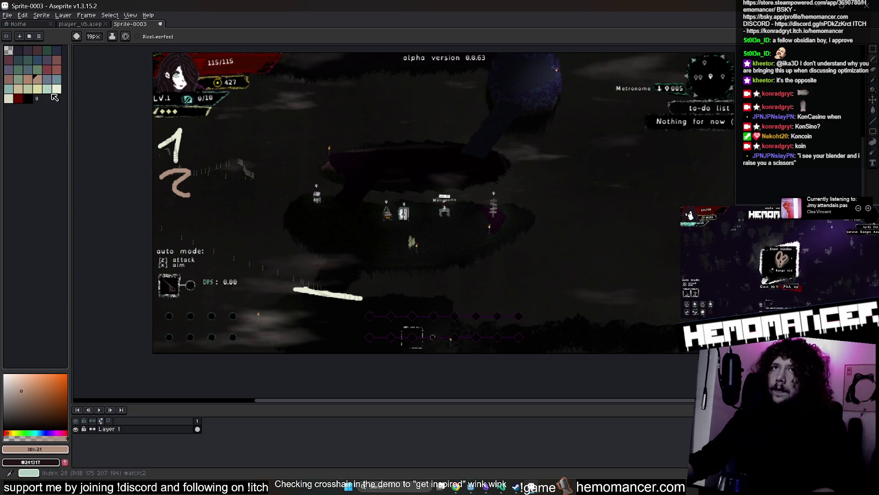
click(48, 89)
key(ctrl+z)
key(ctrl+z)
key(ctrl+z)
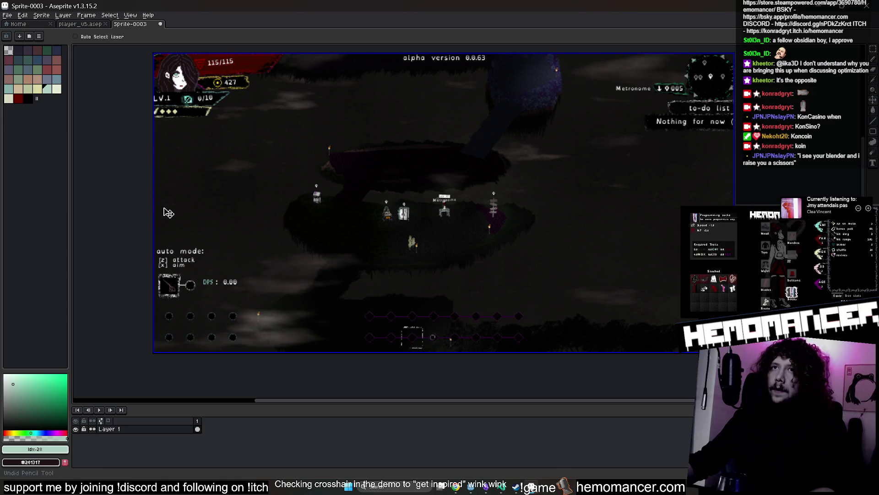
key(ctrl+y)
key(0)
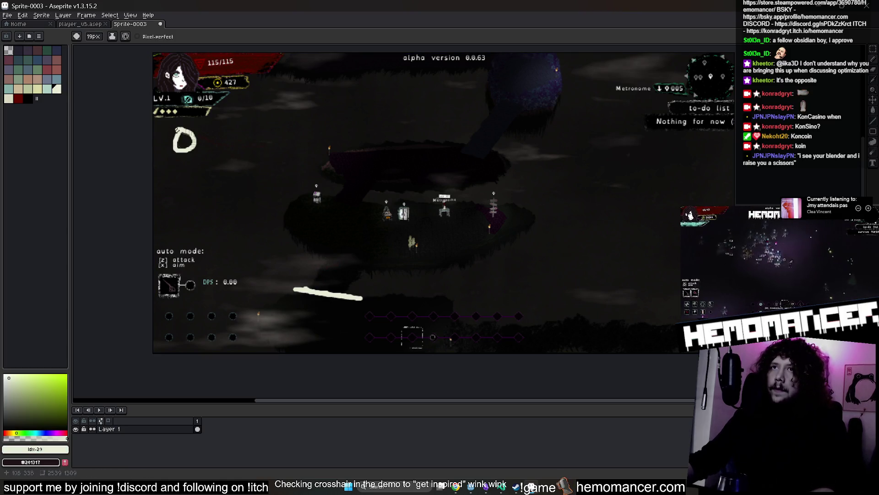
click(38, 79)
mouse_move(172, 166)
mouse_down()
mouse_move(188, 170)
mouse_move(181, 195)
mouse_up()
- Adjust the drawing colour from dark through magenta to blue, previewing it in grayscale
click(57, 81)
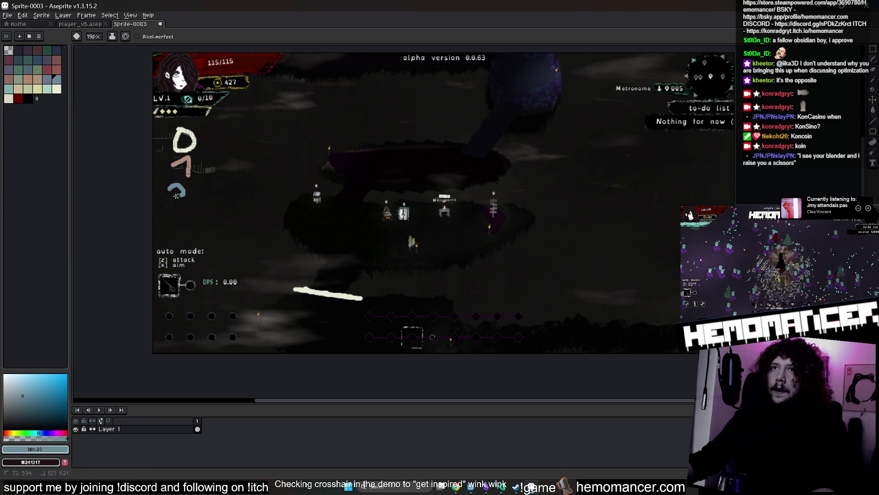
click(19, 51)
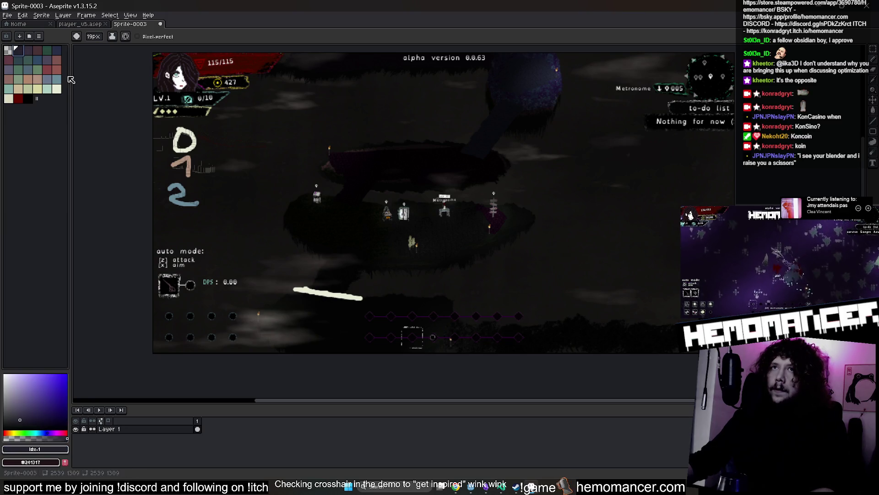
drag(54, 432, 63, 431)
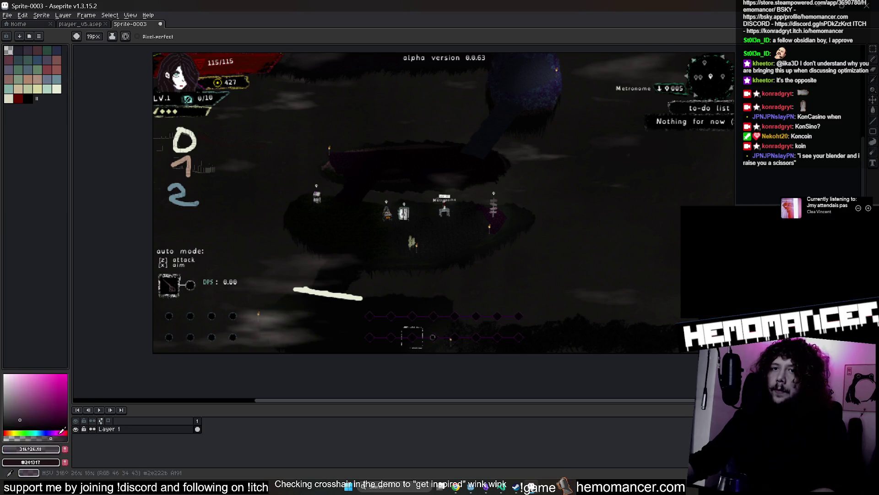
click(30, 448)
click(49, 391)
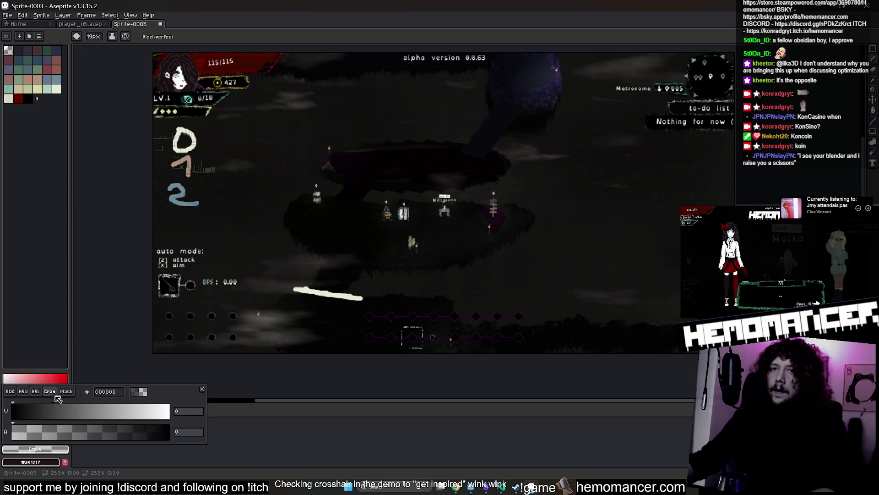
key(Escape)
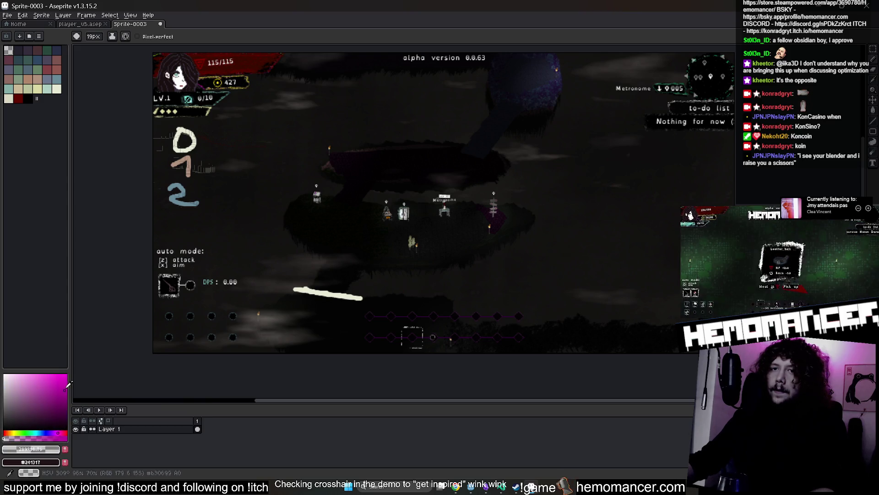
drag(61, 432, 59, 434)
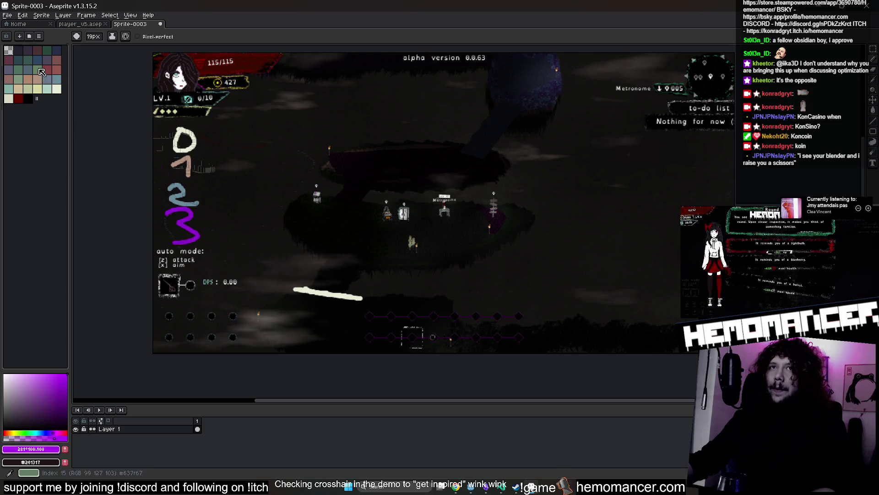
- Draw a green 4 below the purple 3 and a green stroke near the top edge
click(37, 69)
drag(178, 255, 173, 269)
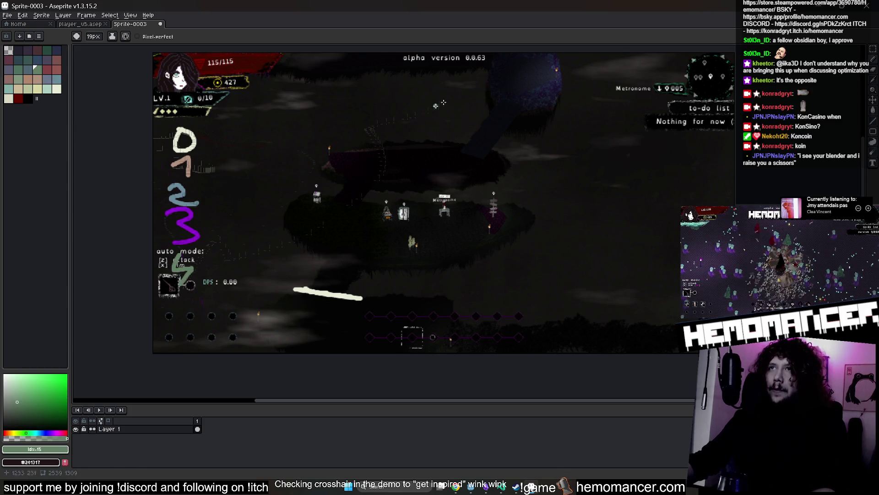
mouse_move(477, 74)
mouse_down()
mouse_move(482, 64)
mouse_move(414, 81)
mouse_up()
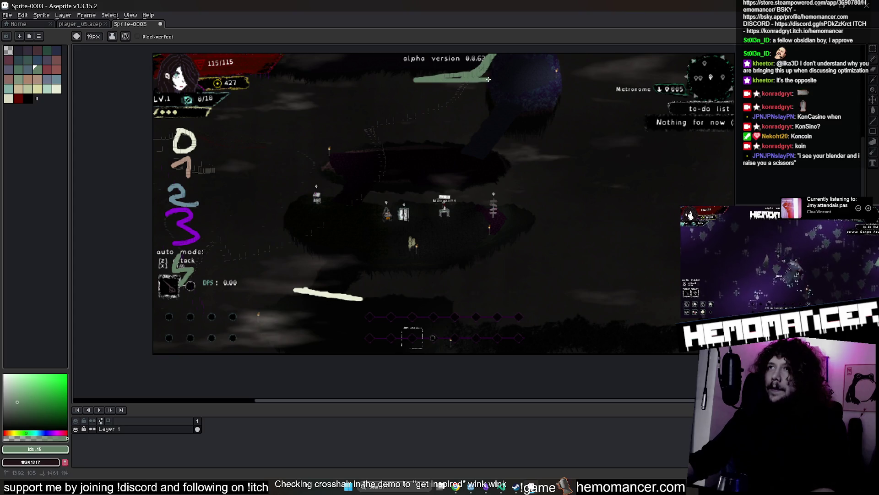
alt+click(192, 236)
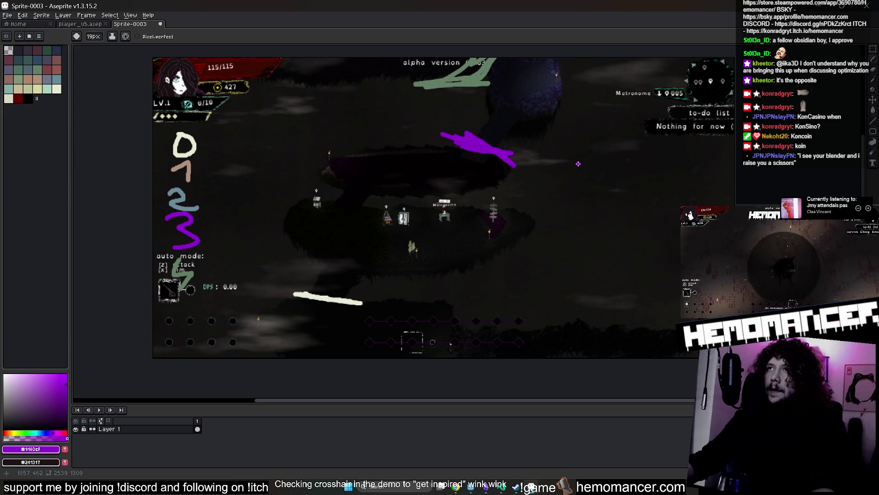
- Undo the top strokes and trace a curve along the upper island edge
key(v)
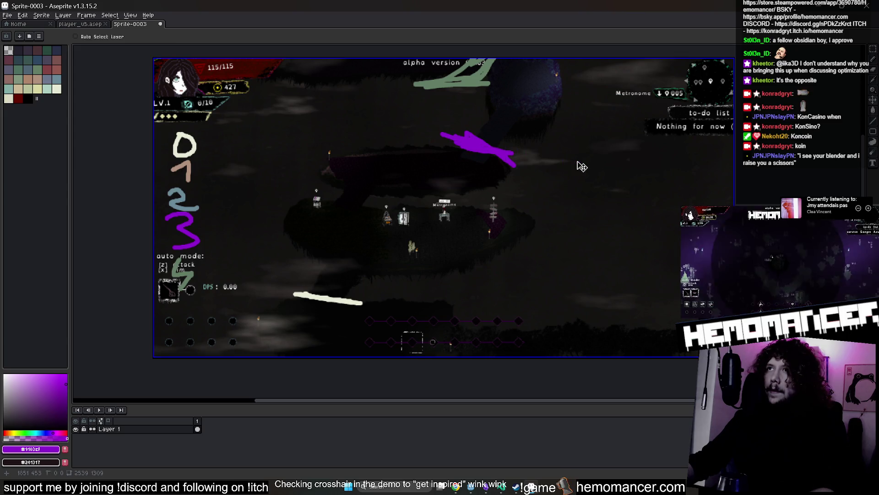
key(ctrl+z)
key(ctrl+z)
key(b)
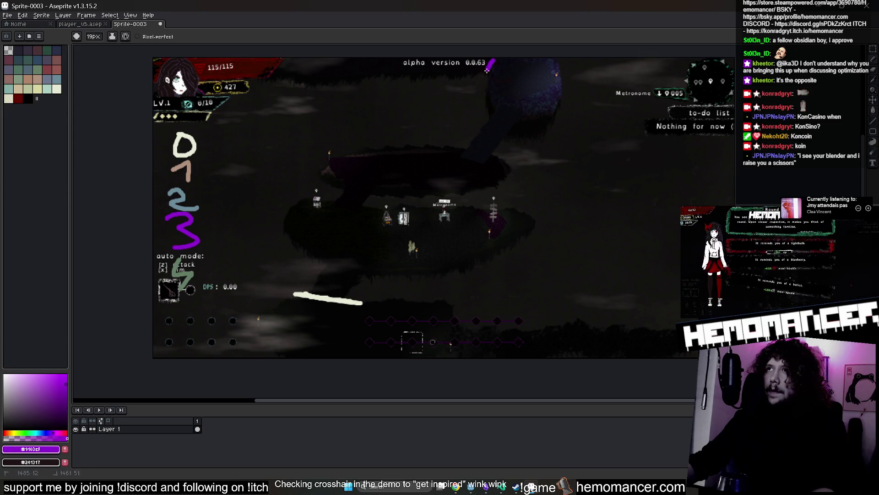
key(ctrl+z)
drag(462, 135, 504, 156)
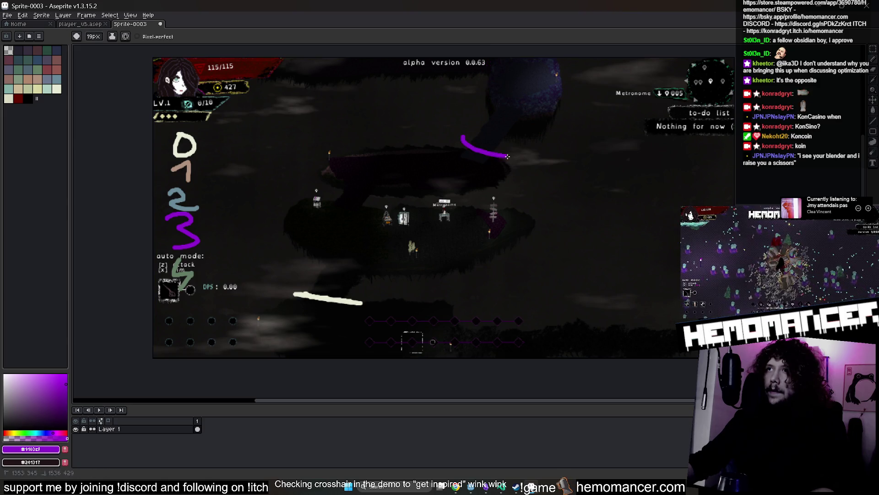
- Try tan strokes on the lower island, undoing them and the curve
alt+click(175, 187)
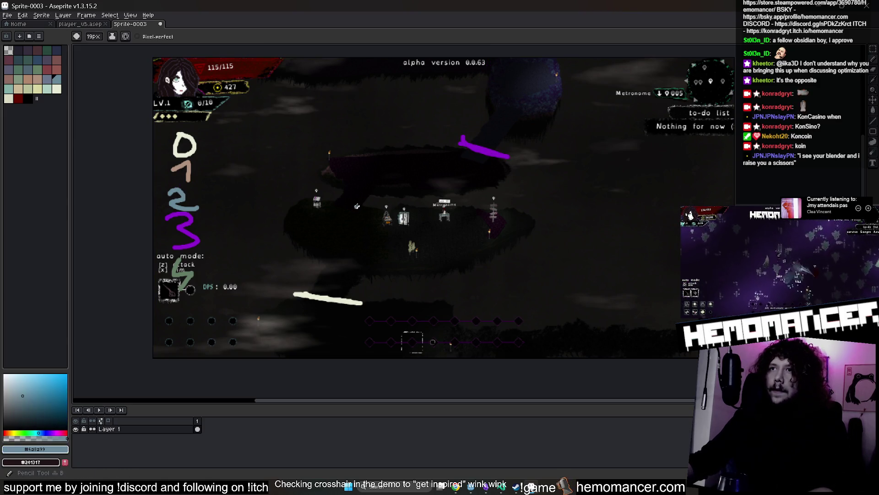
alt+click(186, 170)
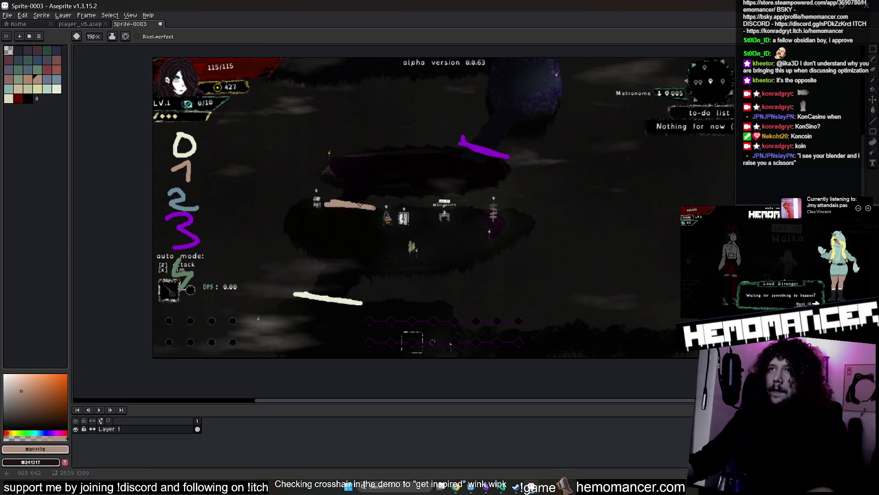
key(ctrl+z)
drag(348, 190, 375, 194)
key(ctrl+z)
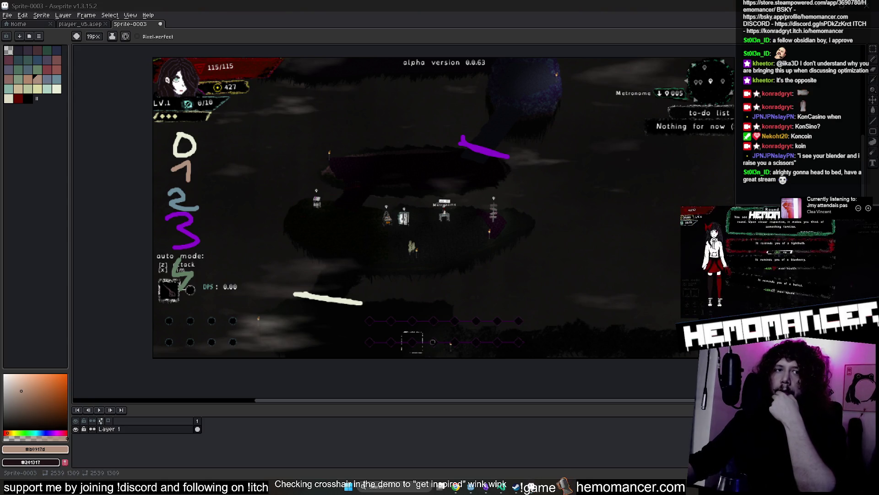
drag(372, 193, 341, 190)
key(ctrl+z)
key(ctrl+z)
key(u)
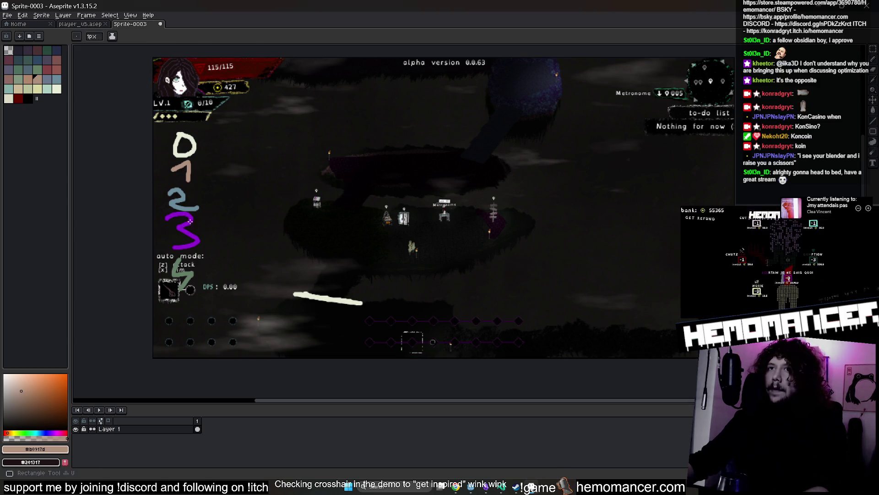
key(b)
- Sample dark and purple colours from the canvas and undo the last purple stroke
alt+click(487, 122)
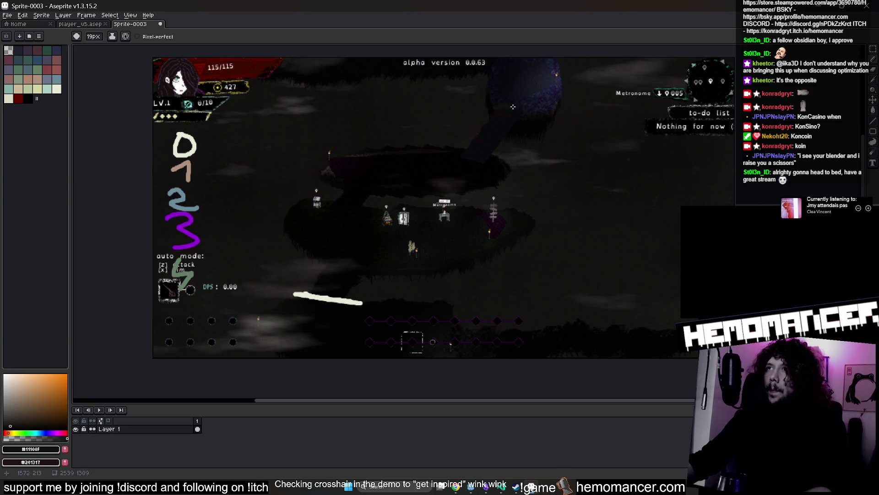
alt+click(489, 111)
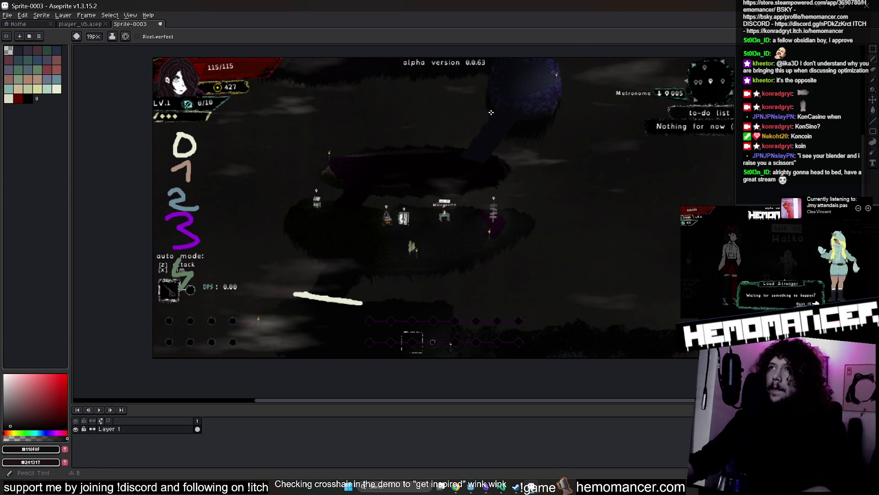
scroll(499, 112, up, 1)
scroll(529, 114, down, 2)
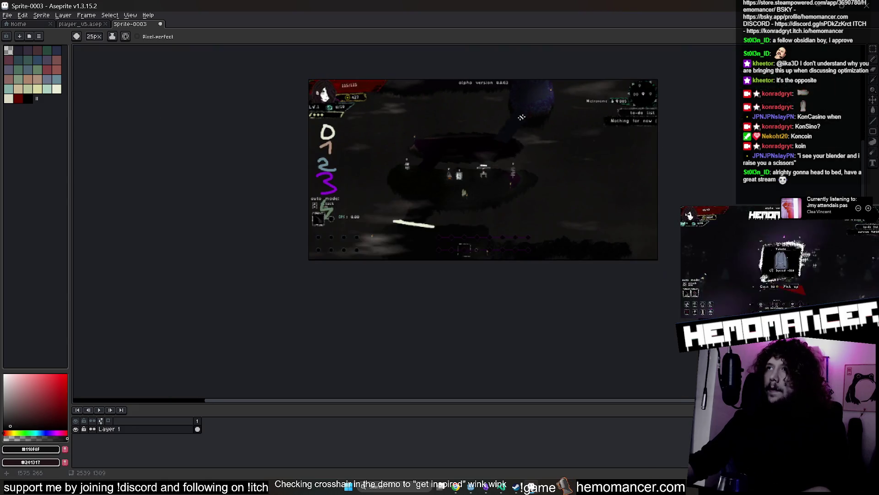
scroll(530, 115, up, 1)
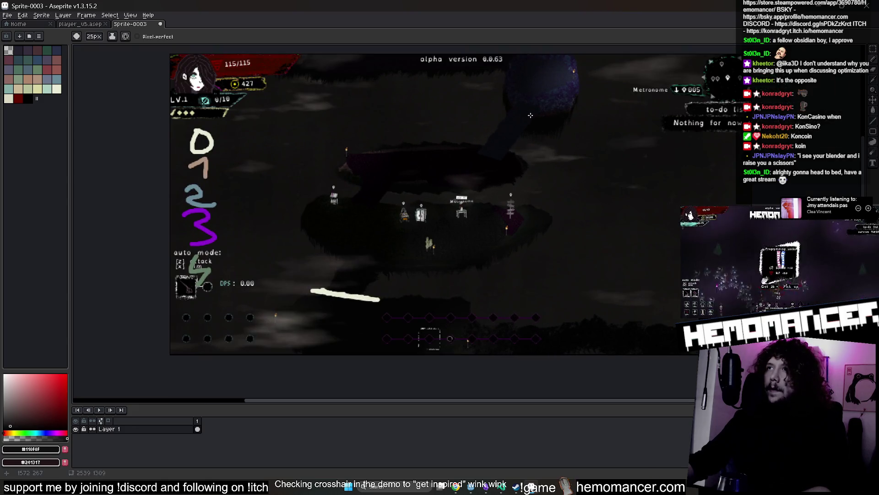
alt+click(211, 214)
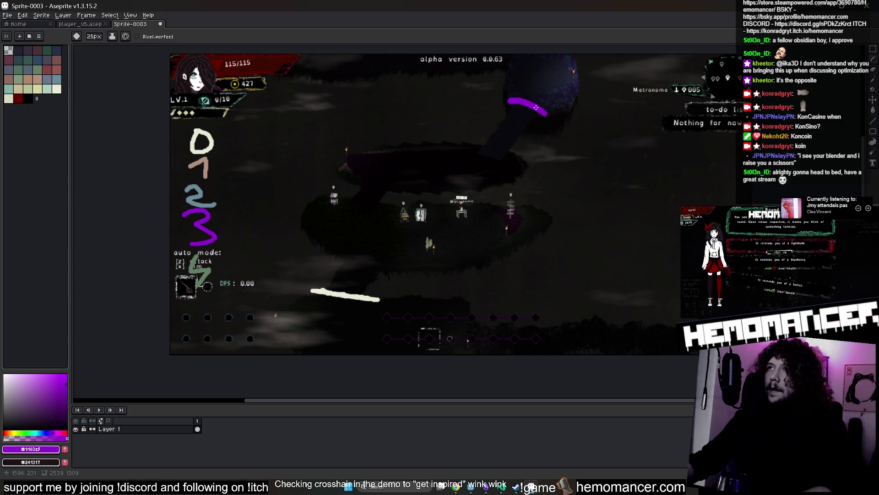
key(ctrl+z)
scroll(504, 92, down, 1)
scroll(500, 89, up, 1)
scroll(495, 86, down, 1)
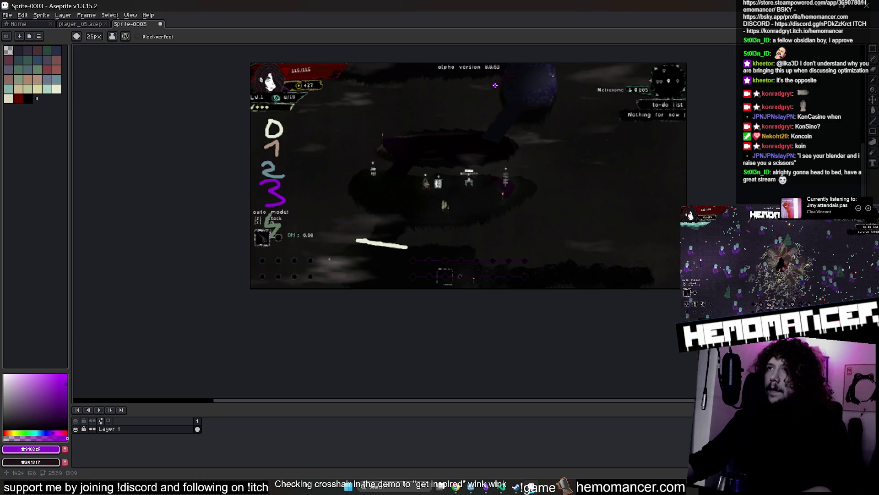
scroll(503, 111, up, 1)
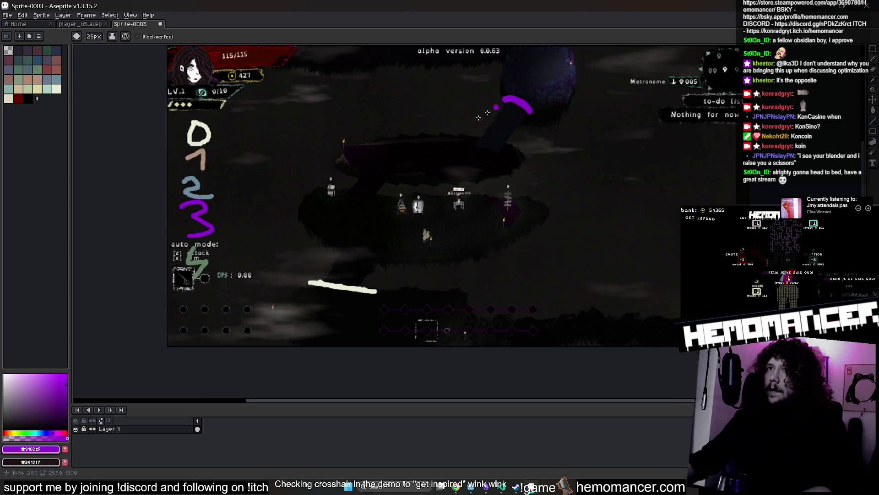
- Sample the blue-grey and tan colours, undo the tan arc, and resample purple
alt+click(211, 195)
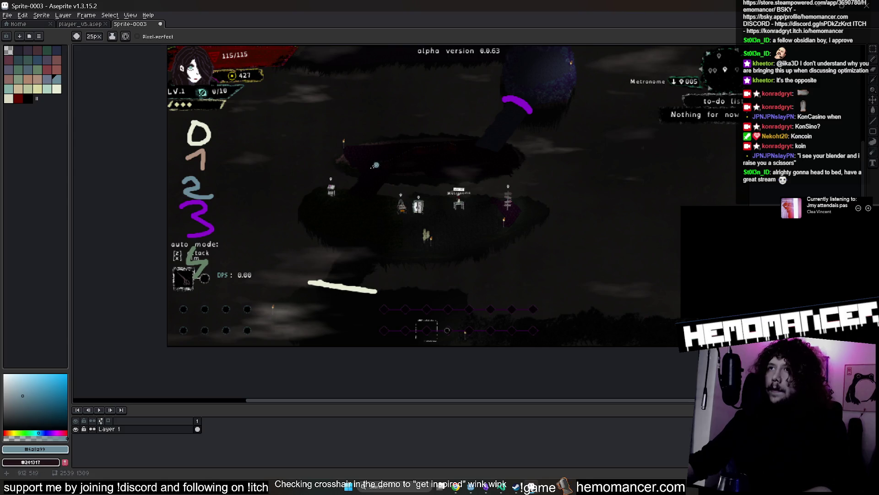
scroll(421, 217, down, 1)
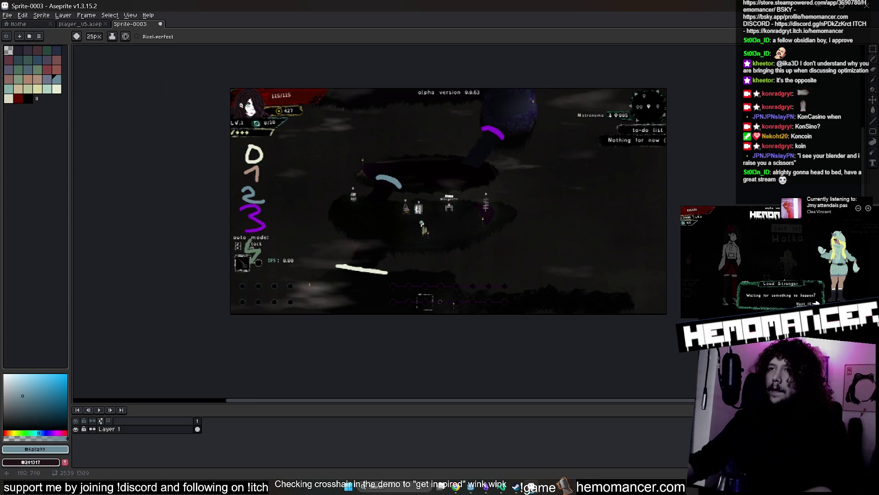
scroll(414, 241, up, 1)
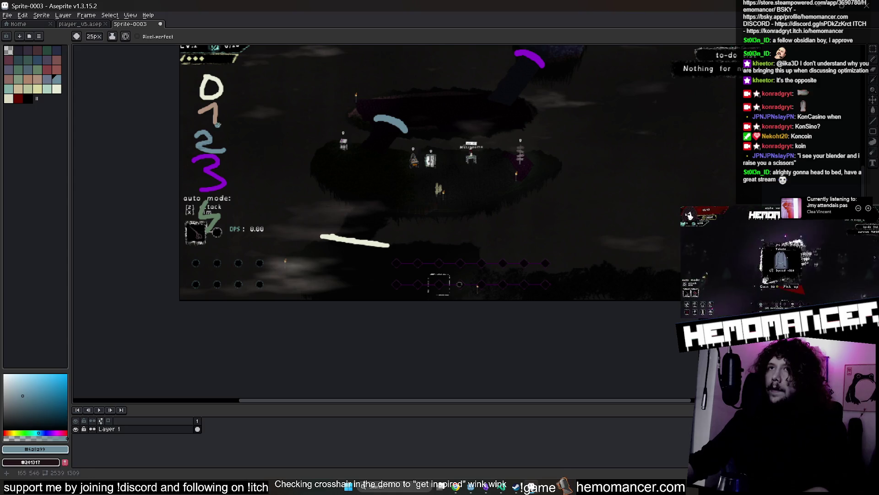
alt+click(351, 197)
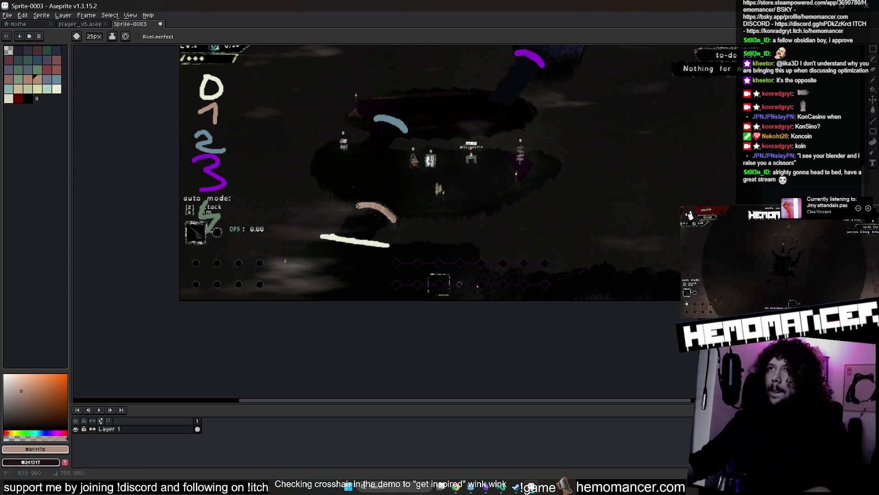
scroll(452, 158, down, 2)
scroll(452, 147, up, 1)
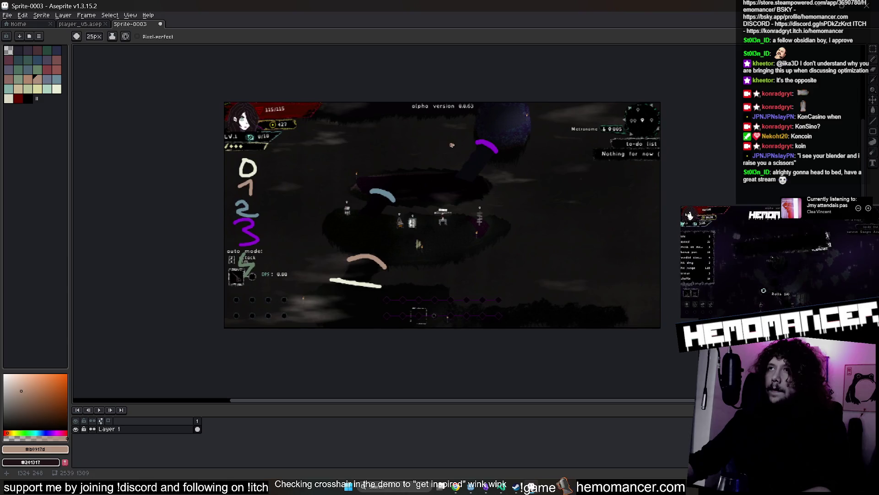
key(ctrl+z)
alt+click(477, 141)
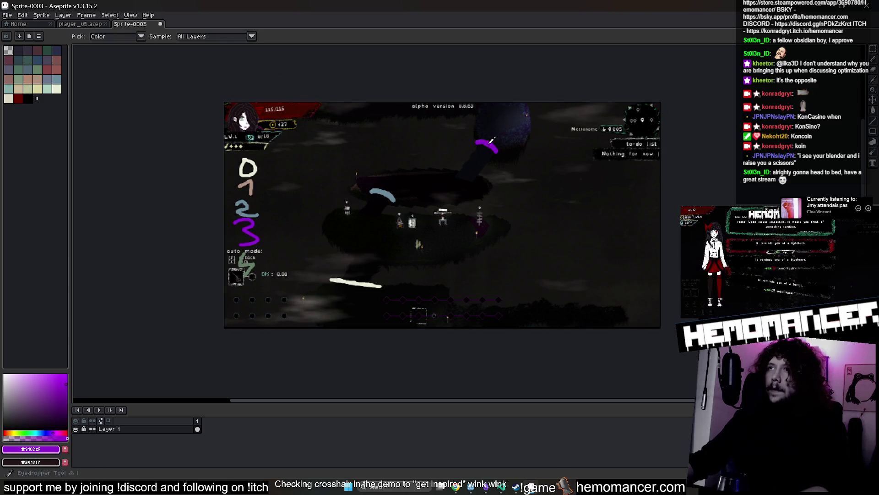
- Select the purple strokes by colour, cut and restore them, then deselect
key(w)
click(493, 150)
key(ctrl+x)
key(ctrl+z)
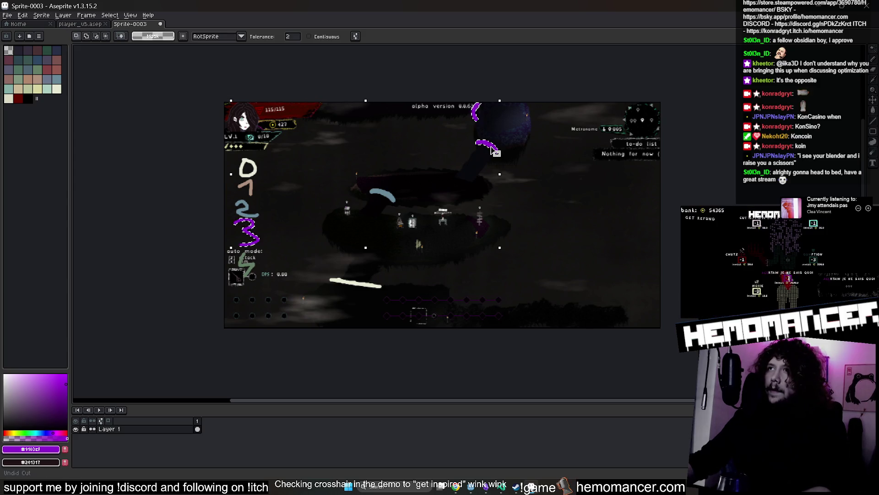
key(ctrl+d)
key(b)
- With a slightly larger brush, paint over the purple strokes in dark background colour
alt+click(492, 147)
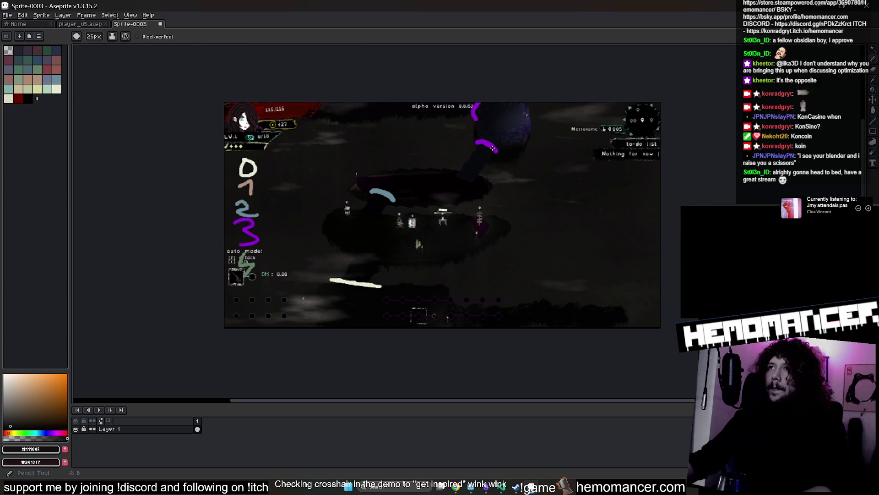
key(plus)
key(plus)
key(plus)
drag(493, 149, 487, 144)
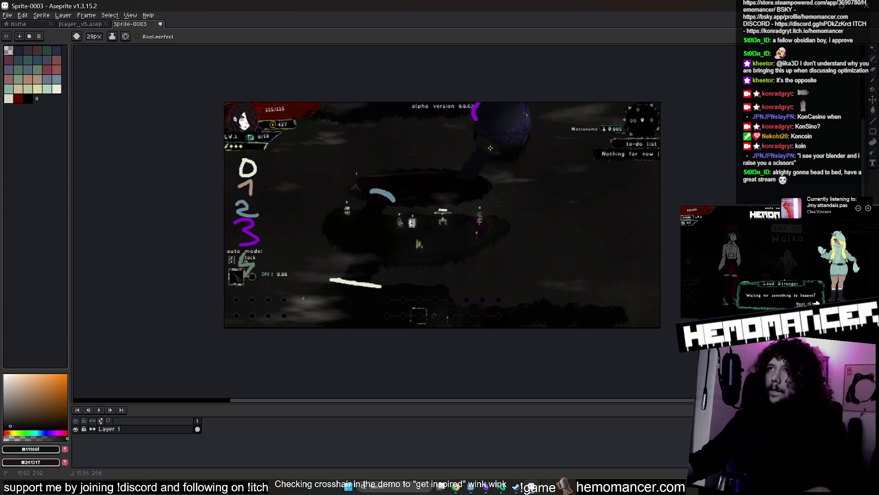
alt+click(491, 156)
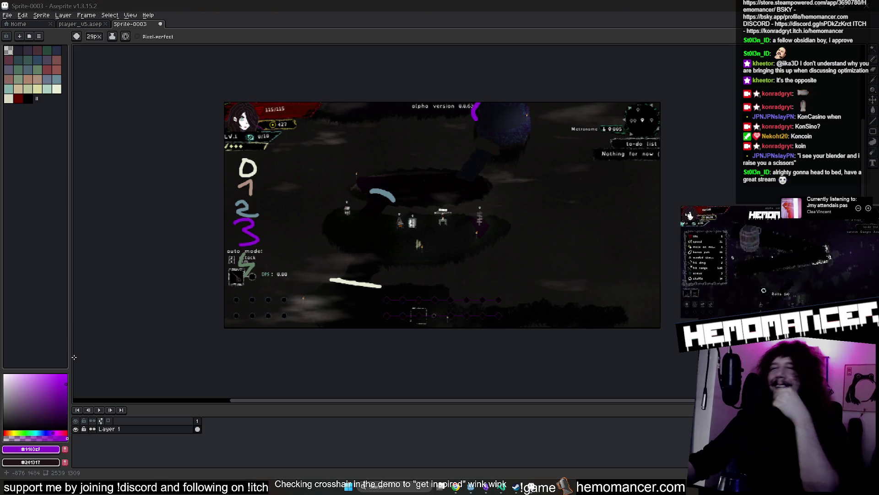
scroll(491, 152, up, 2)
scroll(491, 152, up, 2)
scroll(477, 137, down, 2)
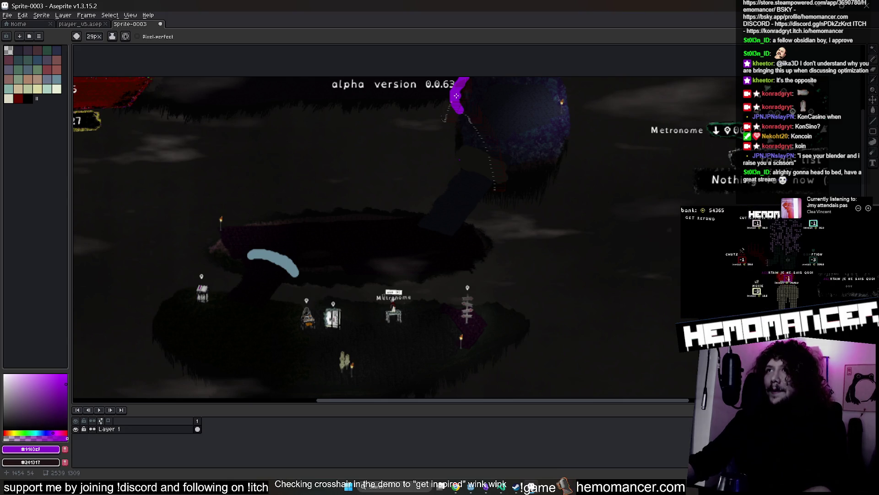
alt+click(482, 155)
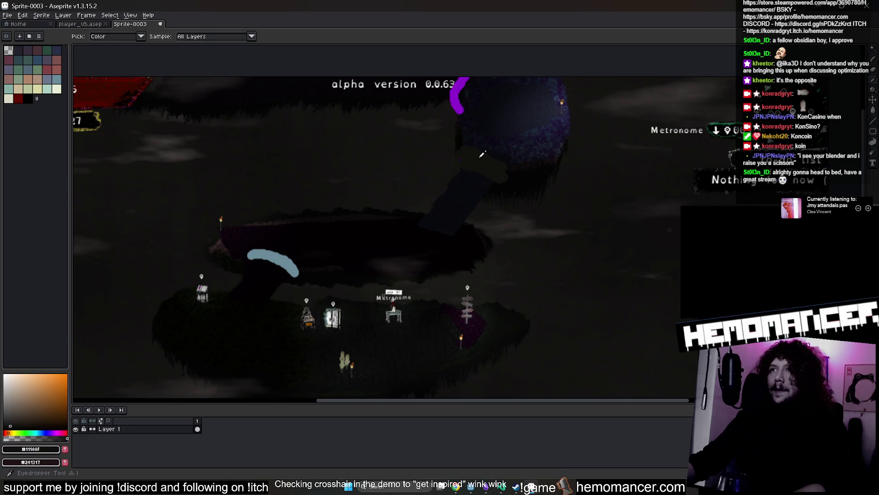
drag(456, 107, 460, 82)
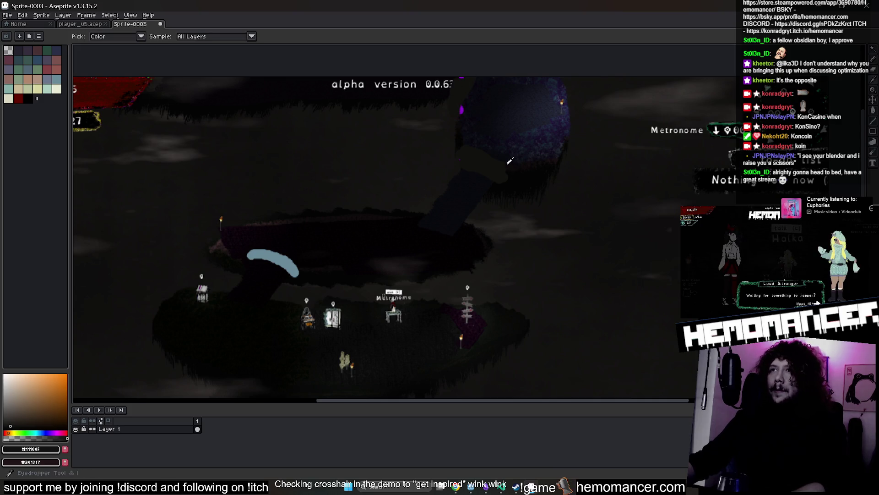
- Resample purple, shift the view above the sprite, and choose the dark red palette colour
scroll(448, 107, down, 2)
alt+click(453, 110)
scroll(539, 157, up, 2)
drag(539, 157, 505, 198)
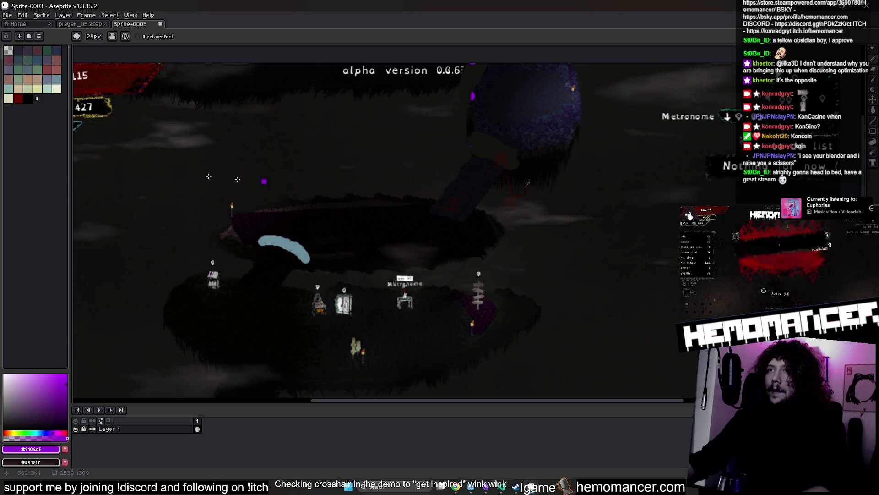
scroll(373, 198, down, 2)
click(18, 98)
scroll(429, 188, up, 2)
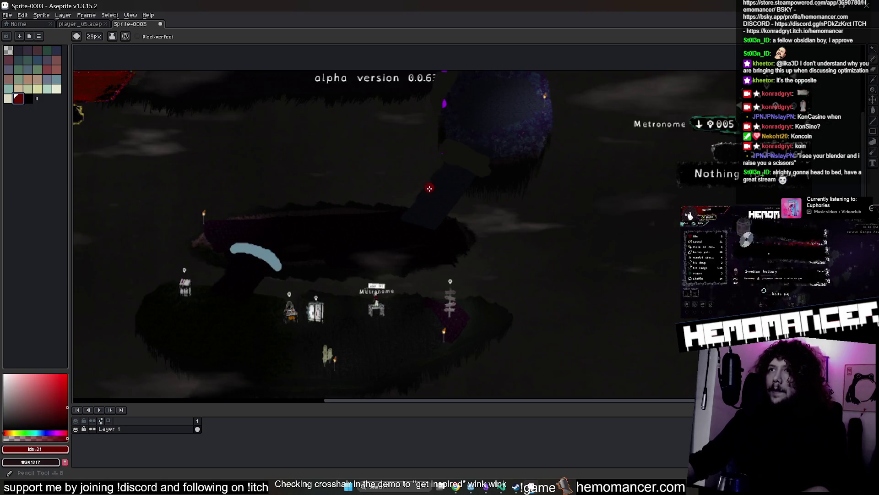
- Paint thick red strokes over the upper island edges and the lower blue edge marking
drag(409, 207, 452, 216)
drag(445, 156, 478, 165)
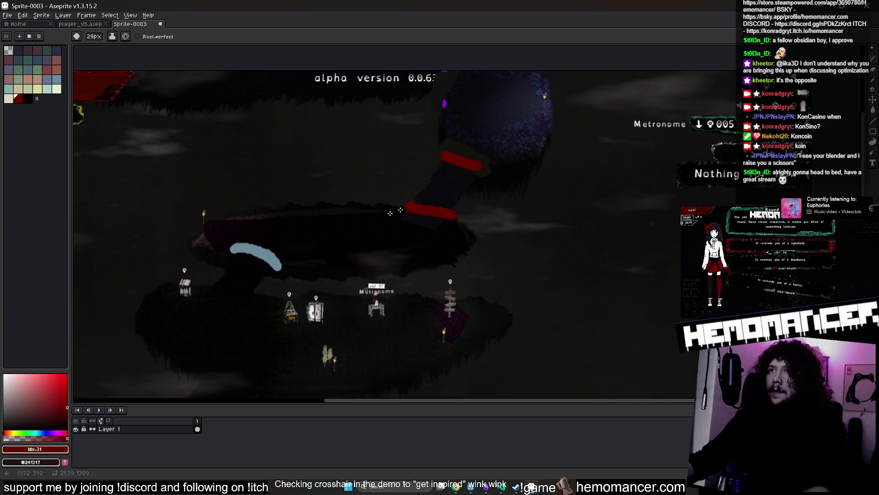
drag(246, 251, 349, 278)
scroll(293, 269, up, 2)
scroll(326, 204, down, 2)
scroll(343, 277, down, 3)
drag(229, 266, 330, 280)
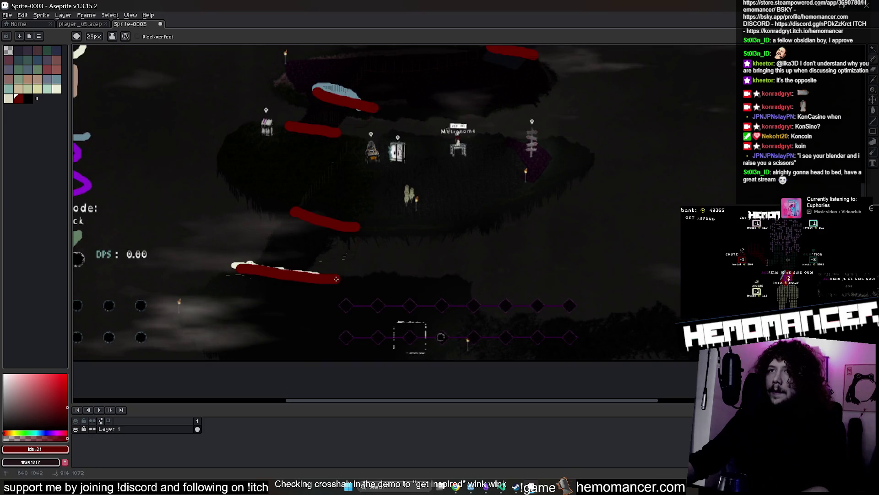
scroll(451, 200, up, 1)
scroll(451, 200, down, 1)
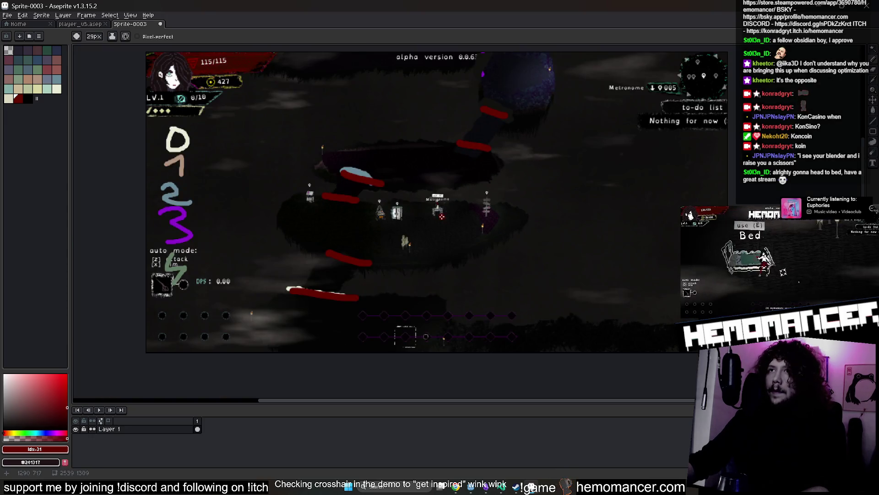
- Sample the 0 and 1 legend colours and repaint the lower edge stroke in beige
alt+click(182, 150)
scroll(314, 259, up, 1)
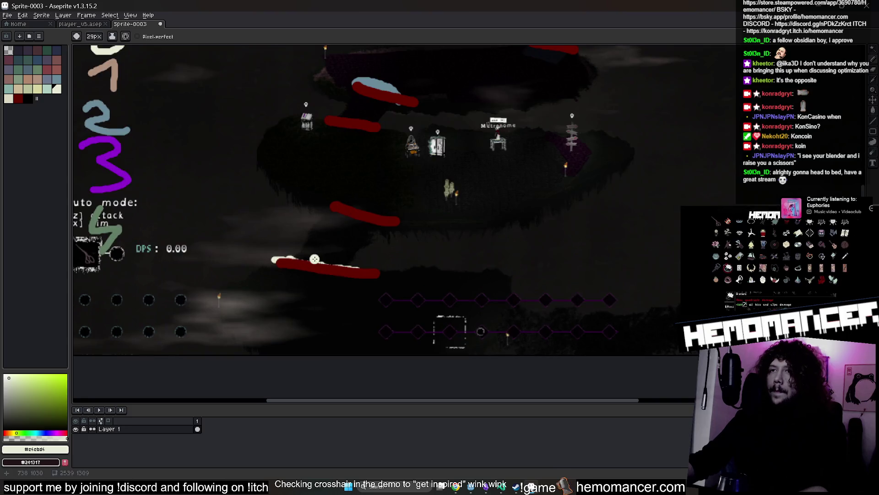
scroll(315, 259, down, 1)
alt+click(184, 132)
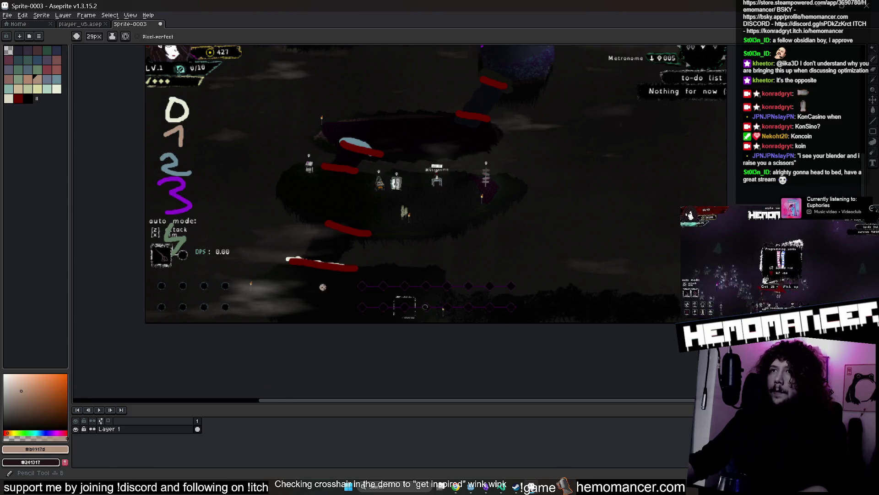
scroll(323, 287, up, 2)
mouse_move(250, 210)
mouse_down()
mouse_move(382, 219)
mouse_move(240, 200)
mouse_move(366, 201)
mouse_move(399, 243)
mouse_move(432, 242)
mouse_move(352, 233)
mouse_up()
scroll(372, 264, down, 2)
key(ctrl+z)
- Sample the blue of the 2 legend stroke and repaint both upper island strokes blue
mouse_move(257, 125)
mouse_down()
mouse_move(204, 161)
mouse_move(225, 191)
mouse_up()
key(i)
click(125, 201)
key(b)
key(i)
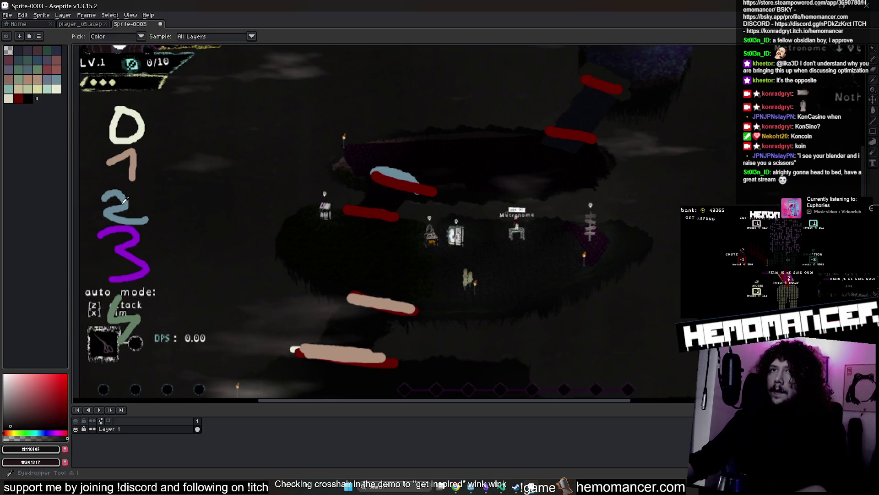
click(121, 204)
key(b)
drag(391, 214, 366, 214)
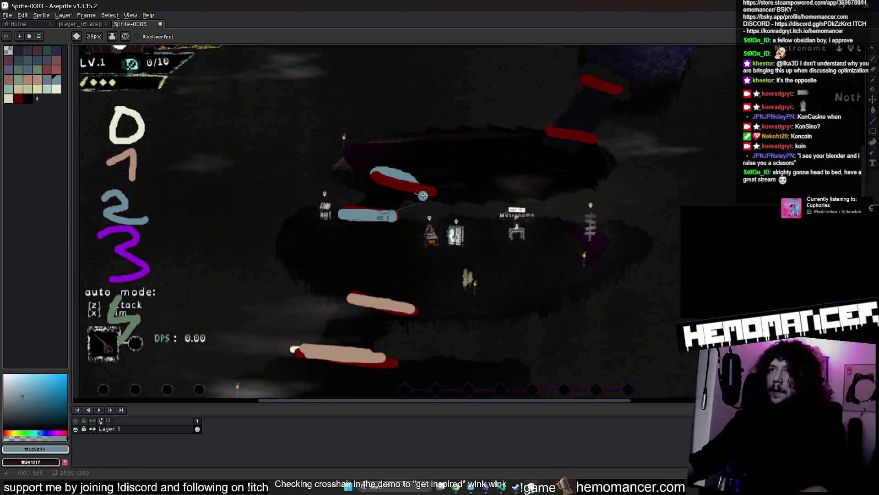
drag(423, 195, 371, 177)
- Repaint the two column edge strokes in purple
key(u)
key(b)
drag(593, 137, 539, 130)
mouse_move(610, 83)
mouse_down()
mouse_move(538, 168)
mouse_move(520, 166)
mouse_up()
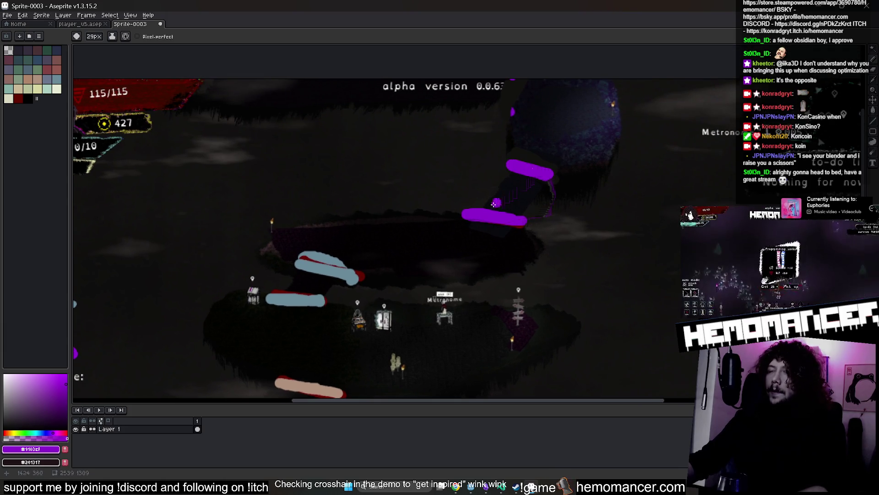
scroll(499, 201, down, 5)
scroll(385, 153, down, 3)
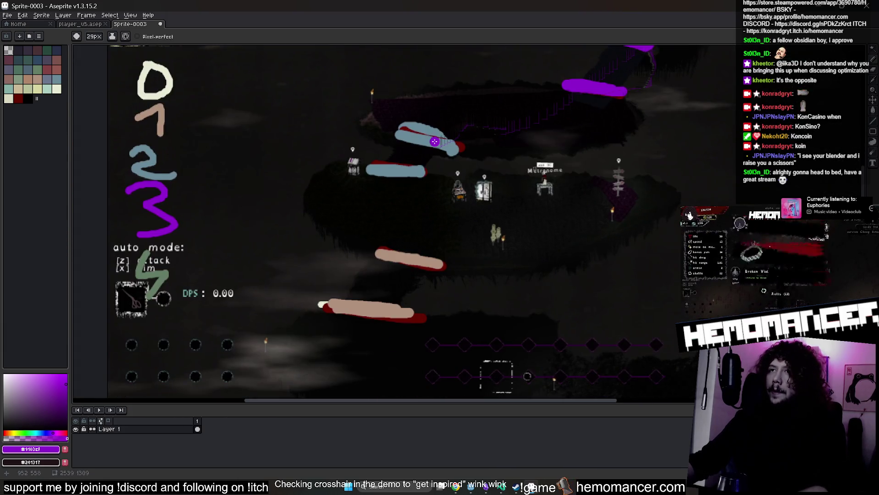
scroll(452, 205, down, 2)
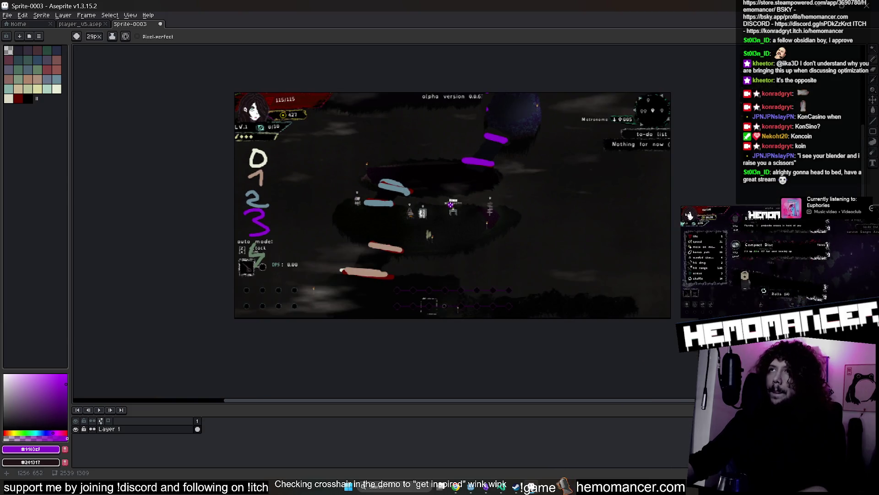
- Sample the green legend colour and repaint the top column stroke green
key(i)
click(513, 87)
scroll(508, 106, up, 3)
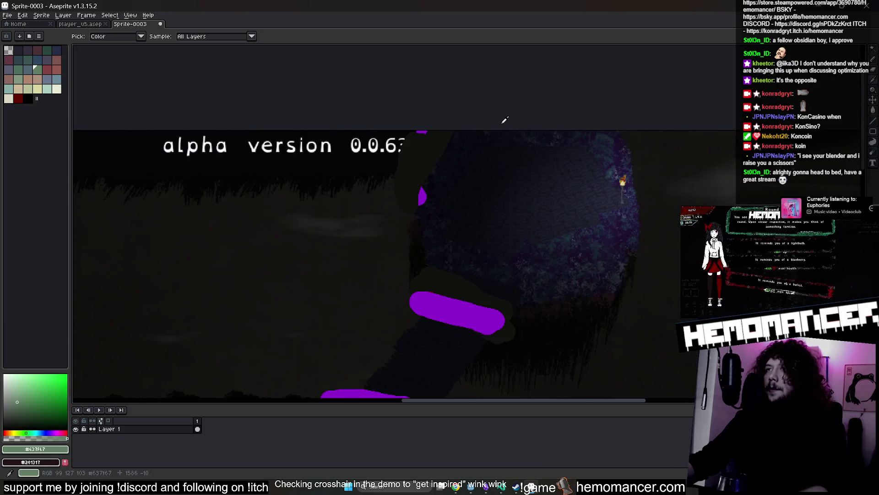
key(b)
drag(418, 188, 451, 134)
scroll(434, 200, down, 2)
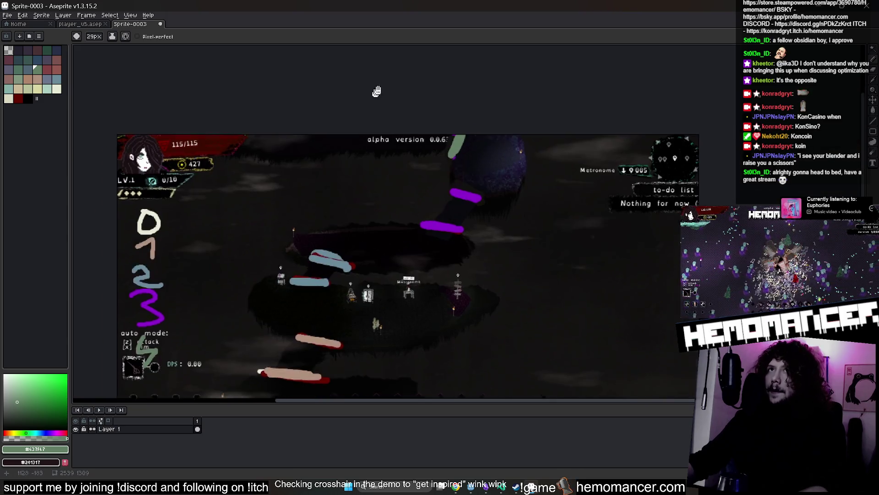
key(ctrl+s)
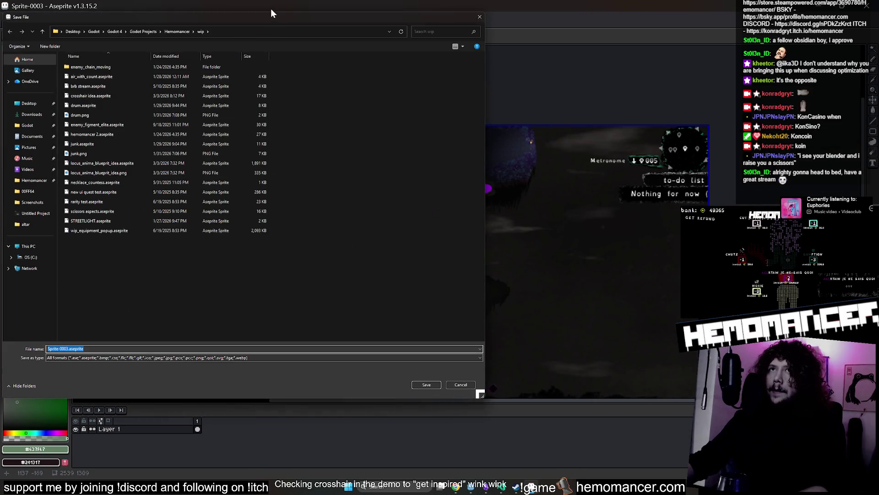
- Save the annotated sprite with the file name BORDERS LEGEND
text(BOR)
text(DERS)
text(ND)
key(Return)
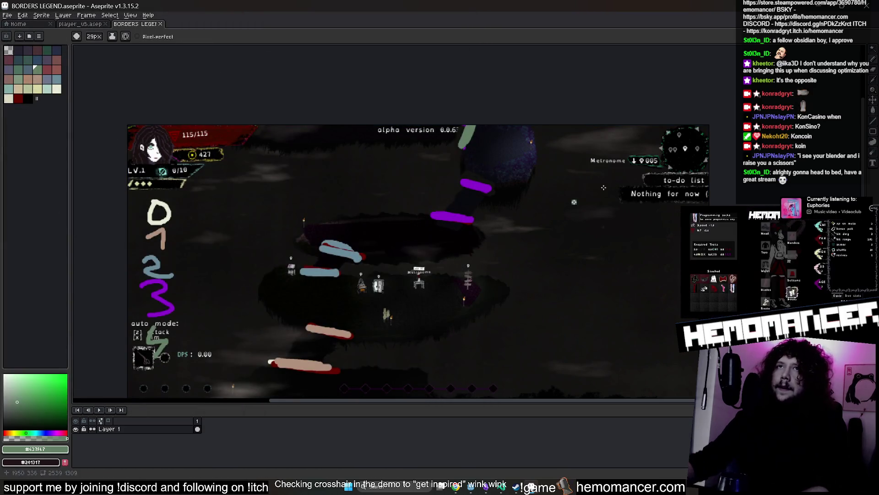
scroll(485, 275, down, 5)
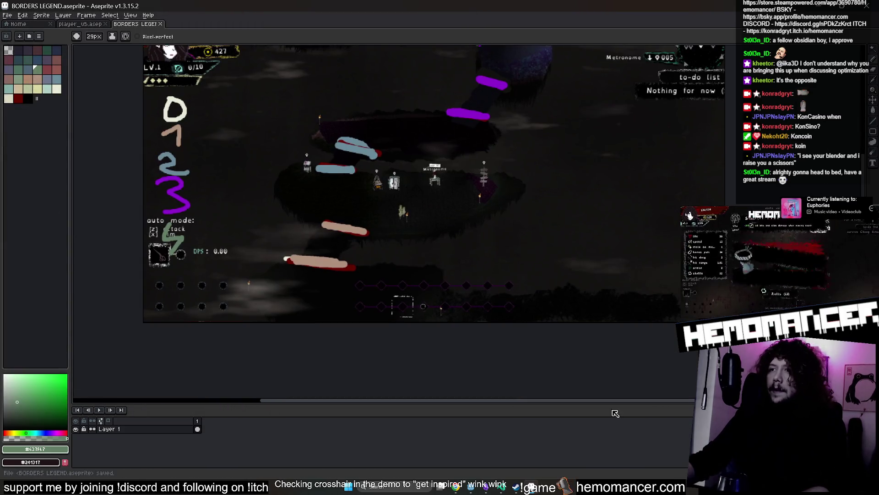
- Bring up the crosshair demo window and minimize it
mouse_move(473, 486)
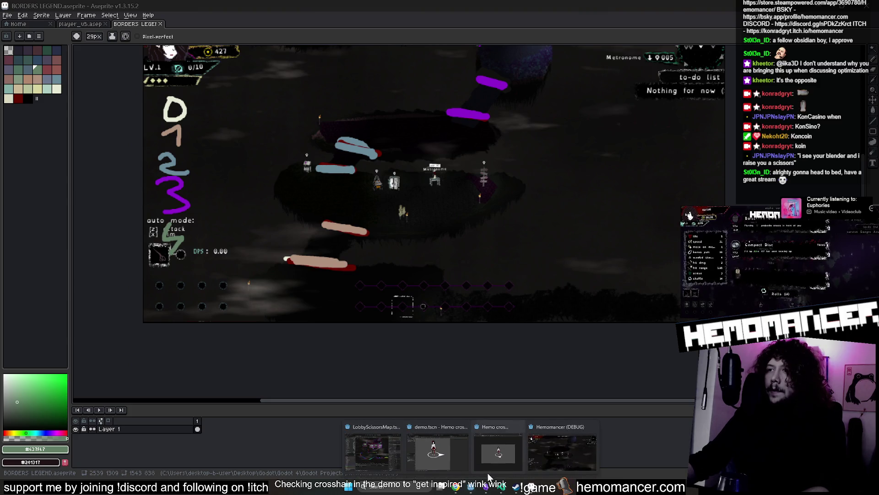
click(486, 441)
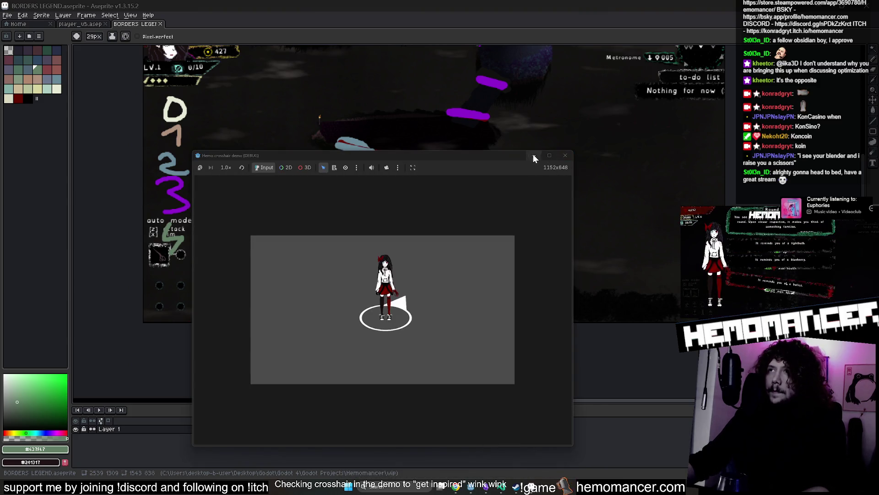
click(533, 157)
- Close the demo's Godot editor with Stop & Quit, then return to the BORDERS LEGEND sprite
mouse_move(471, 486)
click(410, 457)
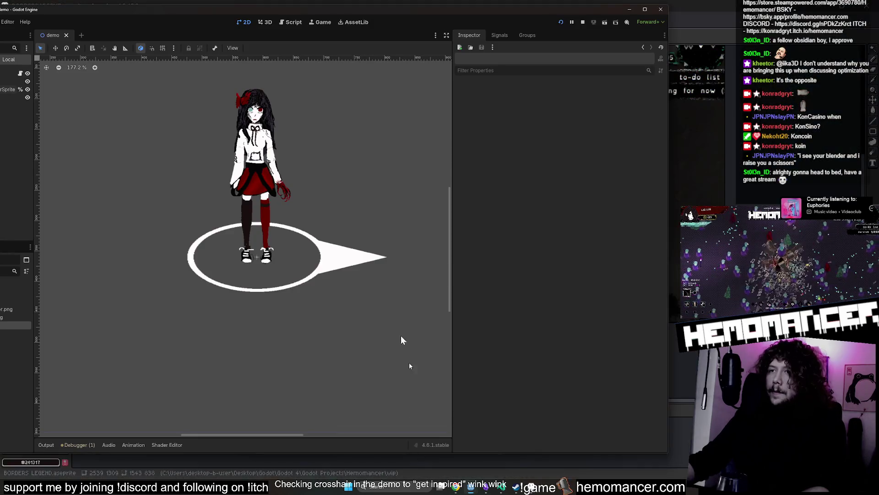
click(659, 9)
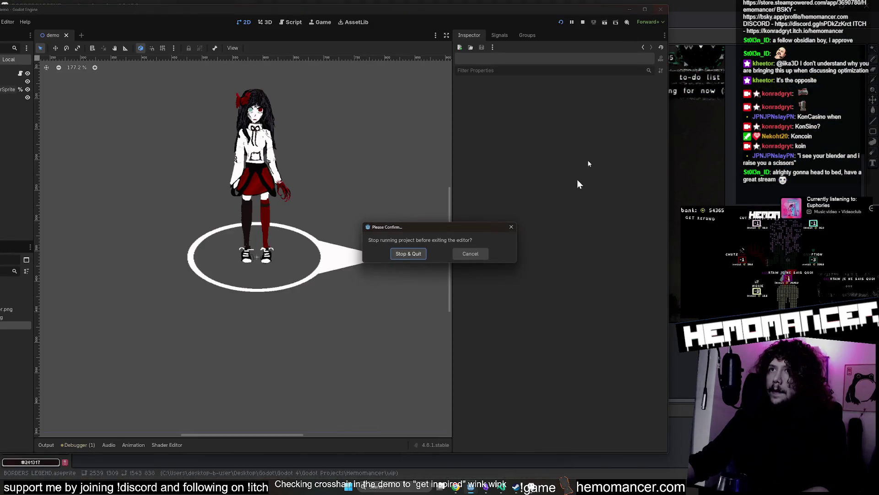
click(412, 254)
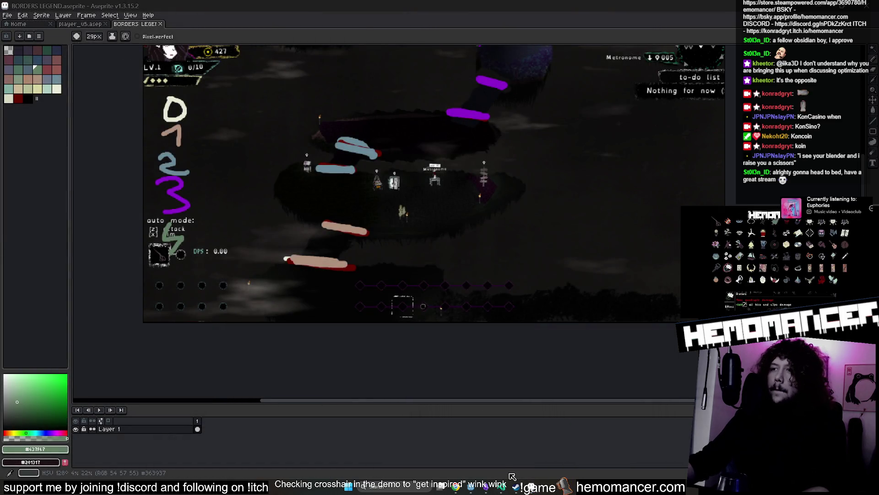
mouse_move(477, 491)
click(489, 459)
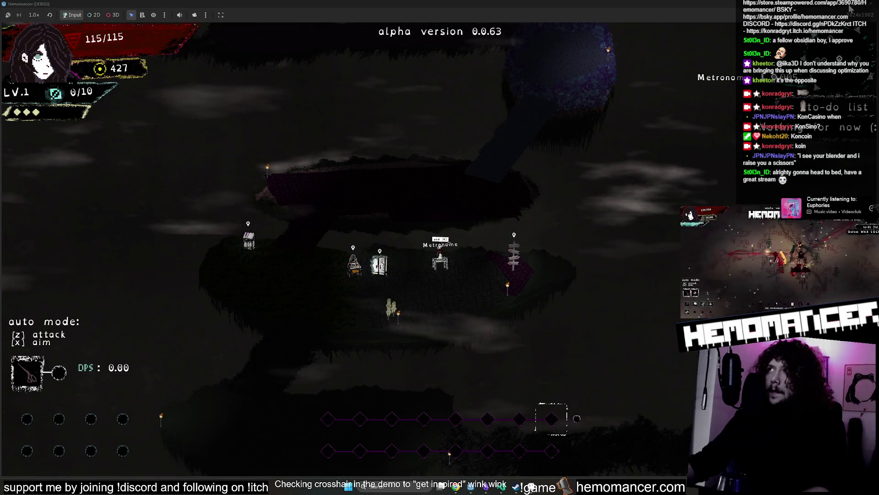
key(alt+Tab)
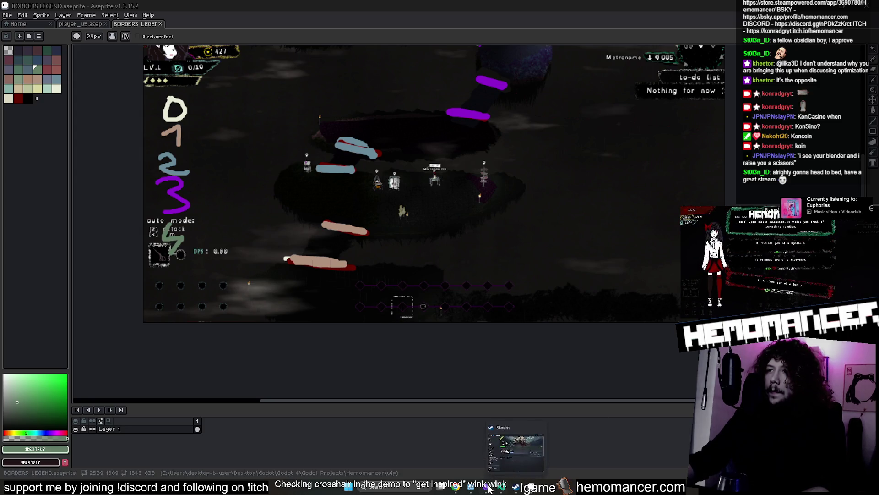
- Open VoidIsland.tscn via quick search and review its Required Locked Stage options
click(507, 490)
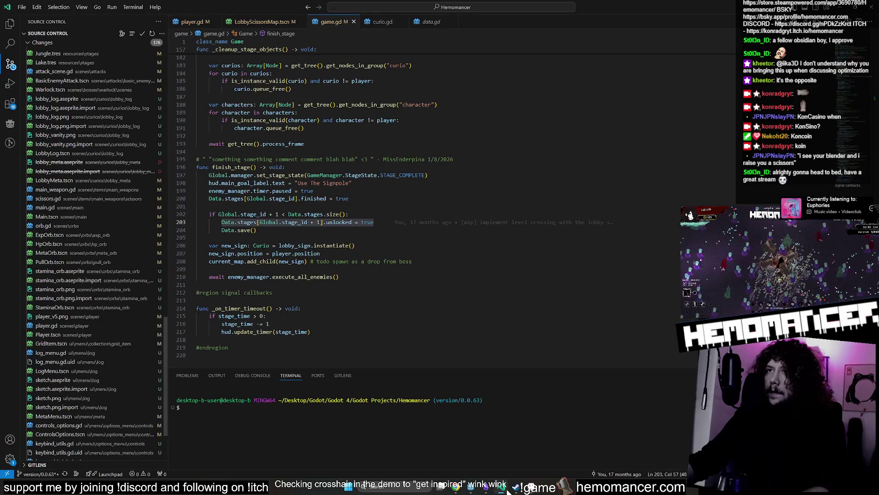
click(471, 489)
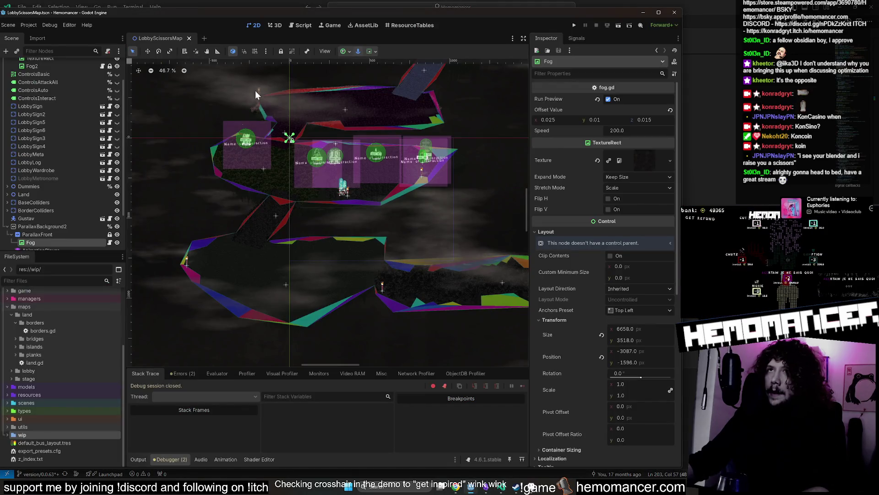
key(shift+alt+o)
text(void)
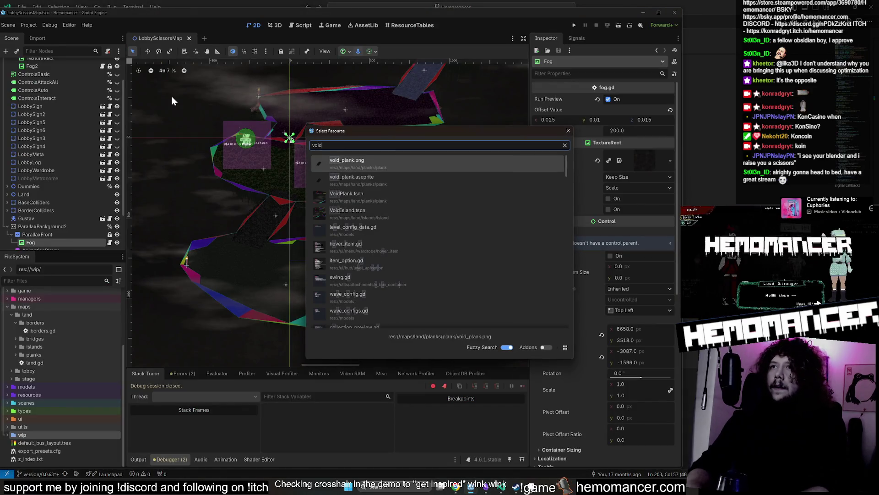
text(i)
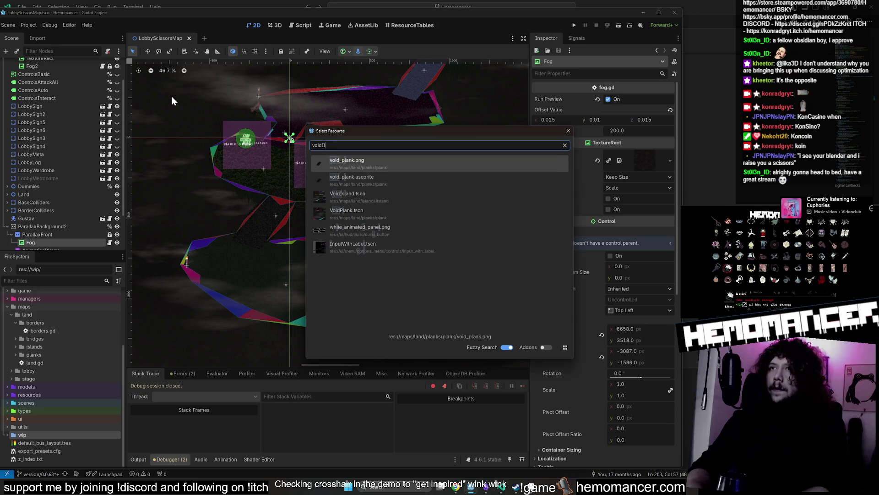
key(Down)
key(Down)
key(Return)
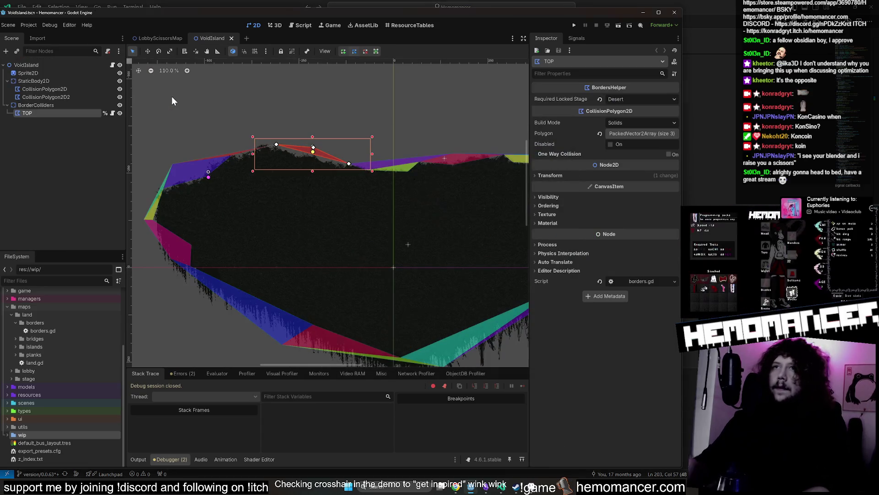
scroll(290, 275, down, 3)
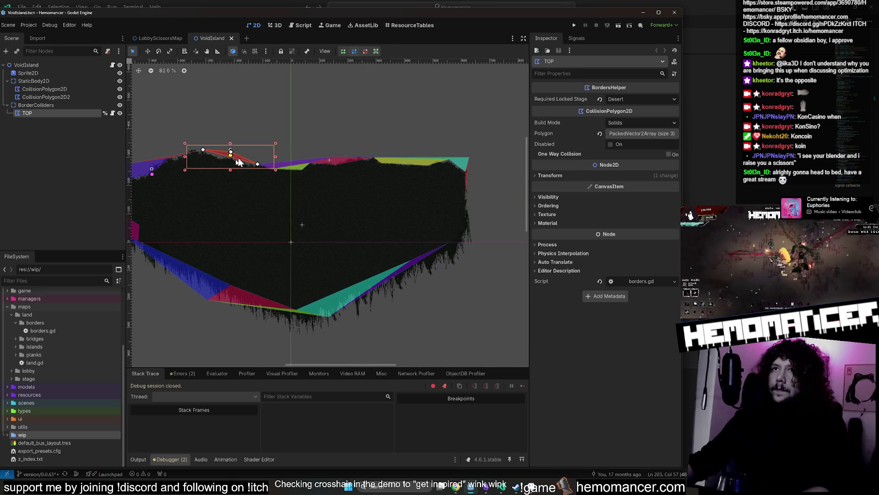
click(632, 101)
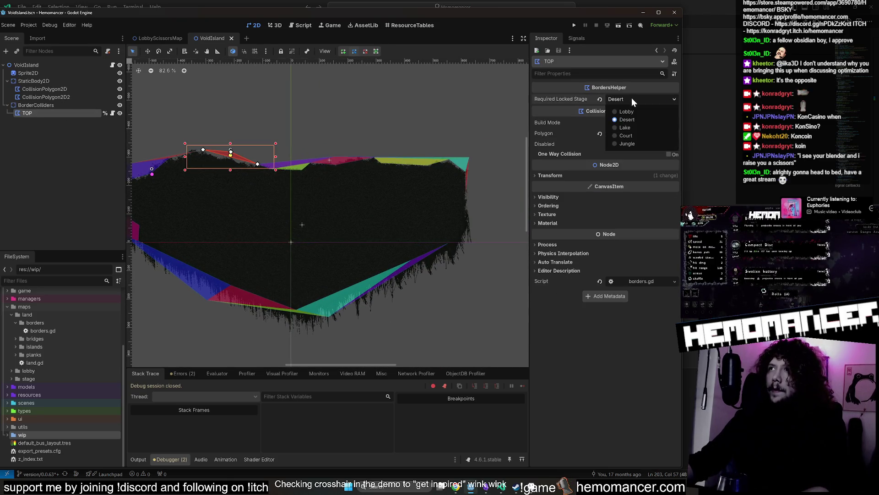
- Check the borders legend, save VoidIsland, and switch to the LobbyScissorsMap scene
key(alt+Tab)
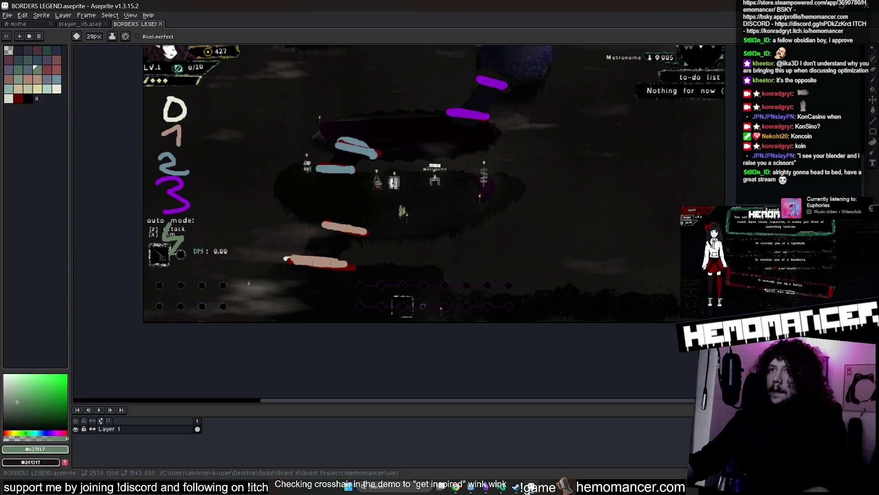
key(alt+Tab)
key(ctrl+s)
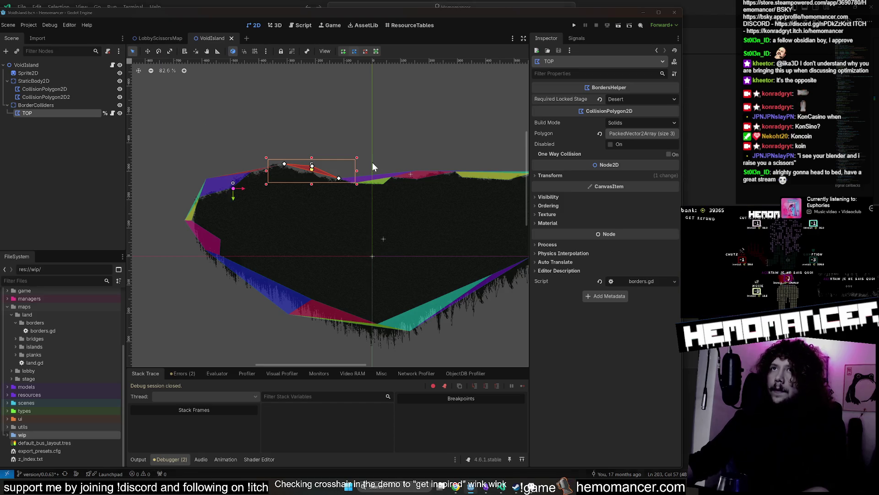
key(alt+Tab)
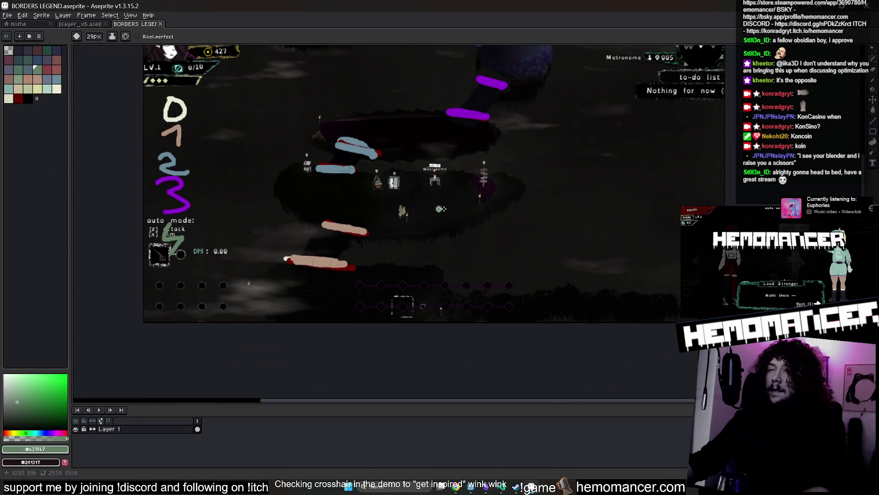
key(alt+Tab)
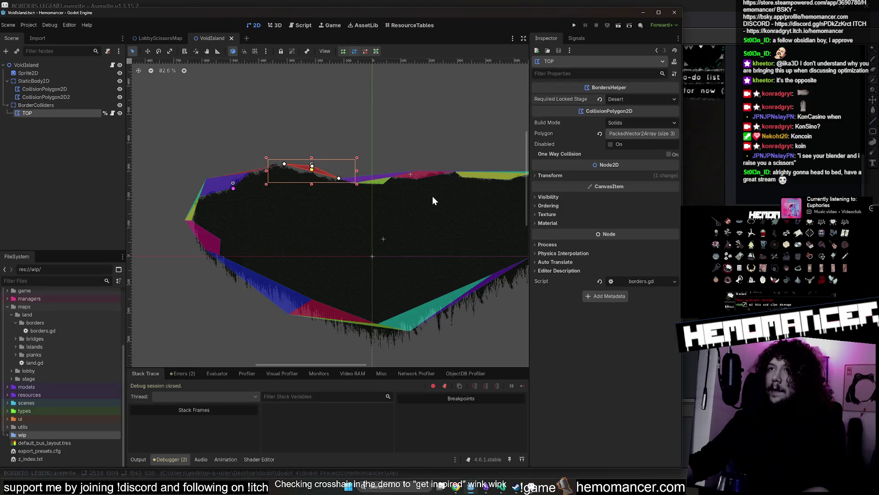
click(148, 38)
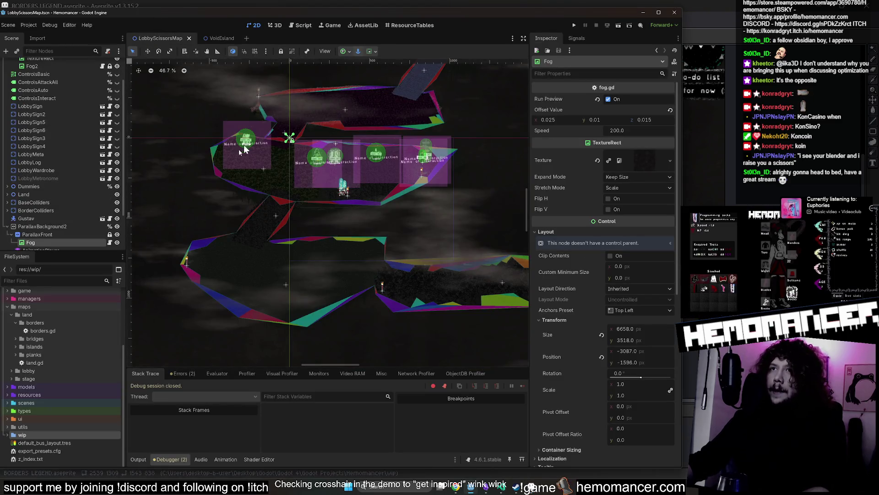
scroll(302, 142, up, 3)
drag(222, 142, 237, 172)
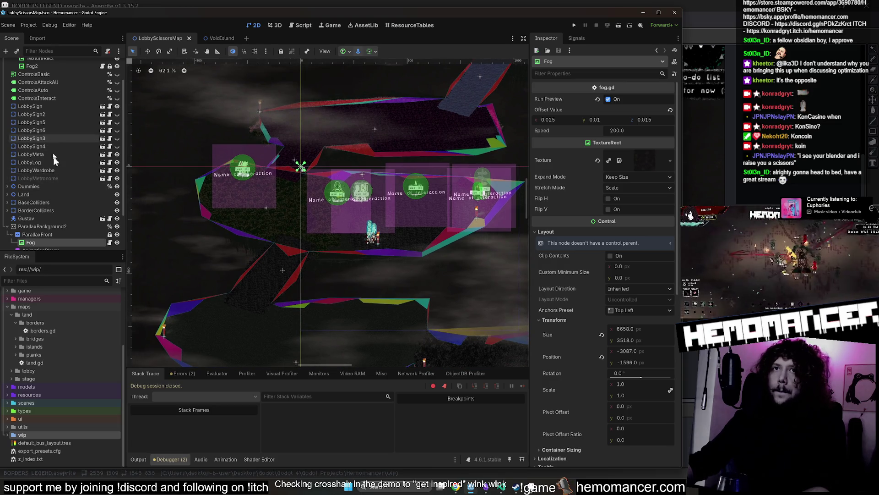
click(57, 211)
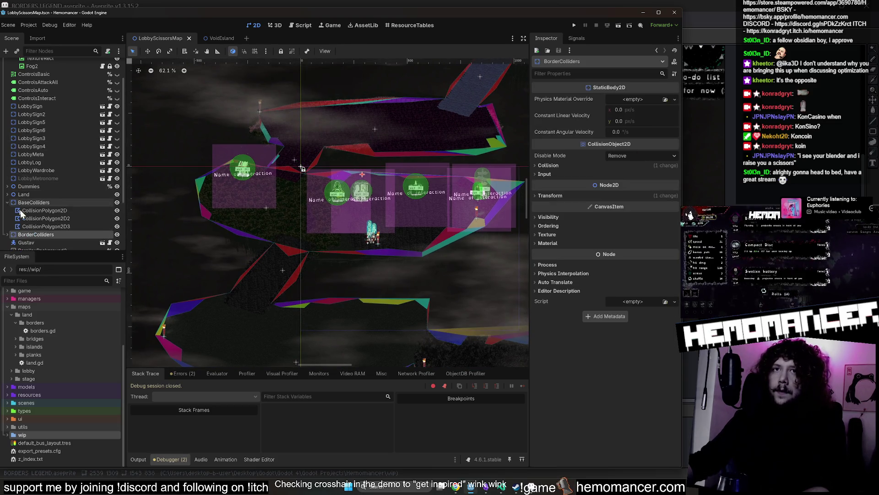
click(7, 210)
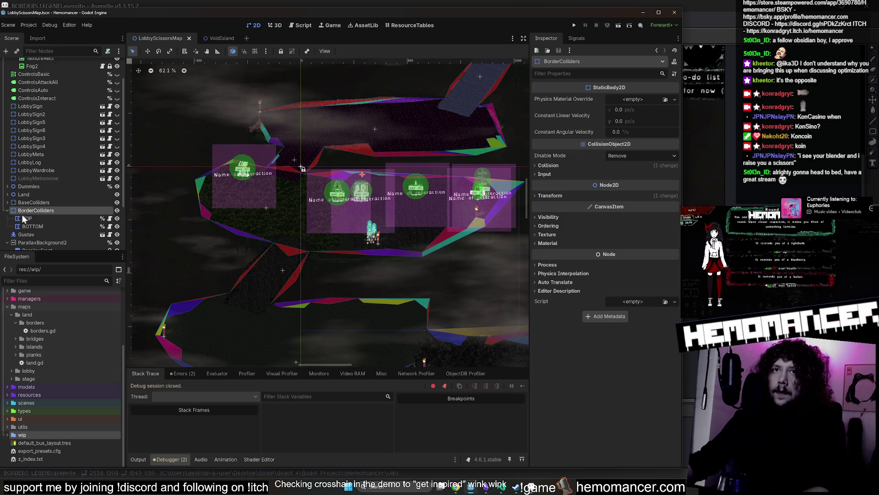
click(31, 219)
scroll(180, 186, up, 3)
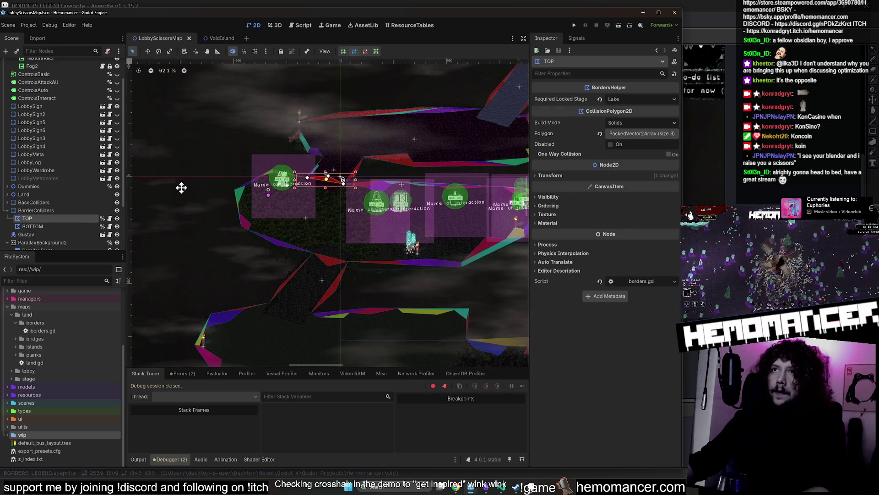
click(36, 225)
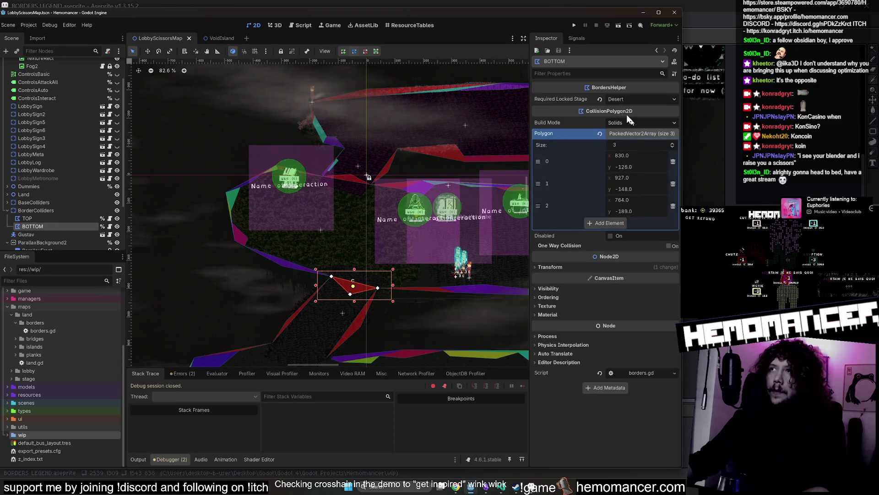
click(28, 218)
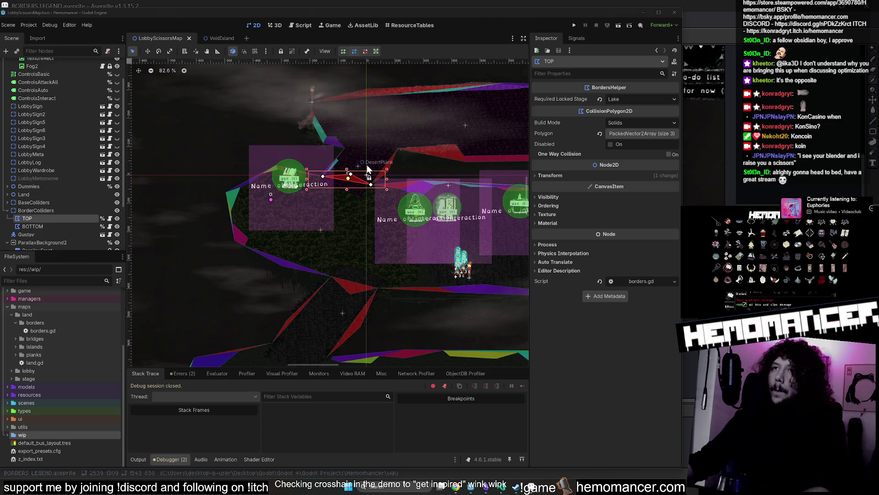
drag(367, 171, 270, 199)
scroll(282, 183, up, 2)
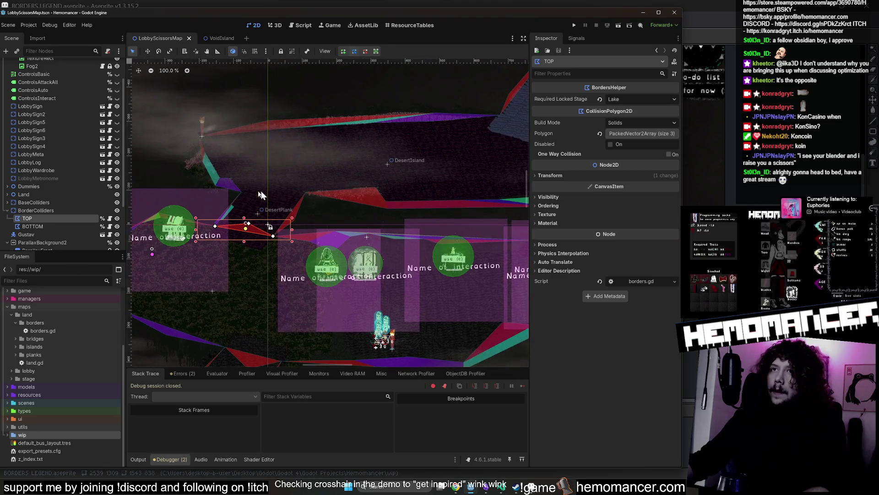
scroll(262, 189, down, 8)
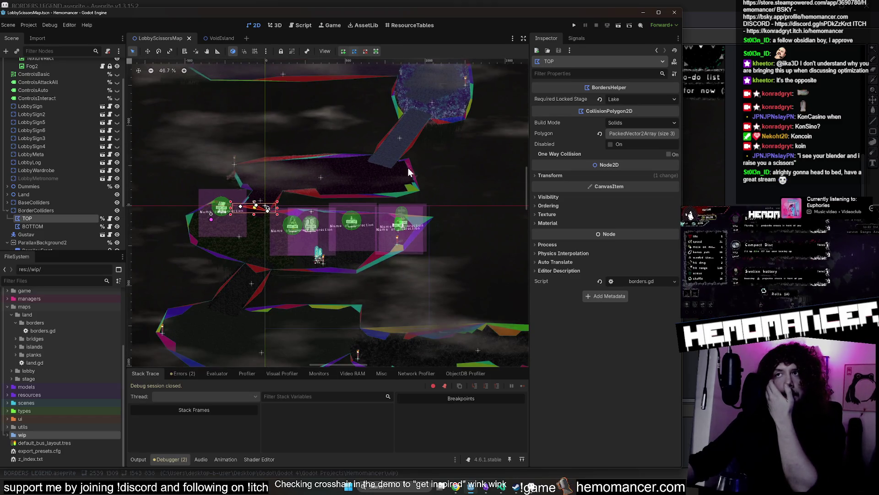
click(345, 173)
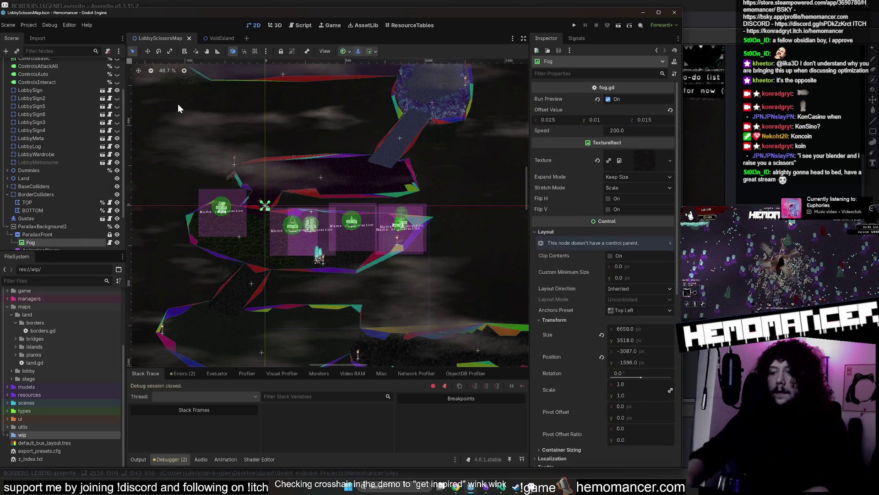
- Open DesertIsland.tscn through a quick search for 'desert'
key(shift+alt+o)
text(desert)
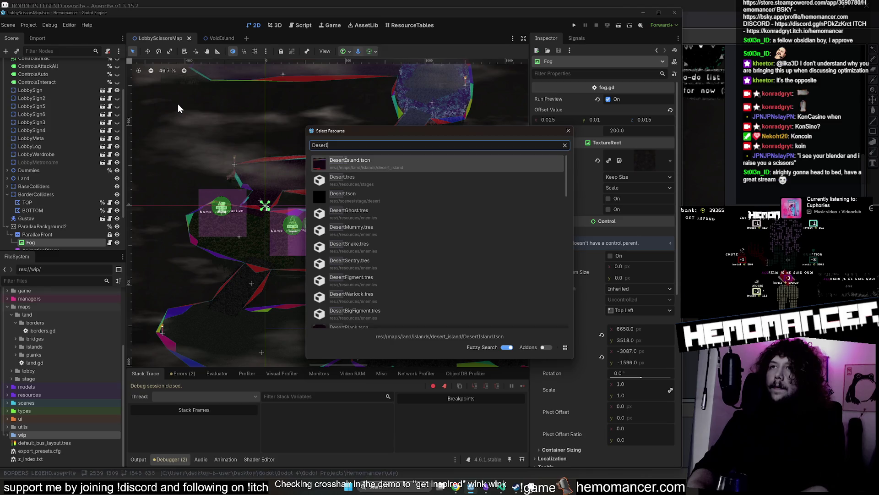
key(Return)
scroll(292, 146, down, 5)
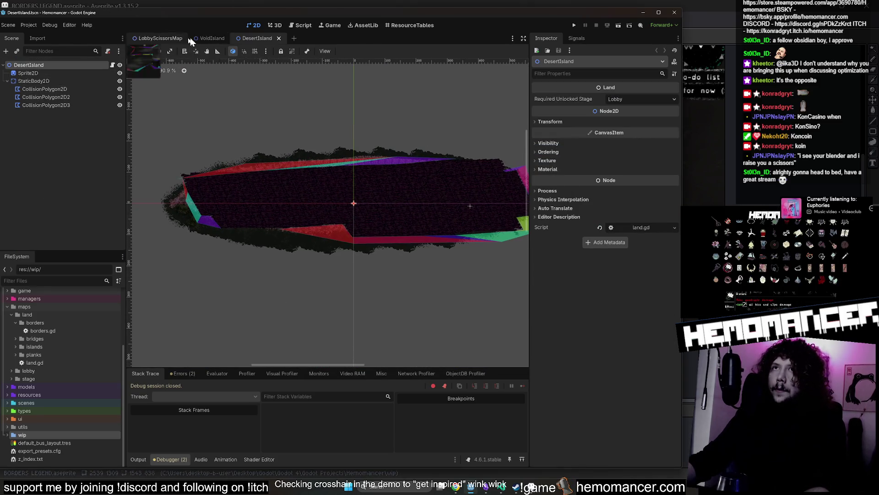
- Bring VoidIsland's BorderColliders node into DesertIsland and shift it over the island
click(205, 39)
click(62, 106)
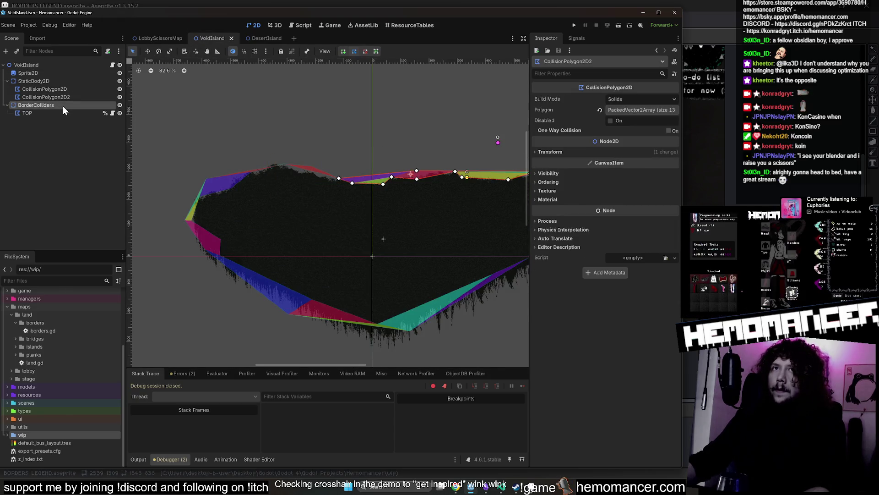
click(53, 112)
click(55, 106)
click(258, 38)
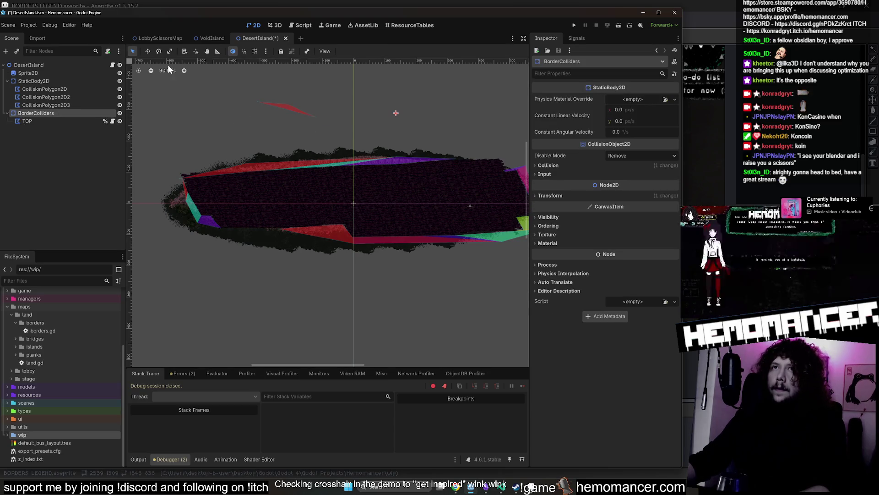
click(148, 51)
drag(395, 104, 393, 107)
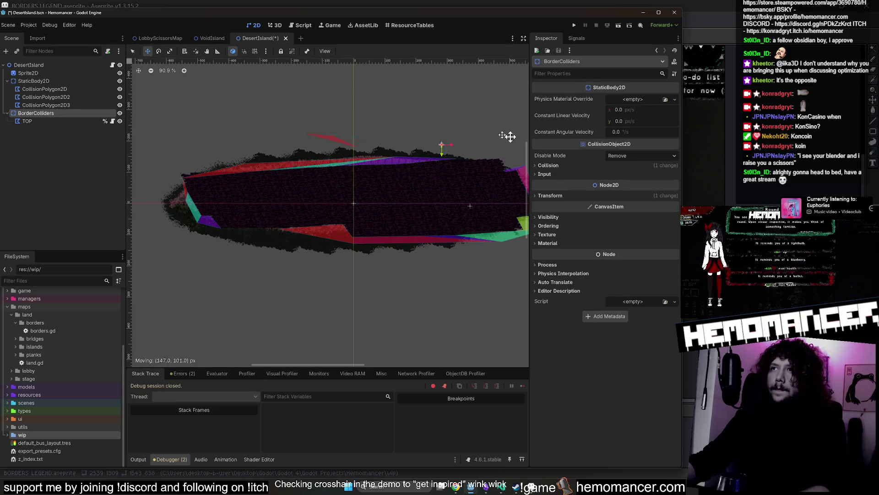
- Move BorderColliders down and place the TOP polygon on the island's top edge
scroll(397, 127, up, 5)
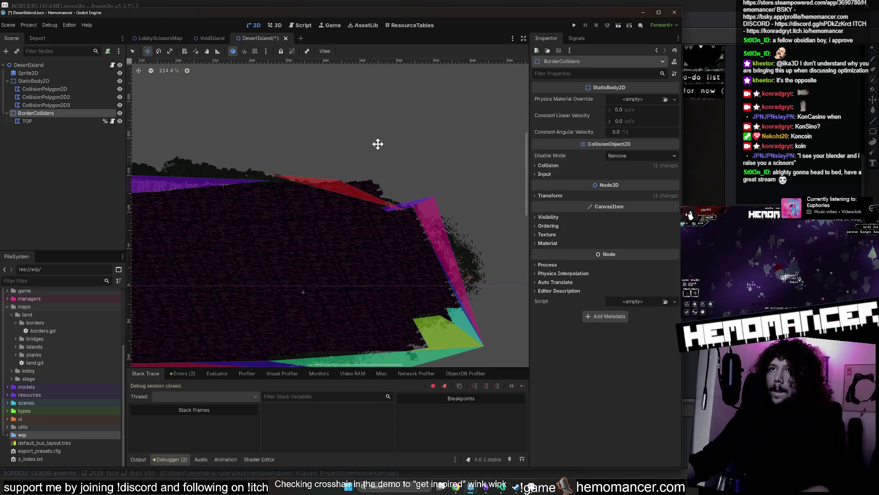
scroll(378, 144, up, 2)
drag(345, 182, 339, 200)
click(329, 206)
scroll(218, 197, up, 3)
mouse_move(213, 198)
mouse_down()
mouse_move(255, 172)
mouse_move(240, 184)
mouse_move(265, 191)
mouse_move(230, 212)
mouse_up()
key(q)
- Drag the TOP polygon's vertices along the island's top edge, refining the wedge tip
scroll(230, 182, up, 2)
scroll(242, 181, up, 3)
scroll(283, 236, down, 5)
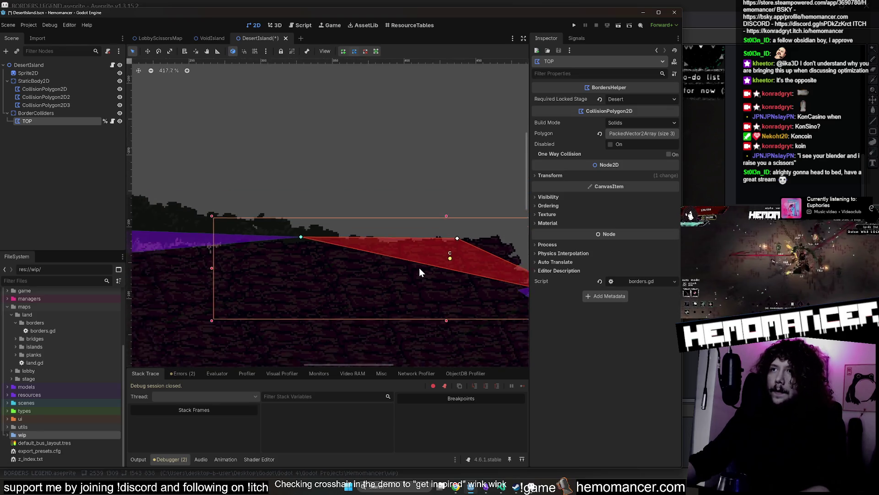
scroll(425, 282, up, 1)
mouse_move(426, 268)
mouse_down()
mouse_move(348, 262)
mouse_move(311, 175)
mouse_move(314, 238)
mouse_move(320, 229)
mouse_move(451, 212)
mouse_up()
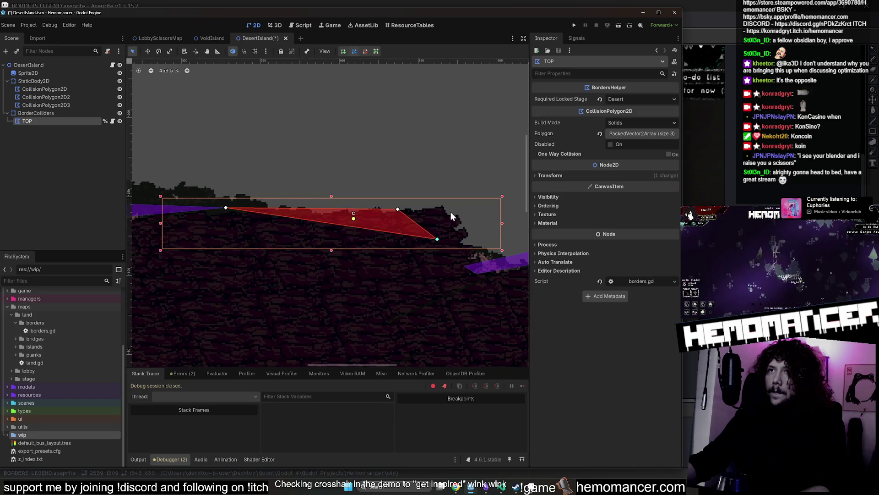
drag(397, 210, 415, 174)
mouse_move(434, 240)
mouse_down()
mouse_move(443, 205)
mouse_move(411, 214)
mouse_move(463, 204)
mouse_move(450, 207)
mouse_move(478, 247)
mouse_move(465, 265)
mouse_up()
scroll(469, 272, up, 5)
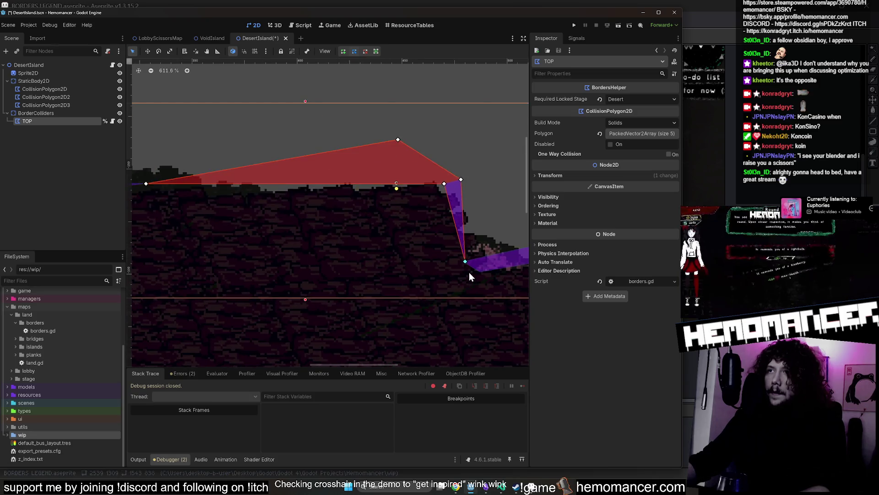
scroll(460, 261, up, 1)
drag(458, 224, 448, 224)
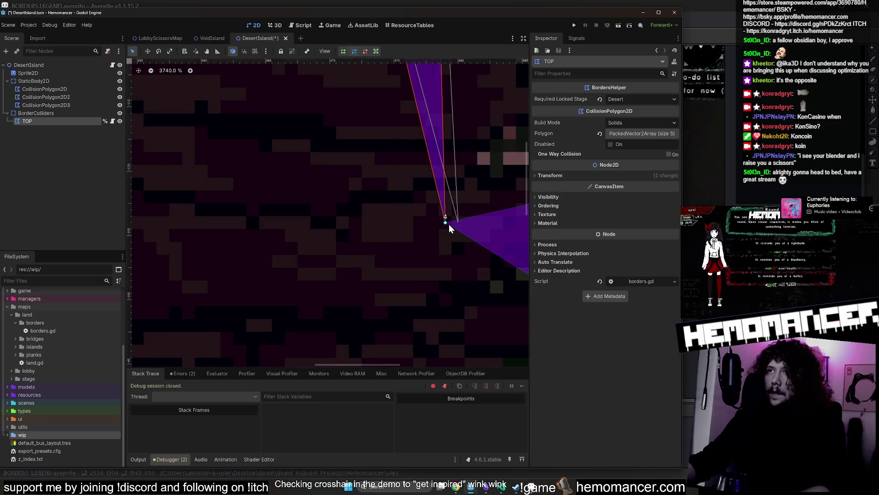
scroll(450, 224, down, 10)
scroll(453, 219, down, 1)
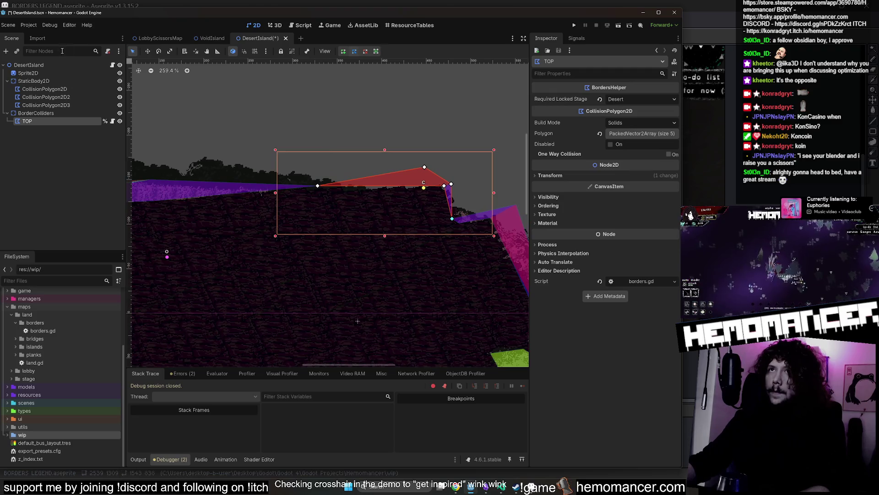
click(244, 101)
scroll(299, 122, down, 2)
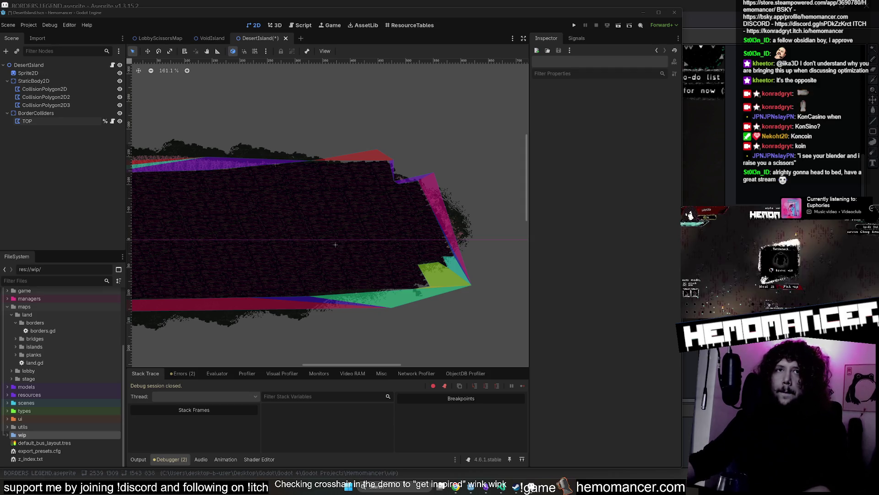
- Set the TOP polygon's Required Locked Stage to Lake and save DesertIsland
scroll(416, 228, down, 2)
click(91, 123)
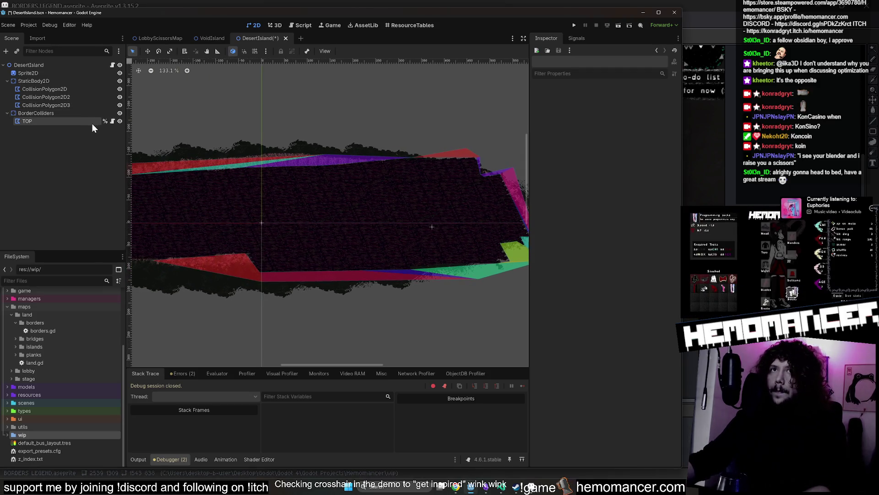
click(610, 101)
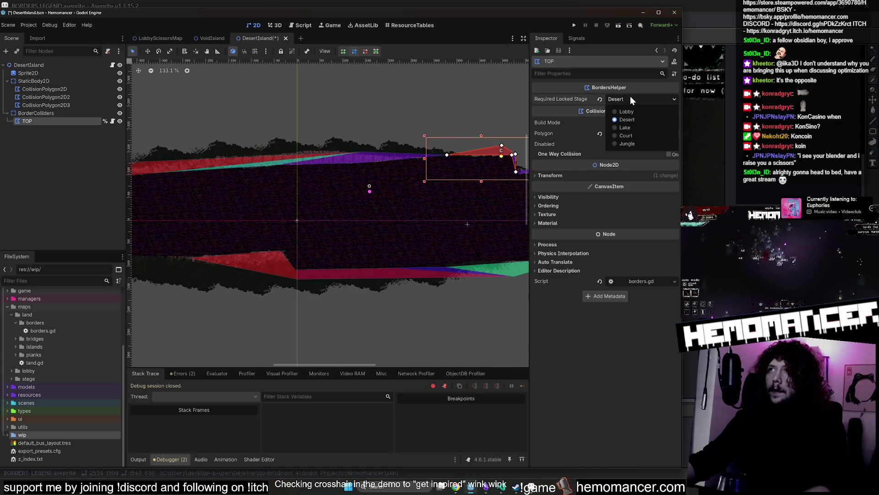
click(642, 128)
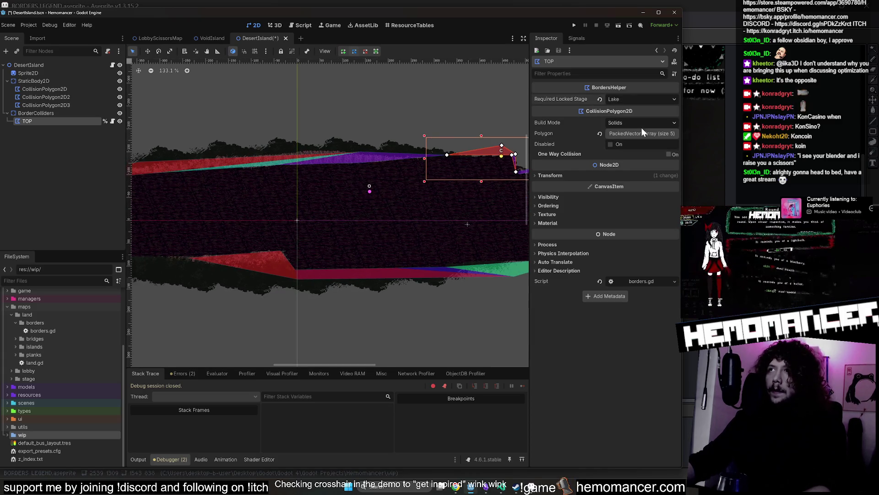
scroll(384, 128, down, 2)
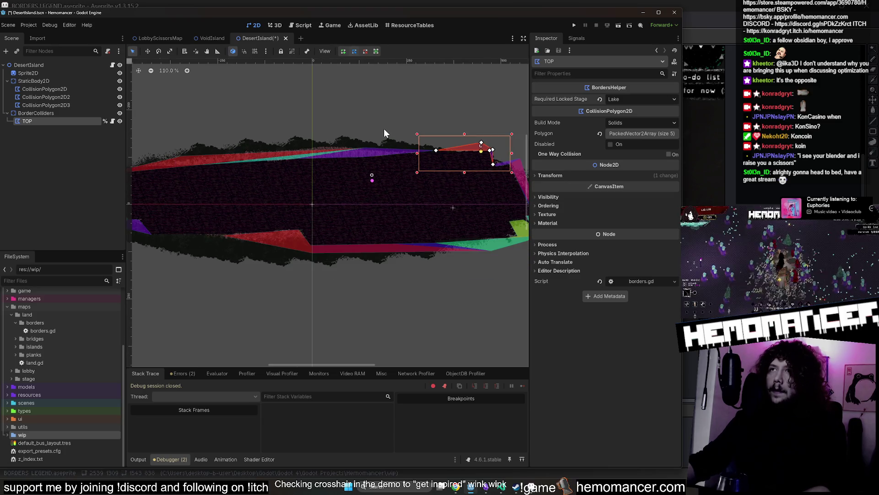
mouse_move(343, 135)
mouse_down()
mouse_move(377, 147)
mouse_move(347, 151)
mouse_up()
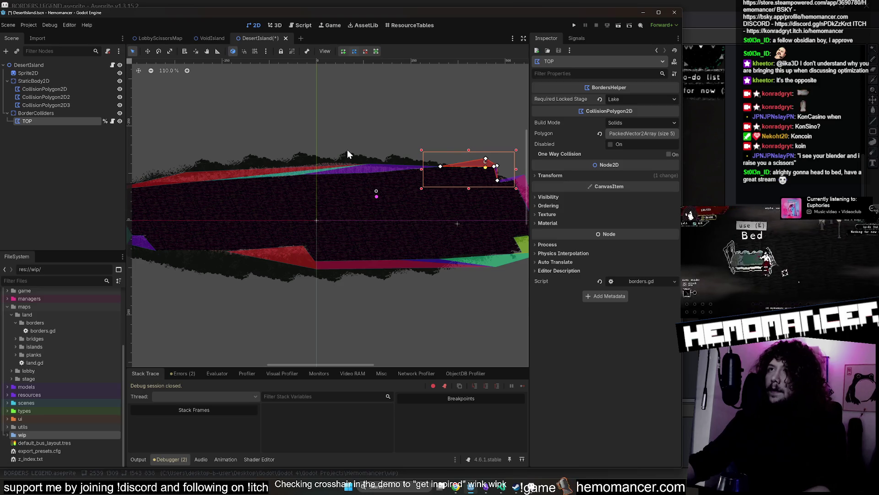
key(ctrl+s)
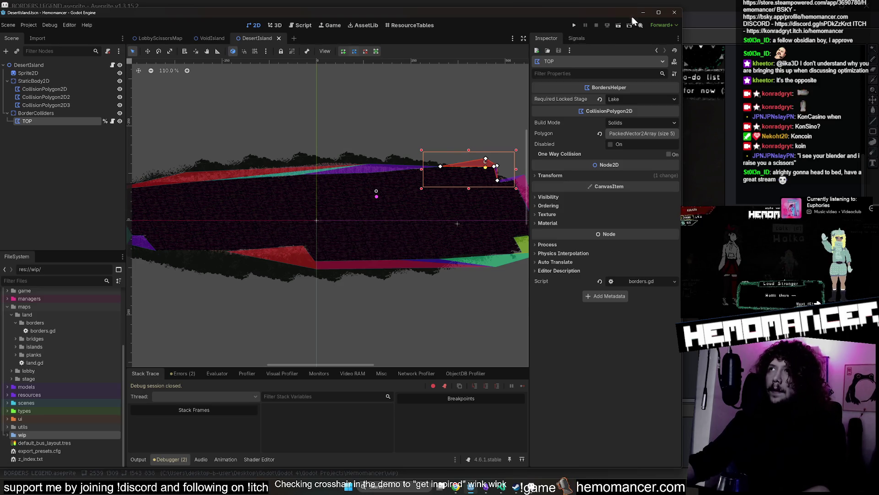
- Change TOP's Required Locked Stage to Court, save the scene, and reselect TOP
click(643, 6)
key(b)
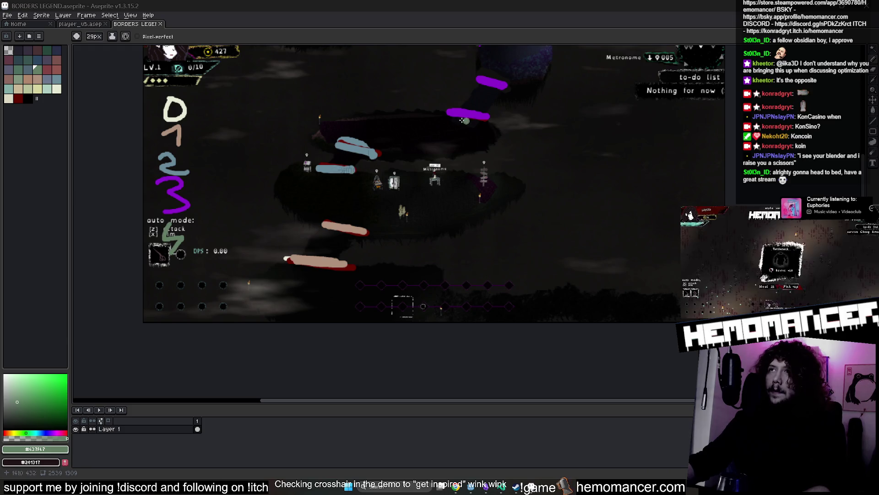
key(alt+Tab)
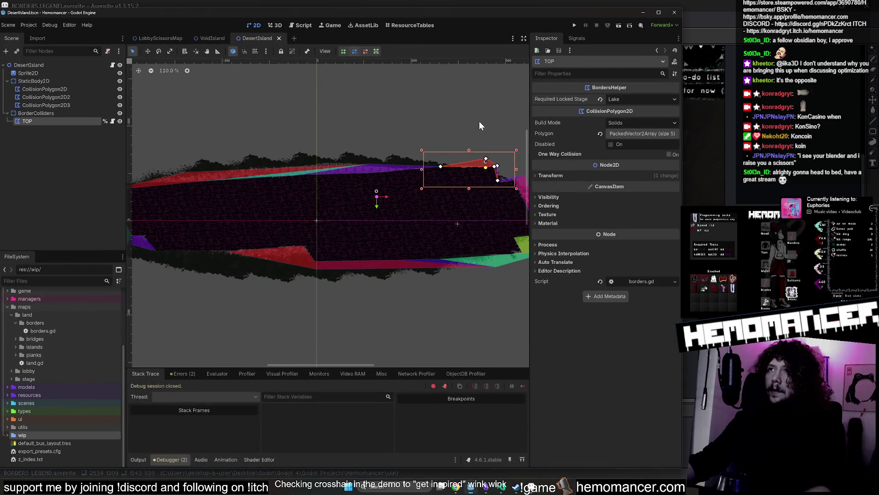
click(610, 99)
click(634, 134)
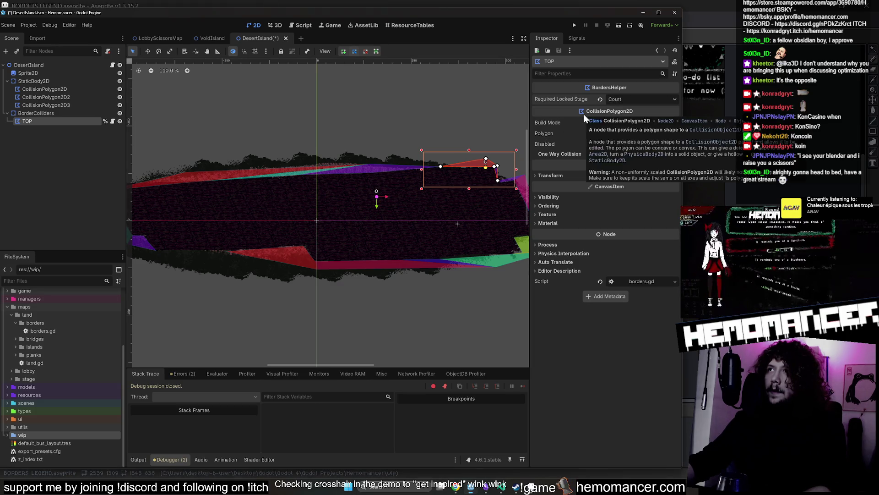
key(ctrl+s)
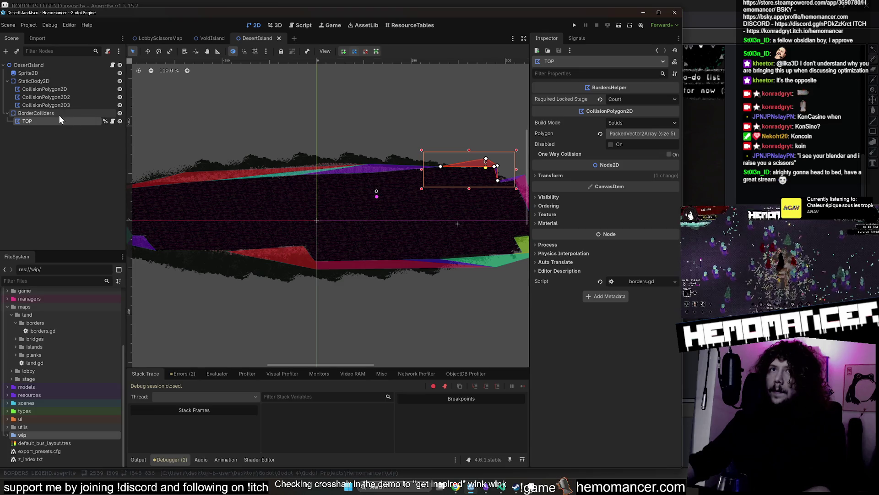
click(59, 114)
right_click(59, 114)
click(53, 119)
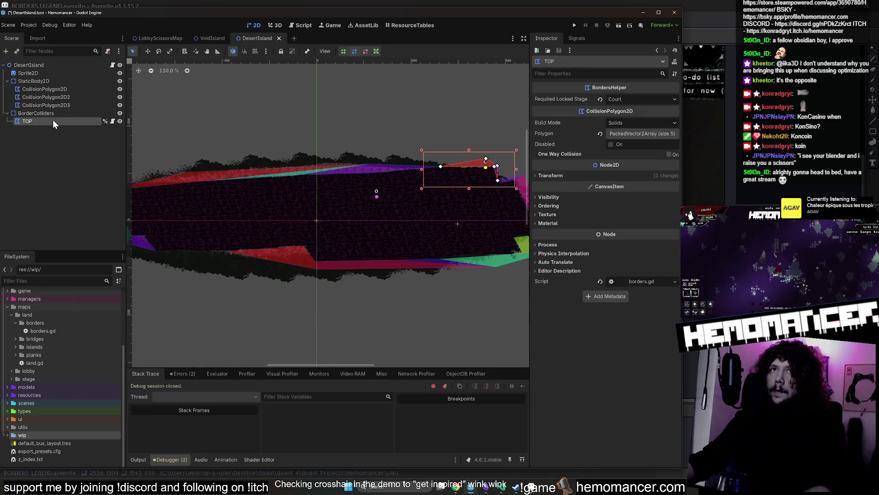
- Duplicate the TOP collider, move the copy to the island's lower edge, and rename it BOTTOM
key(ctrl+d)
drag(482, 151, 282, 263)
double_click(30, 129)
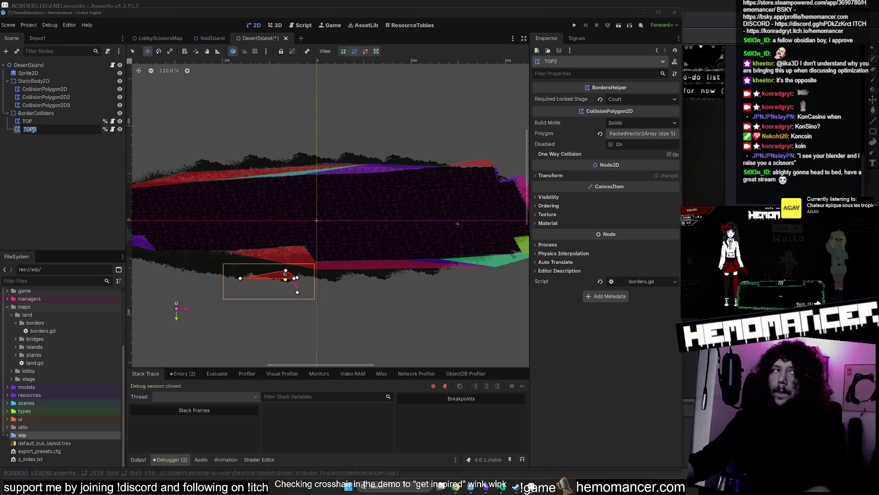
text(BOTTOM)
key(Return)
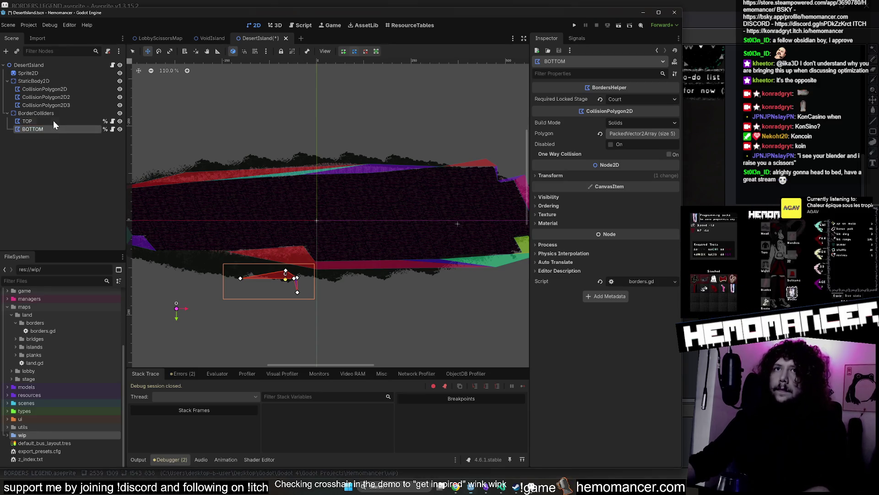
- Shift the BOTTOM polygon left along the lower edge and pull vertex 1 onto the edge
scroll(240, 279, up, 1)
mouse_move(240, 279)
mouse_down()
mouse_move(180, 270)
mouse_move(186, 261)
mouse_up()
scroll(216, 228, left, 5)
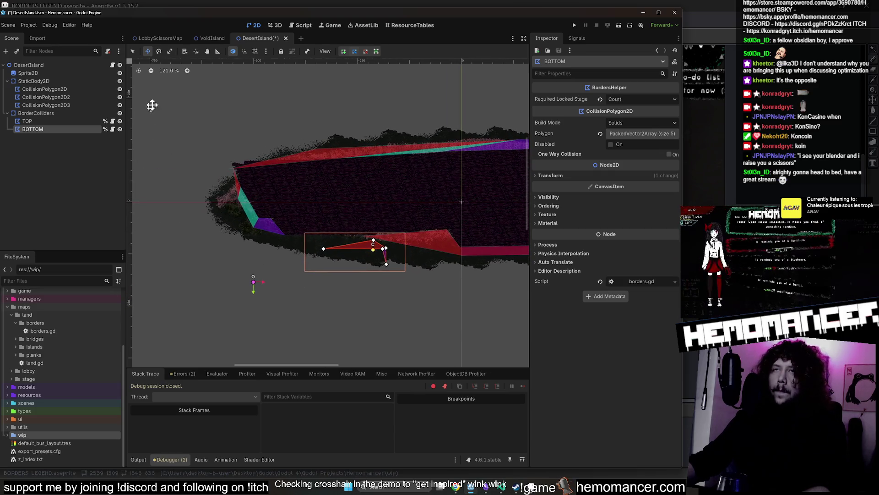
click(133, 51)
scroll(299, 251, up, 2)
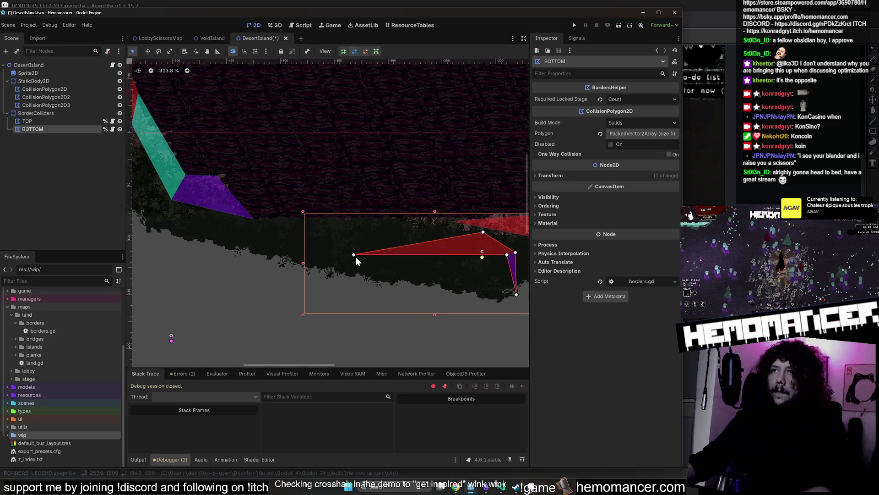
scroll(351, 255, up, 8)
scroll(254, 223, down, 9)
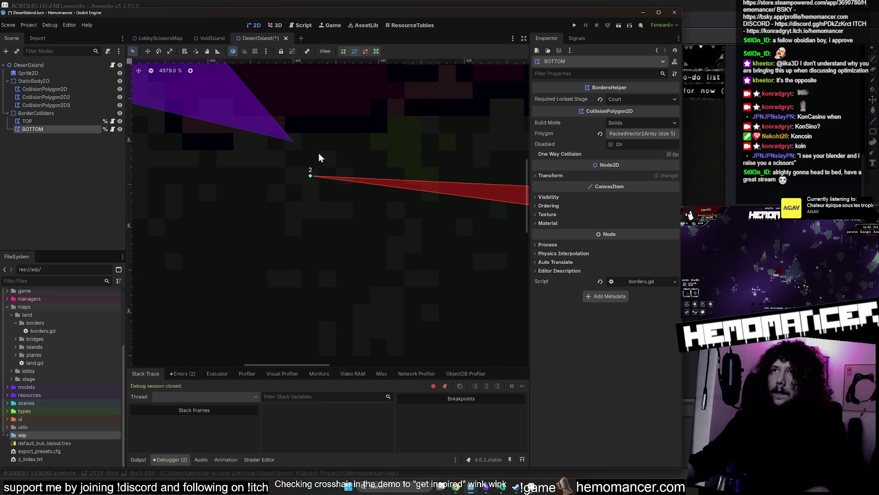
scroll(326, 204, down, 3)
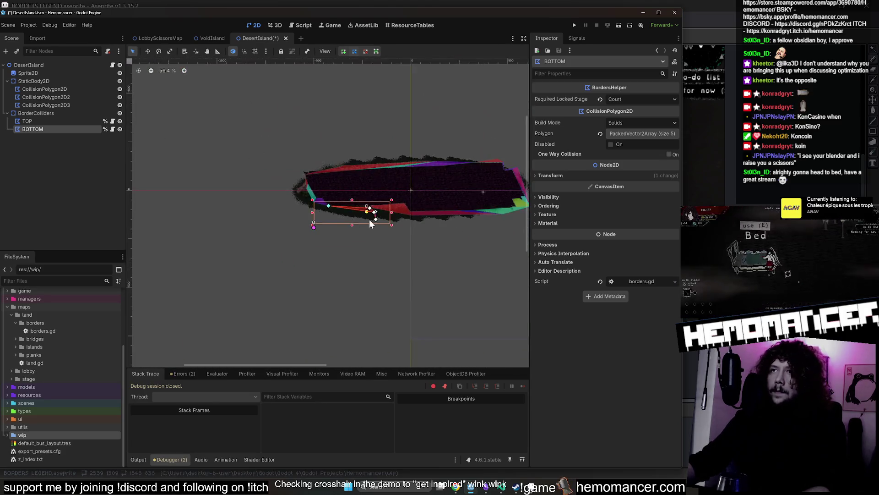
scroll(369, 219, up, 5)
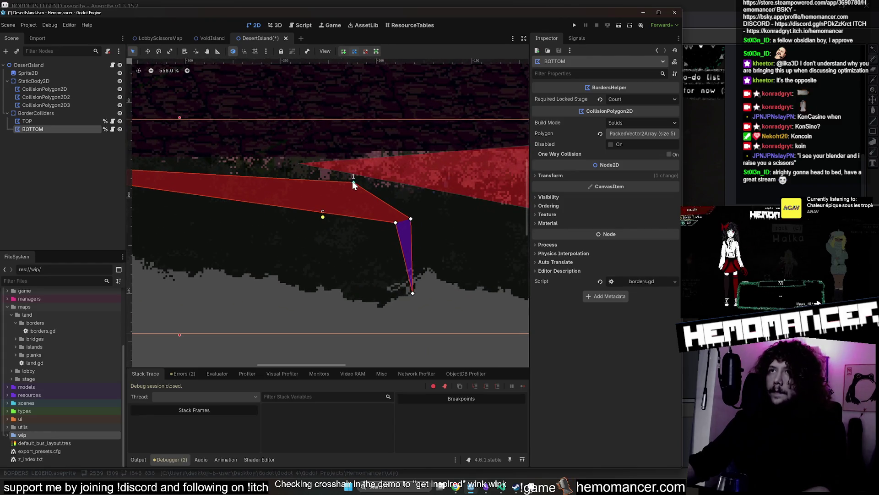
drag(353, 182, 235, 163)
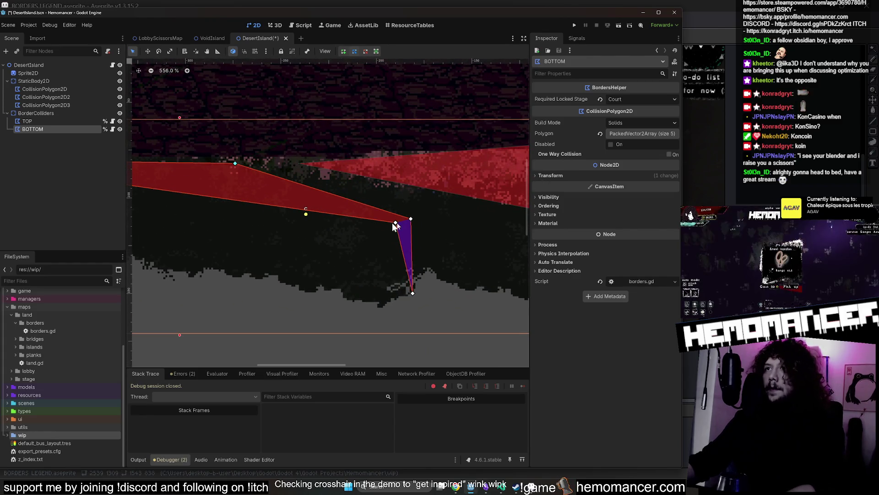
- Delete three vertices from BOTTOM's point list, then undo the deletions
click(642, 133)
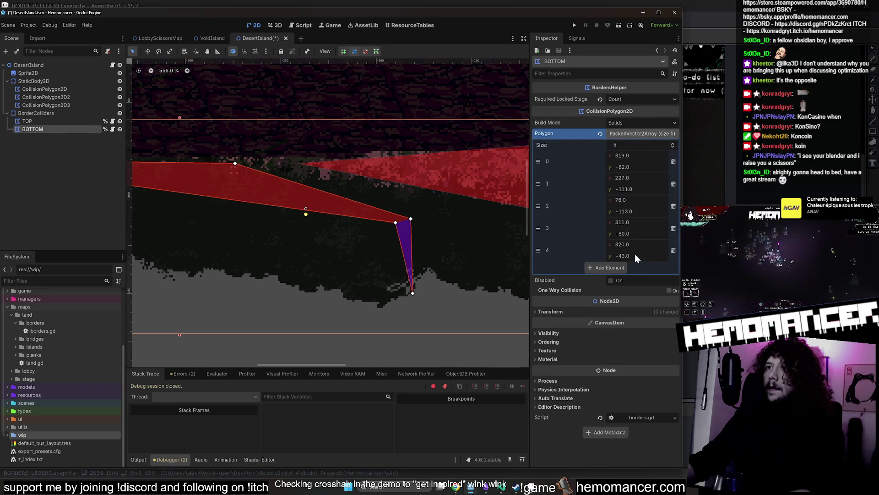
click(673, 250)
click(673, 228)
click(673, 205)
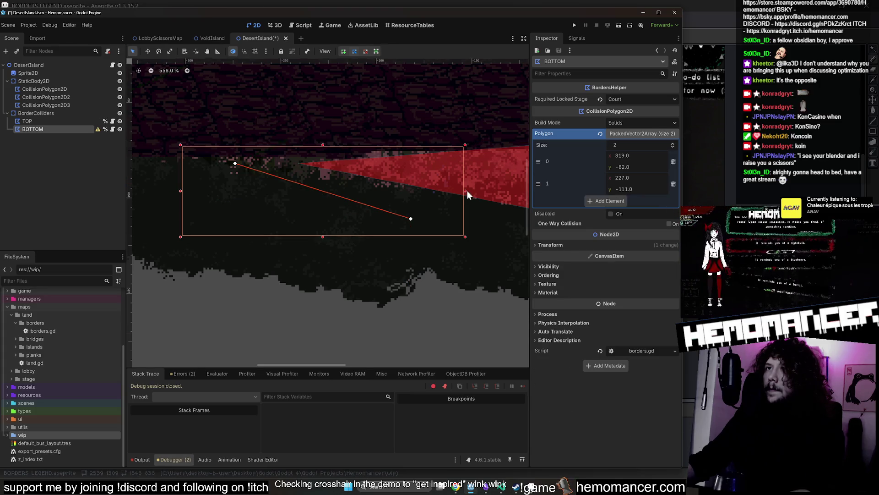
scroll(467, 191, down, 3)
key(ctrl+z)
key(ctrl+z)
key(ctrl+z)
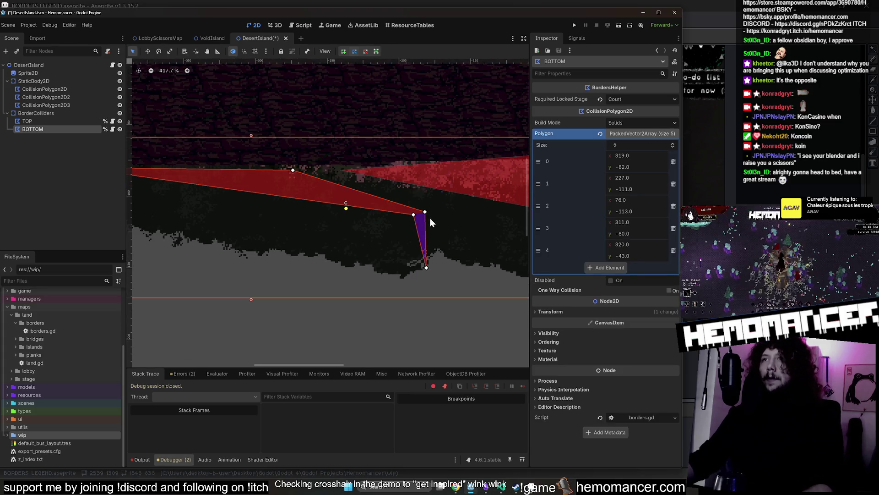
- Reduce BOTTOM to three vertices hugging the island's lower edge
drag(414, 215, 283, 272)
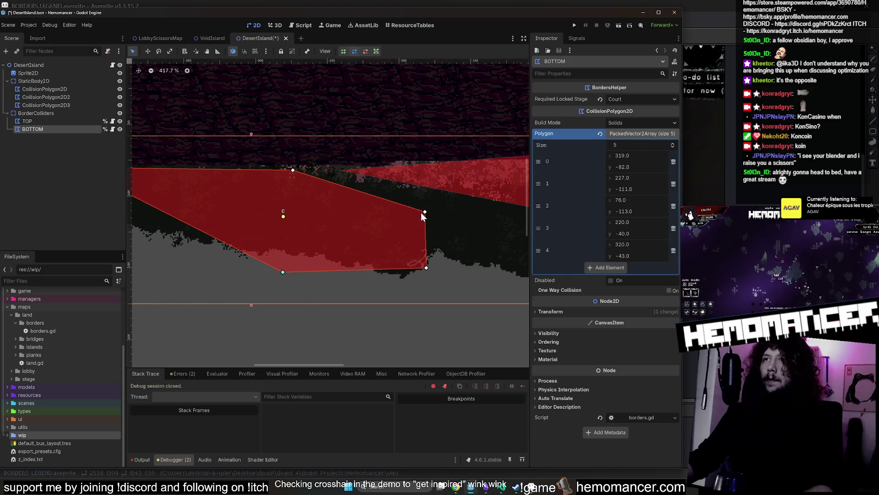
mouse_move(422, 213)
mouse_down()
mouse_move(365, 198)
mouse_move(333, 175)
mouse_move(318, 184)
mouse_up()
right_click(293, 170)
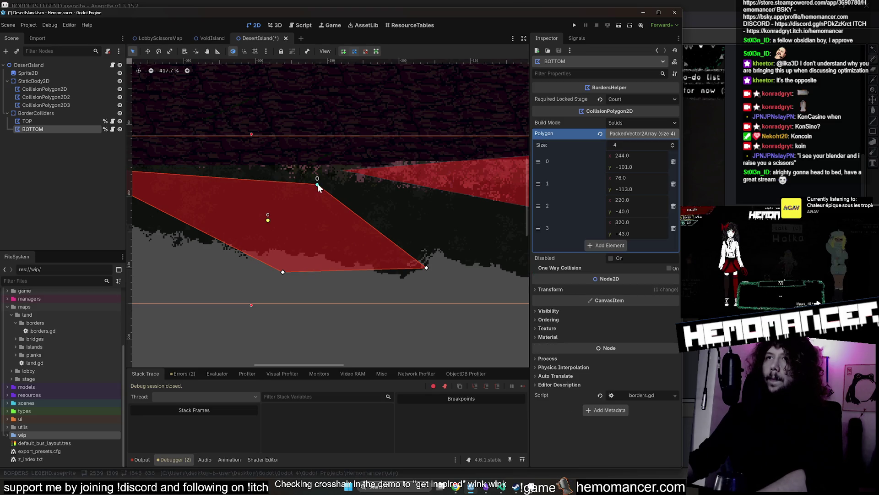
right_click(318, 184)
mouse_move(426, 270)
mouse_down()
mouse_move(373, 189)
mouse_move(337, 180)
mouse_up()
scroll(332, 178, up, 3)
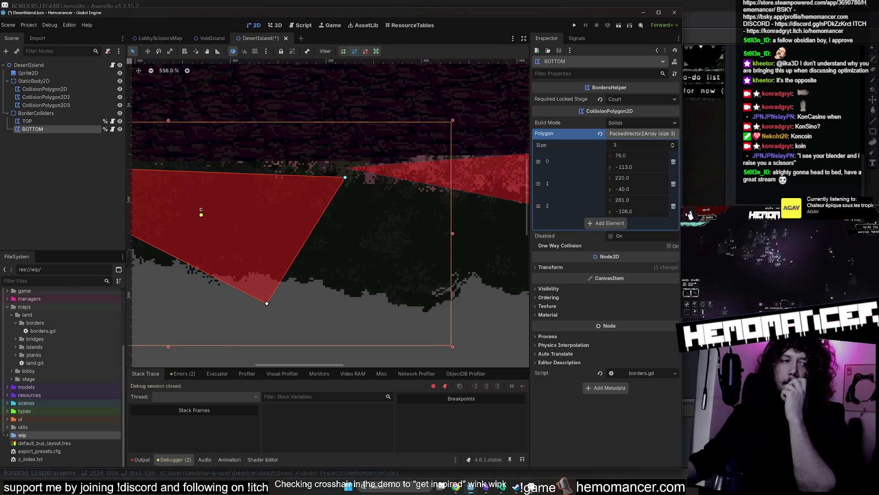
scroll(357, 179, up, 6)
drag(351, 188, 343, 157)
scroll(352, 174, up, 2)
scroll(353, 174, down, 13)
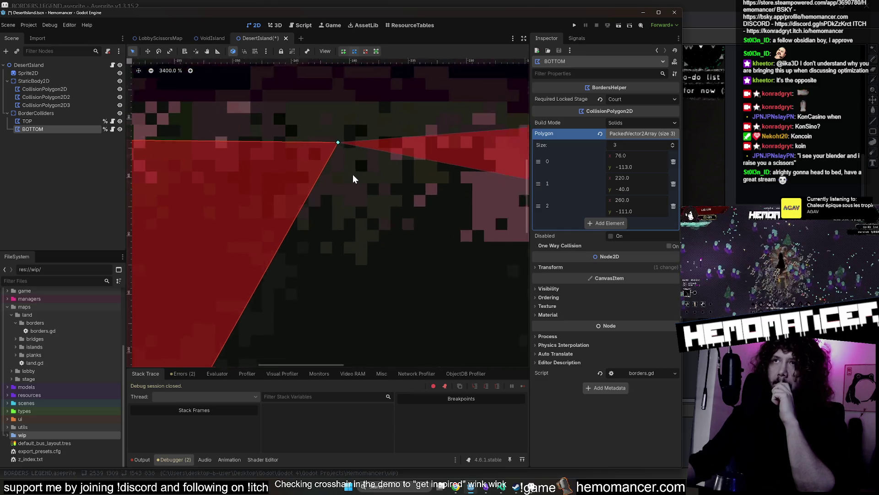
drag(318, 229, 308, 201)
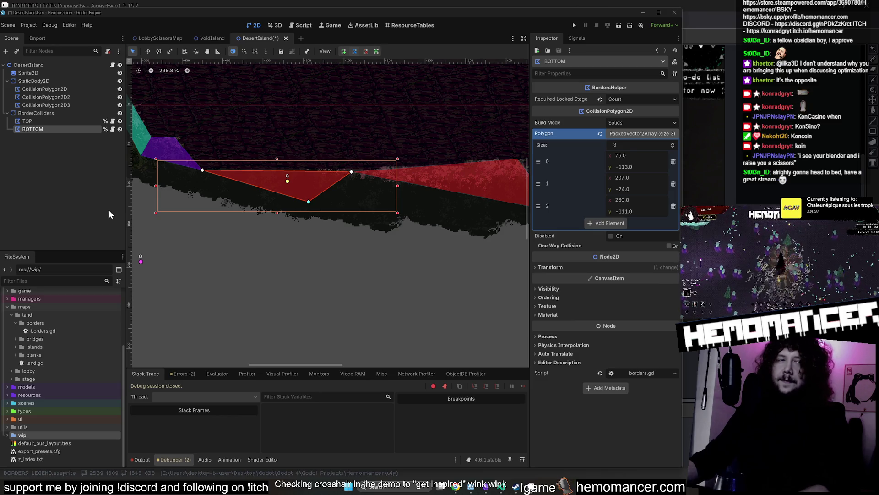
- Set BOTTOM's Required Locked Stage to Lake
scroll(344, 185, down, 4)
drag(354, 220, 340, 273)
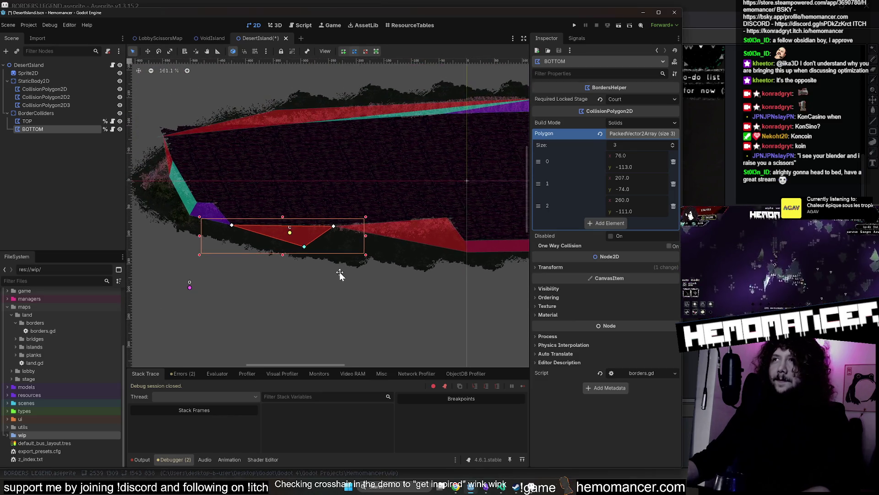
click(615, 103)
click(630, 132)
- Compare the TOP and BOTTOM collider settings, then save the DesertIsland scene
drag(443, 165, 381, 194)
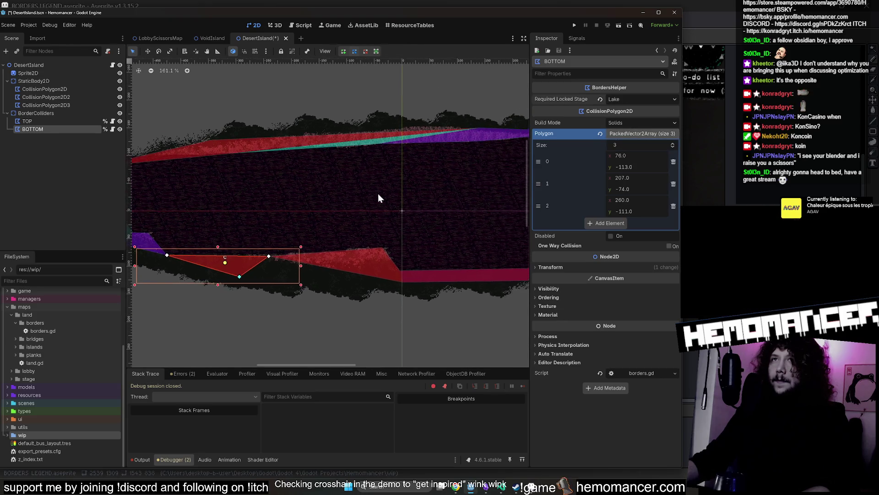
click(66, 120)
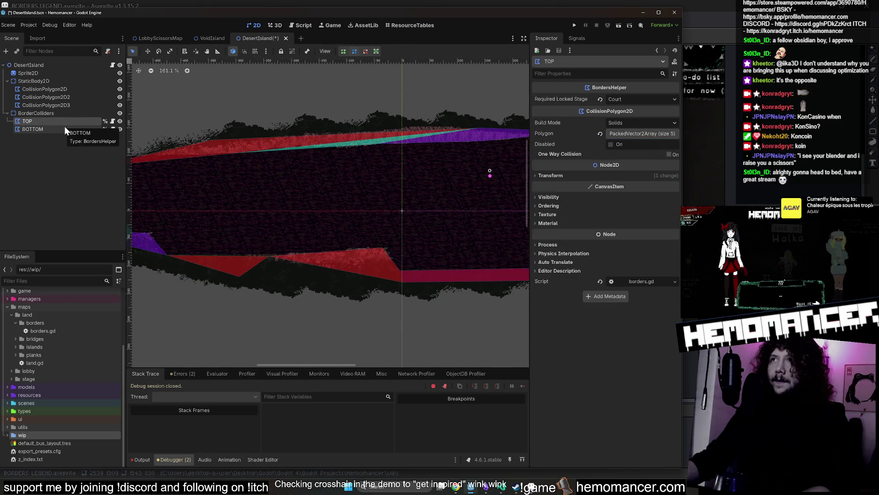
click(64, 128)
click(67, 120)
click(65, 128)
click(66, 121)
click(65, 129)
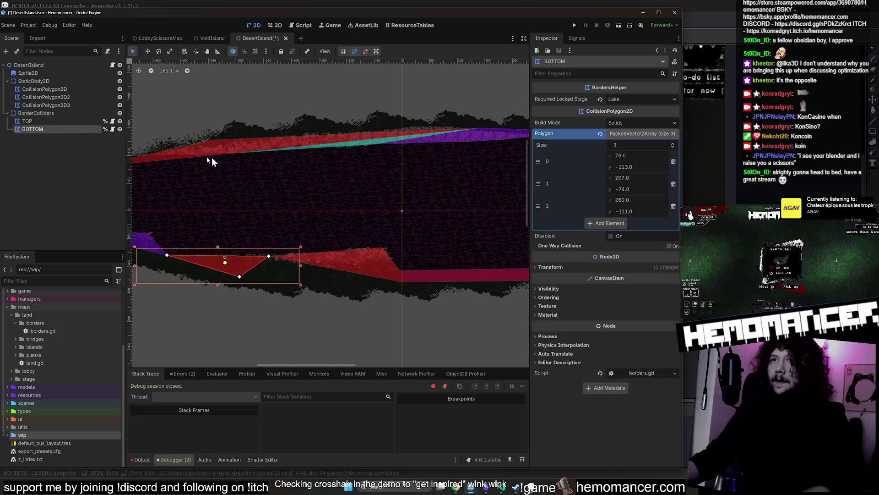
scroll(241, 158, down, 3)
key(ctrl+s)
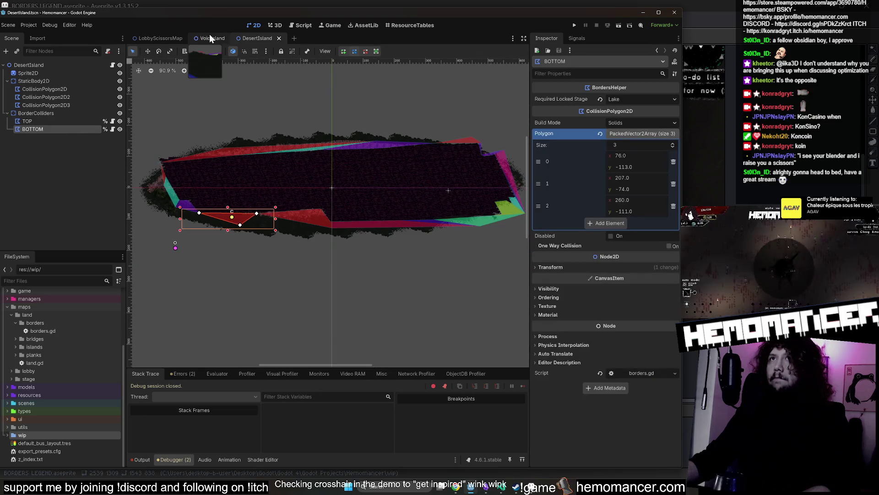
- Switch to the LobbyScissorsMap scene and pan across the lobby map
click(209, 36)
click(163, 38)
scroll(276, 157, up, 3)
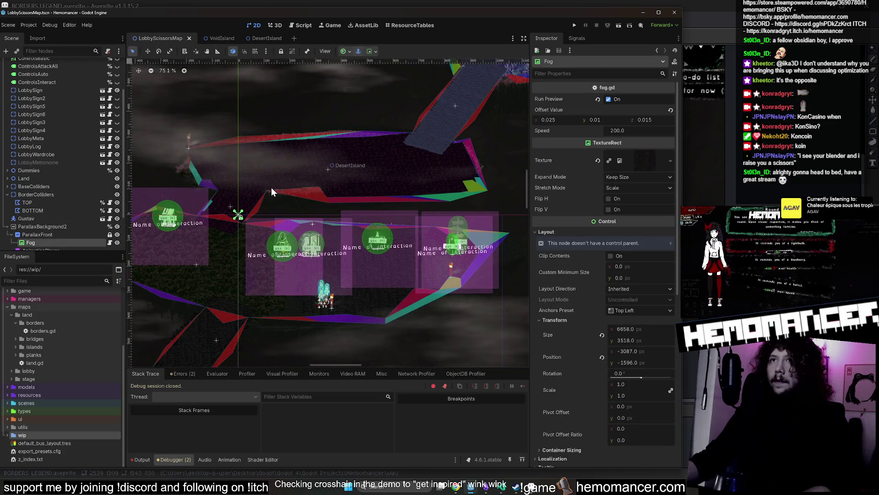
drag(382, 112, 332, 162)
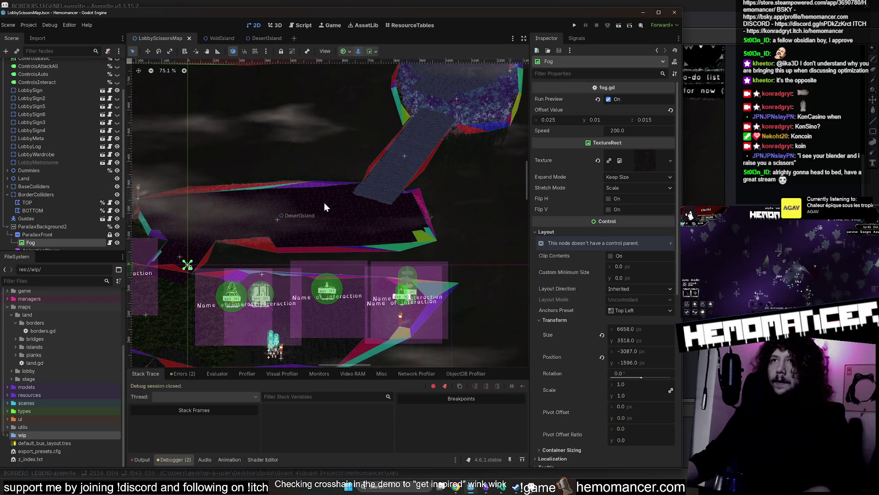
scroll(314, 206, down, 3)
scroll(314, 204, up, 3)
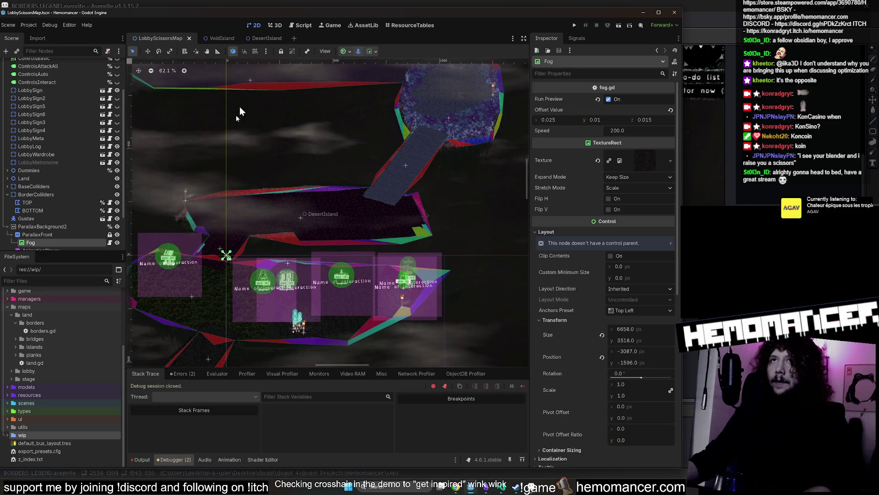
- Check DesertIsland's border colliders, then return to LobbyScissorsMap and zoom over the lake island
click(267, 38)
click(61, 114)
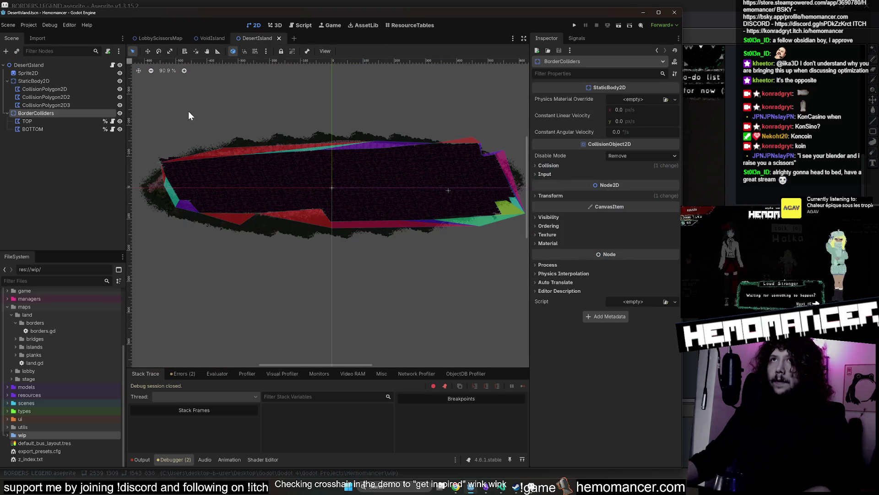
click(160, 38)
scroll(194, 104, down, 3)
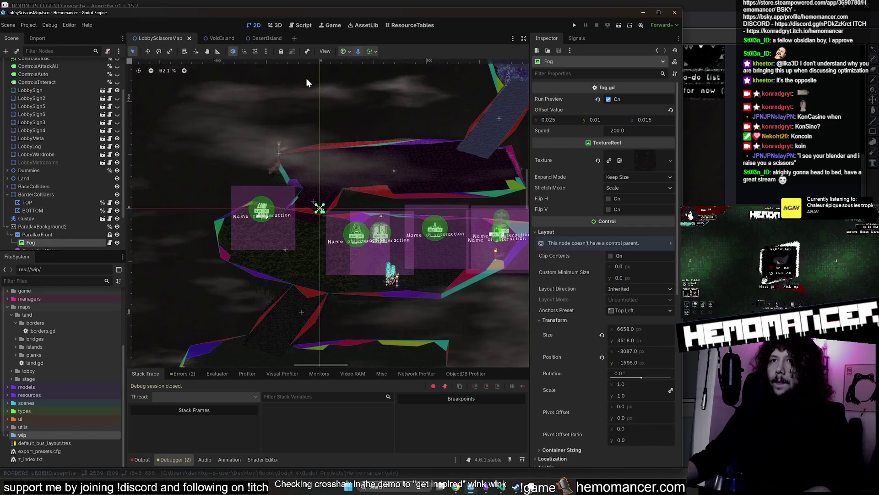
scroll(318, 218, down, 3)
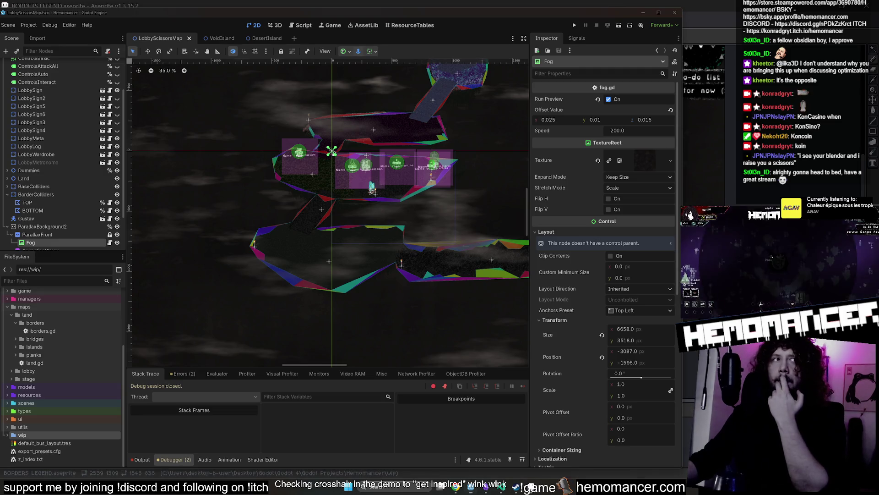
scroll(402, 259, up, 2)
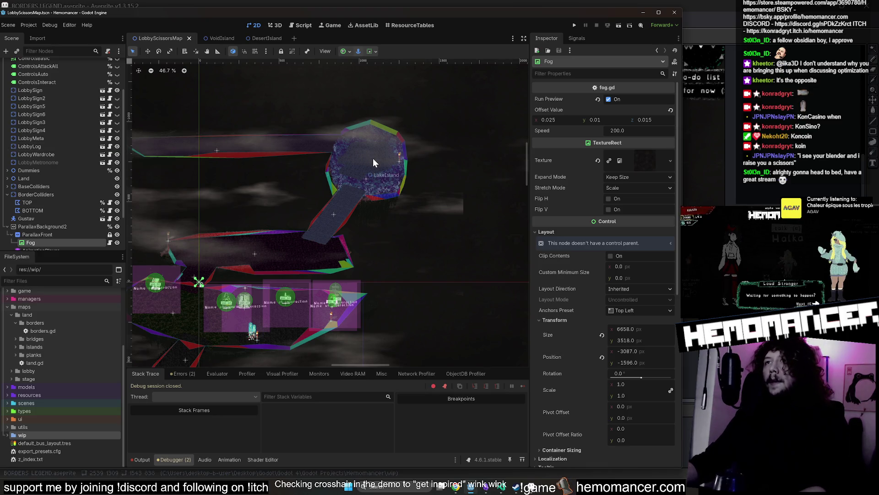
scroll(46, 169, up, 2)
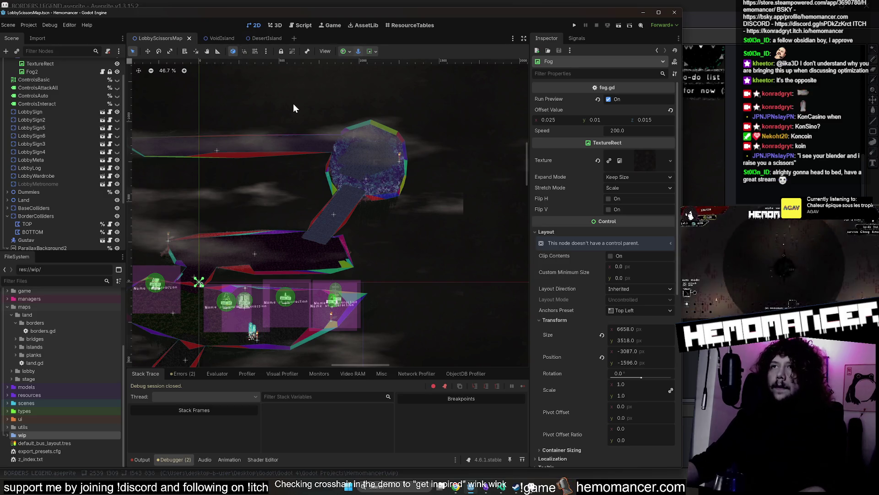
- Quick-open the LakeIsland.tscn scene
key(shift+alt+o)
text(Lak)
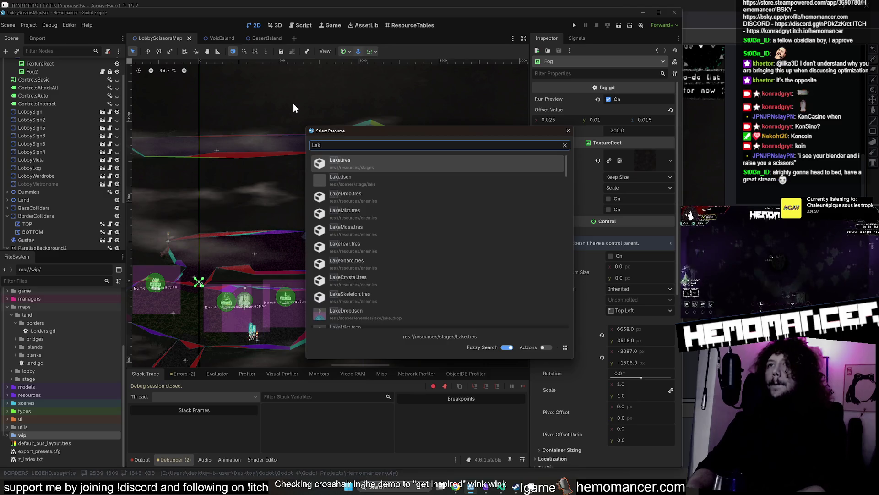
text(eLsland)
key(Return)
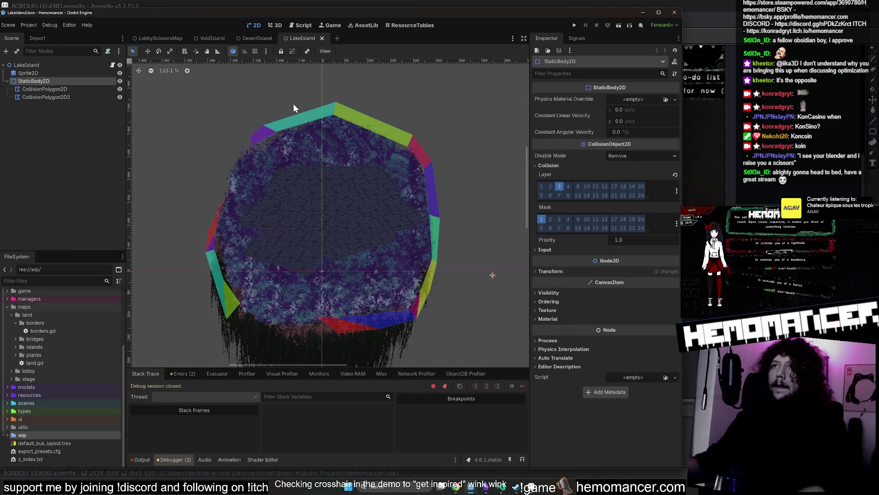
scroll(268, 102, down, 3)
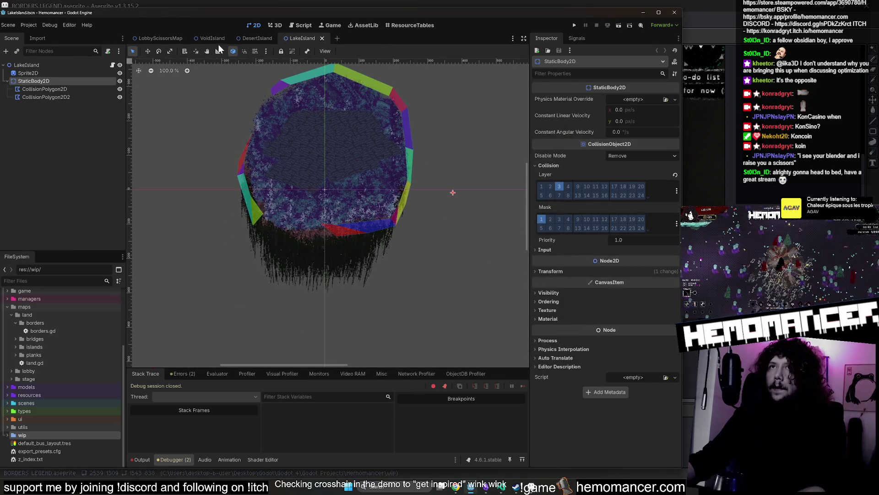
- Copy the BorderColliders group from DesertIsland into the LakeIsland scene
click(257, 39)
click(48, 112)
click(311, 39)
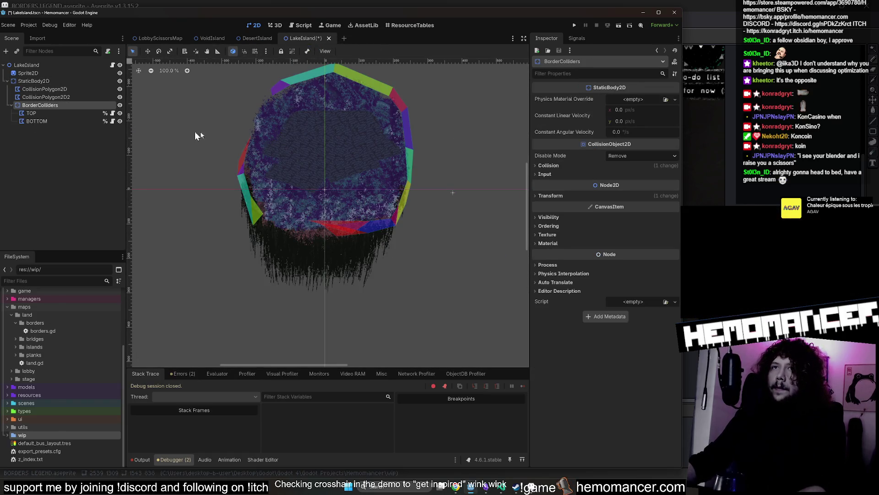
click(148, 50)
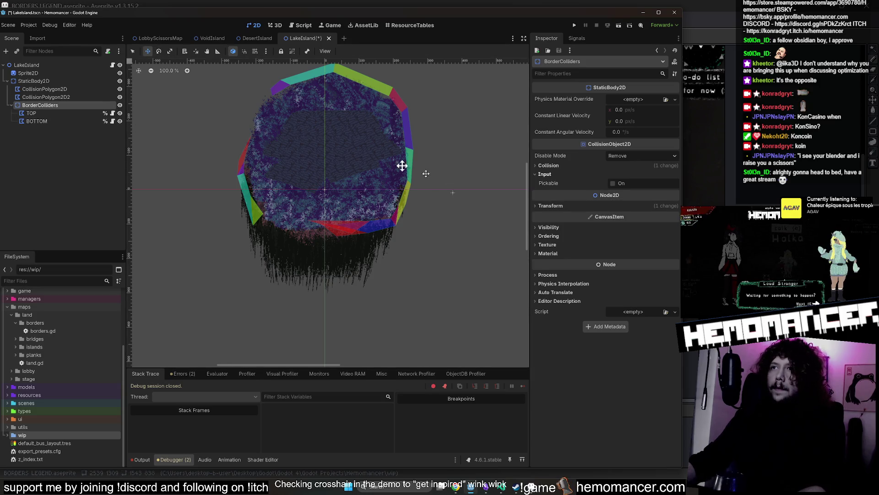
mouse_move(454, 153)
mouse_down()
mouse_move(427, 149)
mouse_move(328, 67)
mouse_up()
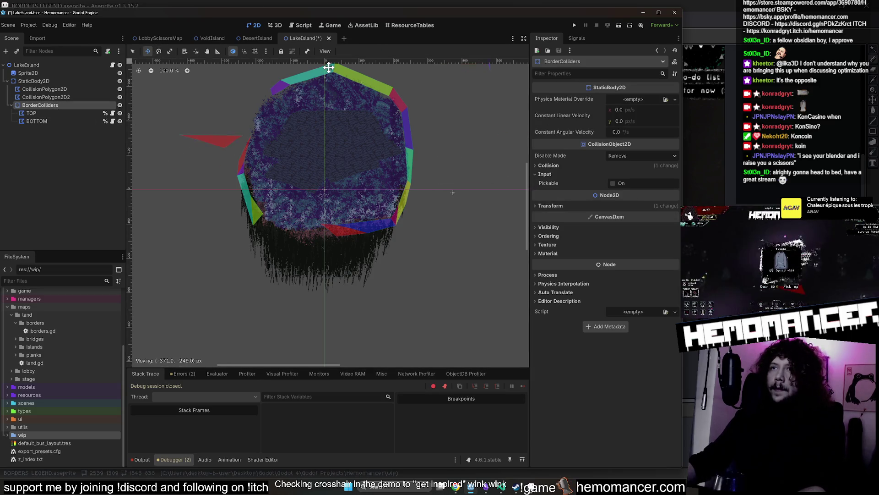
right_click(275, 167)
- Add a vertex to TOP, place it on the island's upper-left edge, and lock it to Jungle
click(218, 154)
click(133, 51)
click(386, 166)
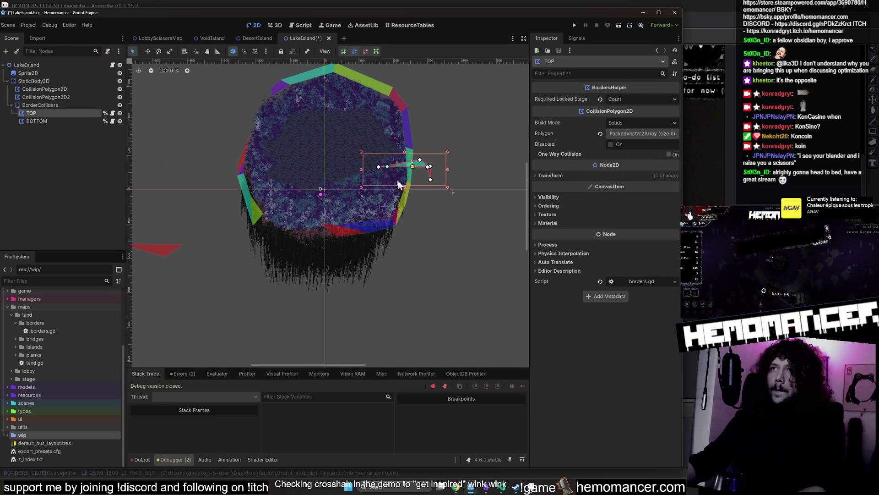
drag(394, 177, 403, 188)
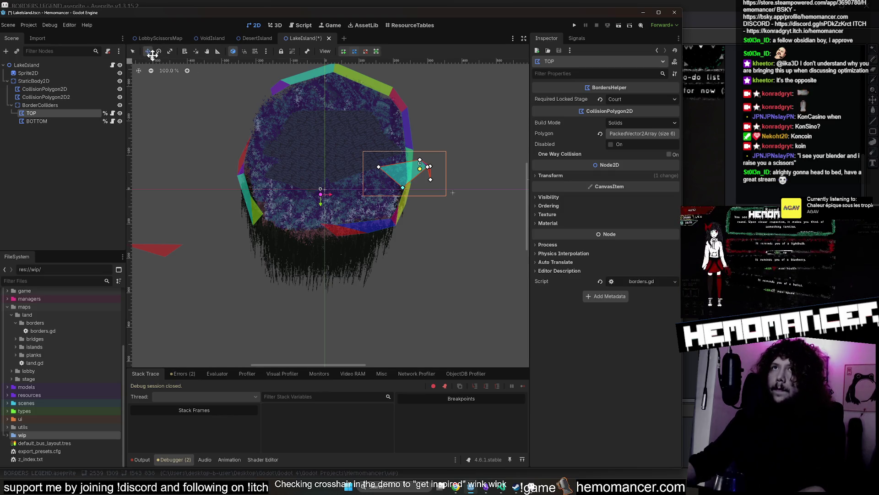
drag(518, 179, 374, 122)
click(633, 98)
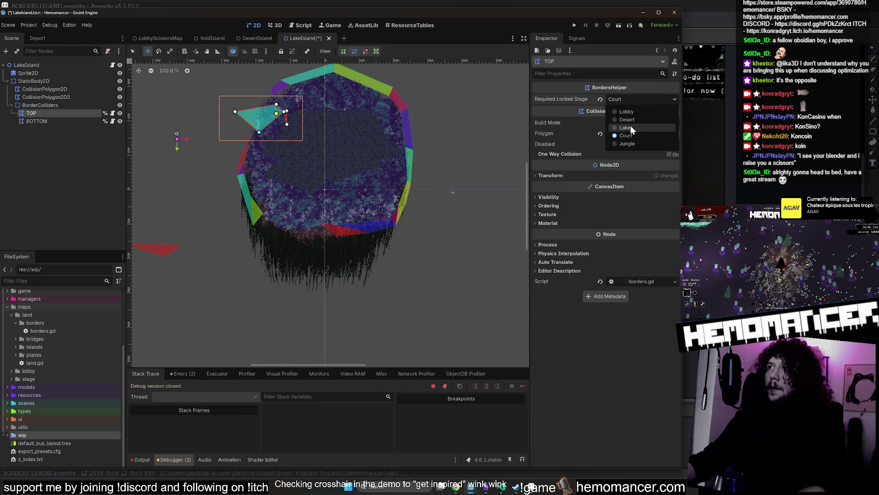
click(639, 144)
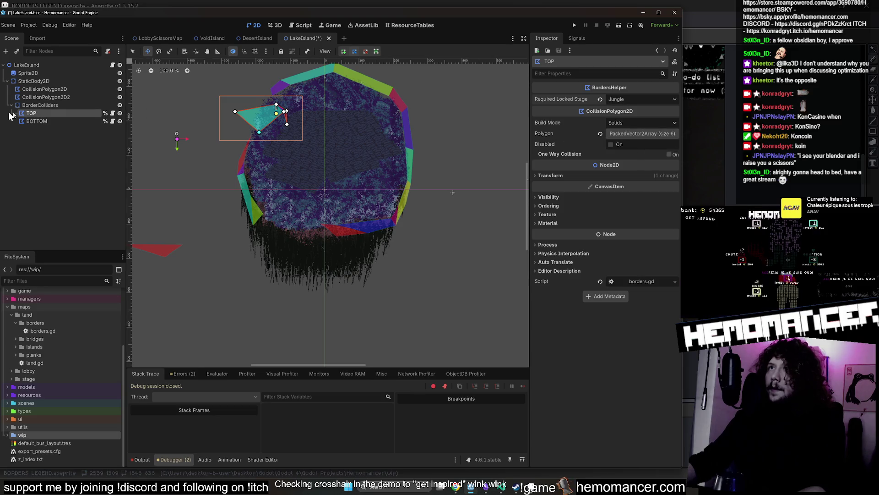
- Set BOTTOM's Required Locked Stage to Court
click(37, 121)
click(614, 101)
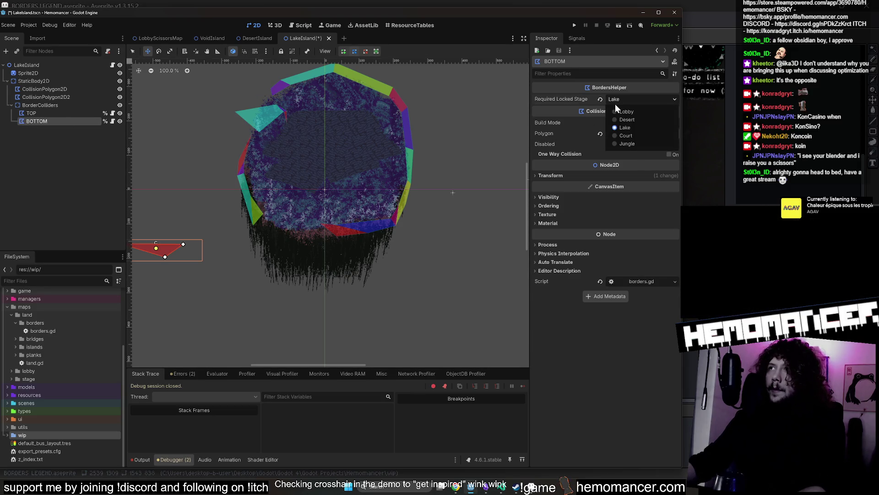
click(634, 134)
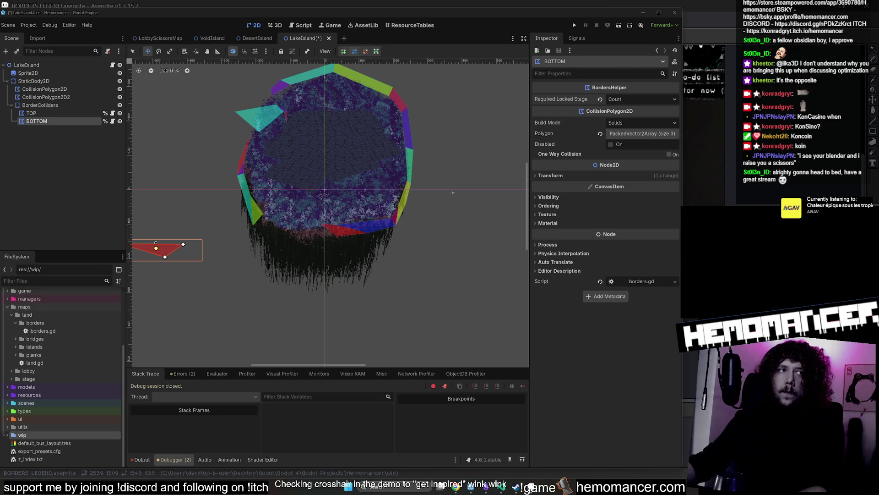
- Drag BOTTOM's existing vertices onto the lake island's lower-left edge
click(132, 51)
mouse_move(184, 244)
mouse_down()
mouse_move(283, 240)
mouse_move(316, 229)
mouse_move(345, 147)
mouse_move(337, 139)
mouse_up()
scroll(319, 232, up, 5)
scroll(319, 232, up, 3)
scroll(334, 189, down, 4)
scroll(253, 205, down, 10)
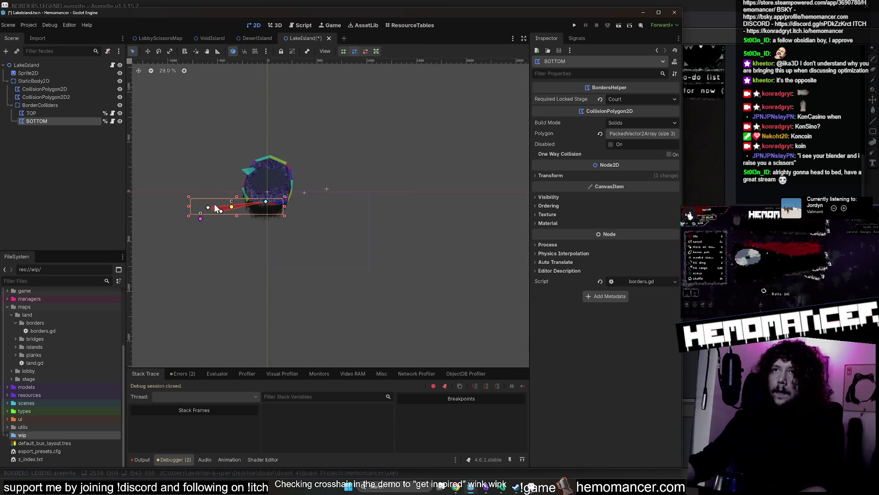
scroll(246, 179, up, 12)
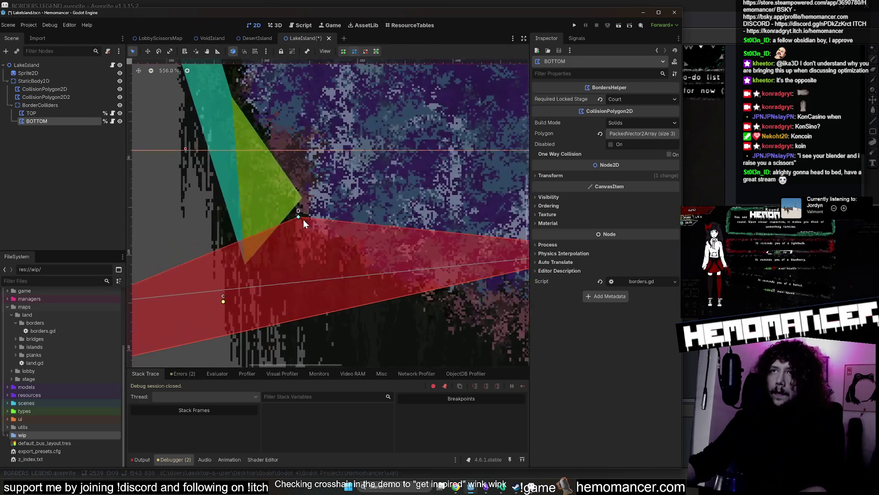
scroll(298, 201, down, 8)
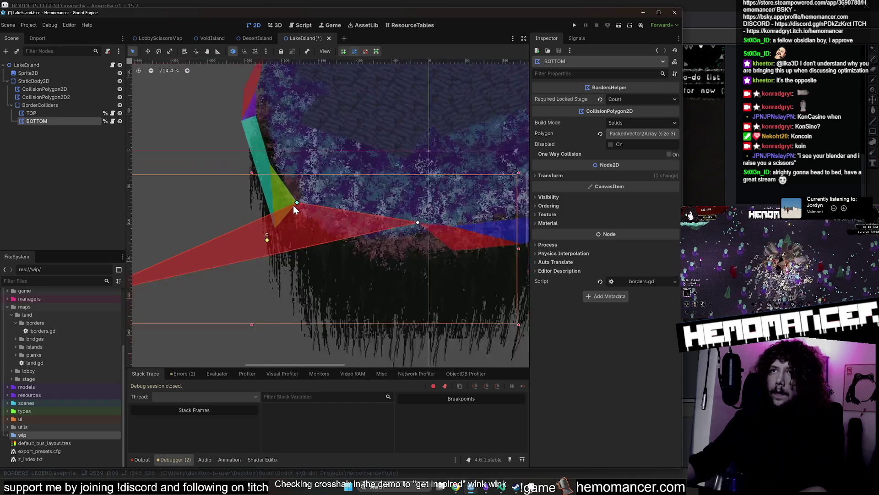
drag(214, 240, 319, 223)
scroll(314, 233, up, 4)
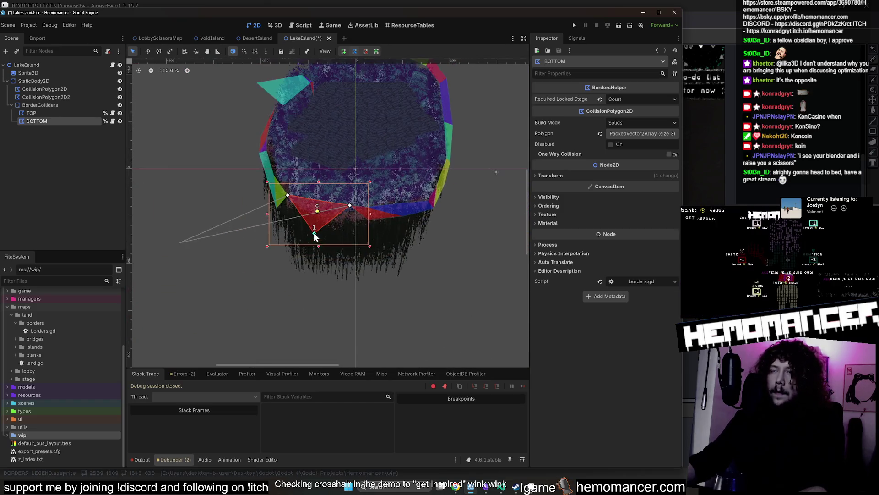
scroll(334, 192, up, 3)
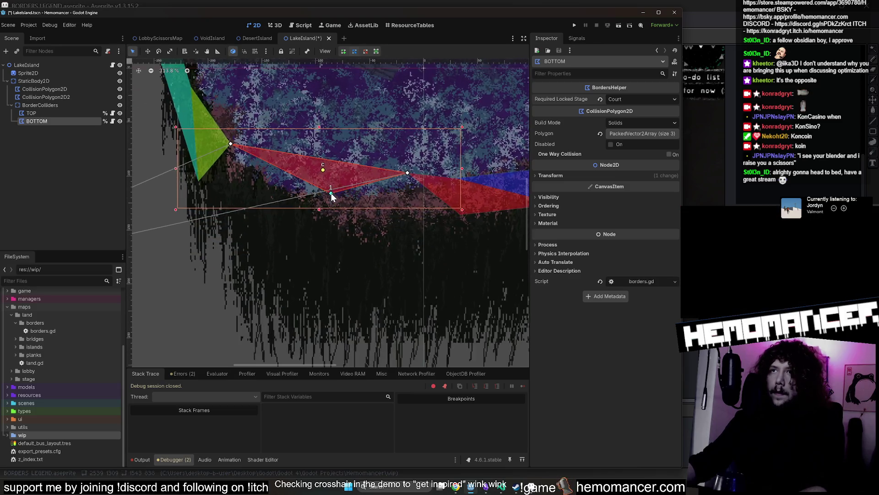
drag(305, 239, 305, 238)
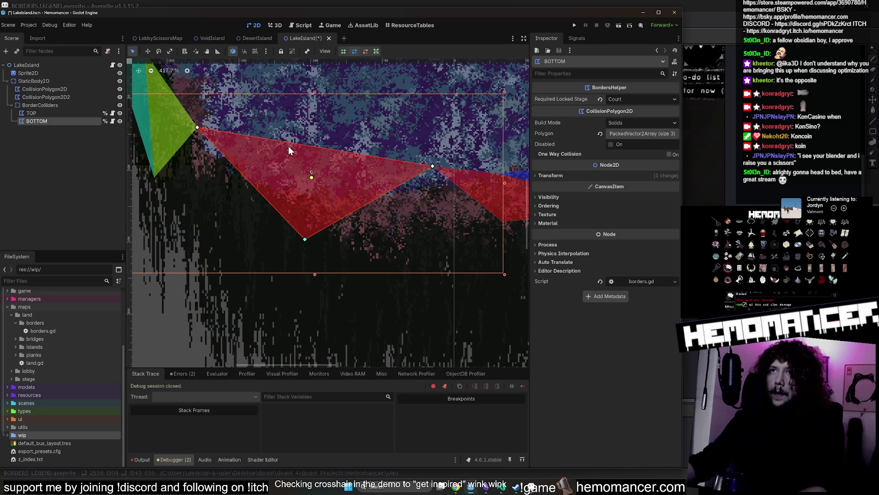
- Insert four more points along BOTTOM's edges to follow the island outline
drag(251, 183, 190, 234)
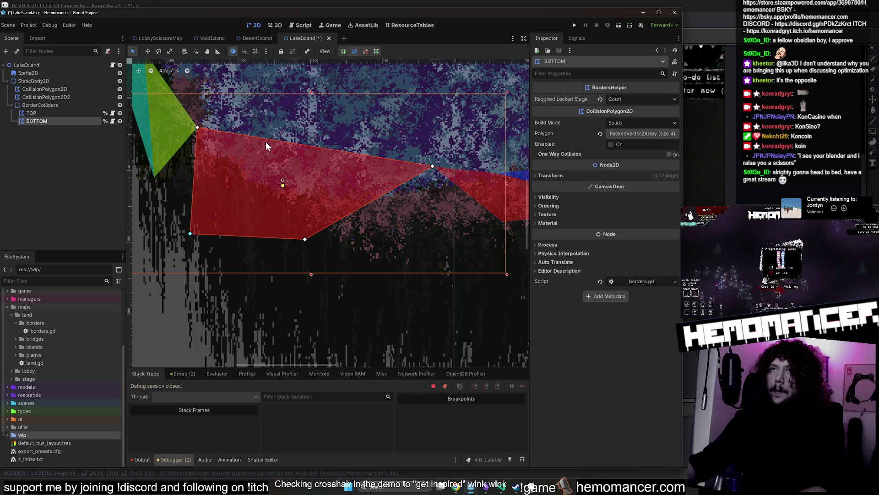
drag(267, 138, 249, 178)
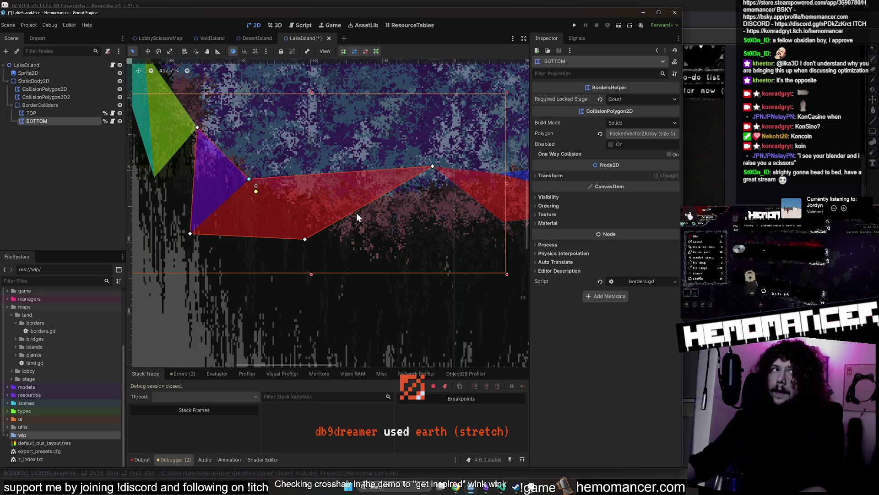
drag(356, 210, 397, 281)
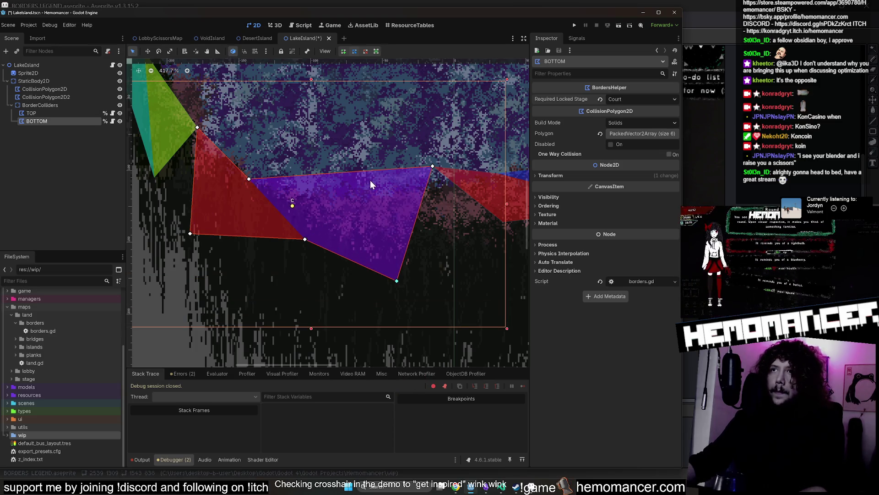
mouse_move(370, 172)
mouse_down()
mouse_move(315, 243)
mouse_move(380, 196)
mouse_up()
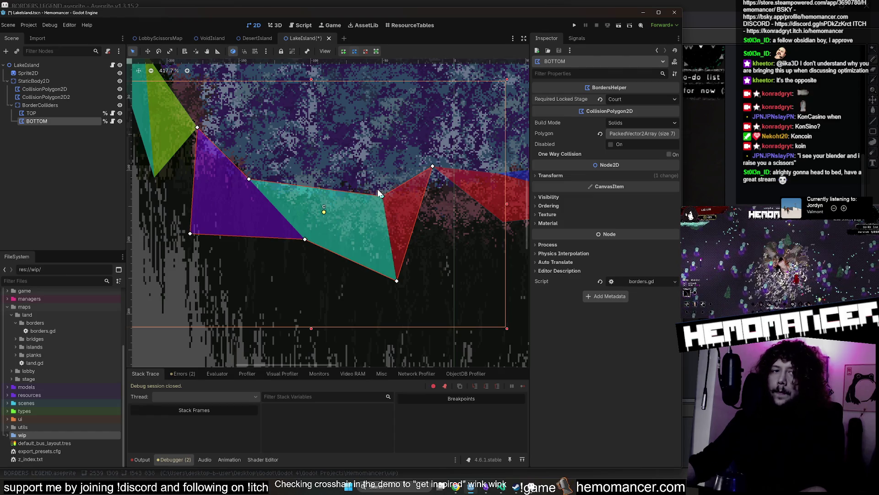
scroll(364, 173, down, 2)
scroll(359, 164, down, 2)
scroll(226, 234, down, 2)
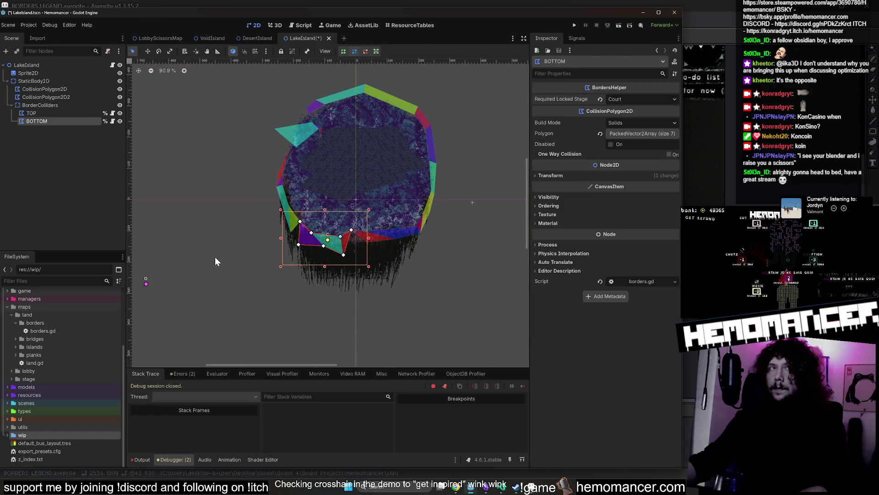
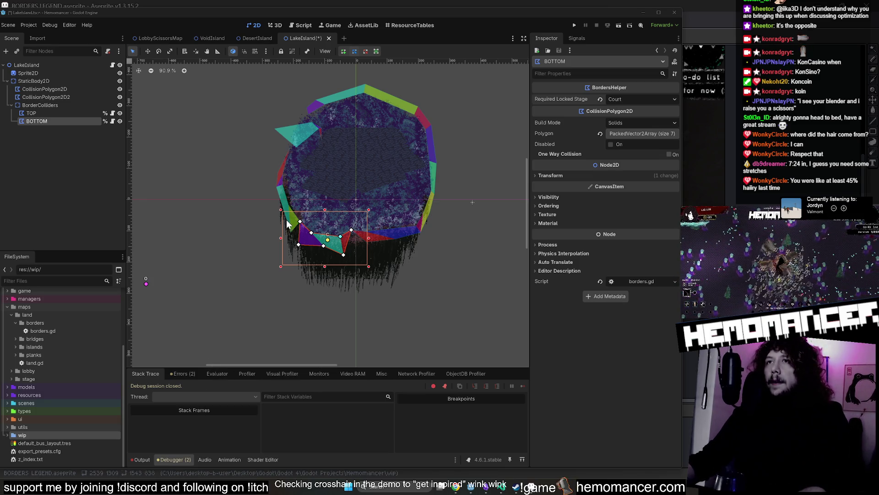
- Select the BOTTOM border polygon, zoom in, and nudge its notch vertex slightly up-left
click(44, 113)
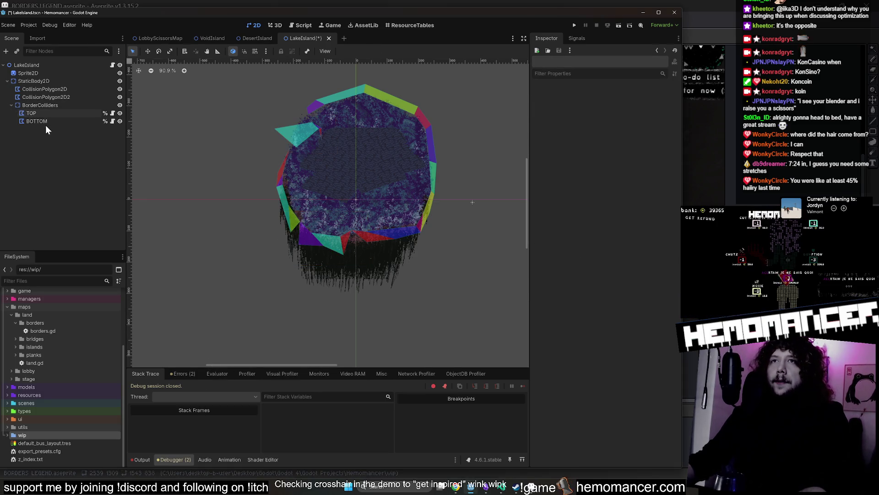
click(45, 122)
scroll(329, 248, up, 2)
scroll(330, 242, up, 6)
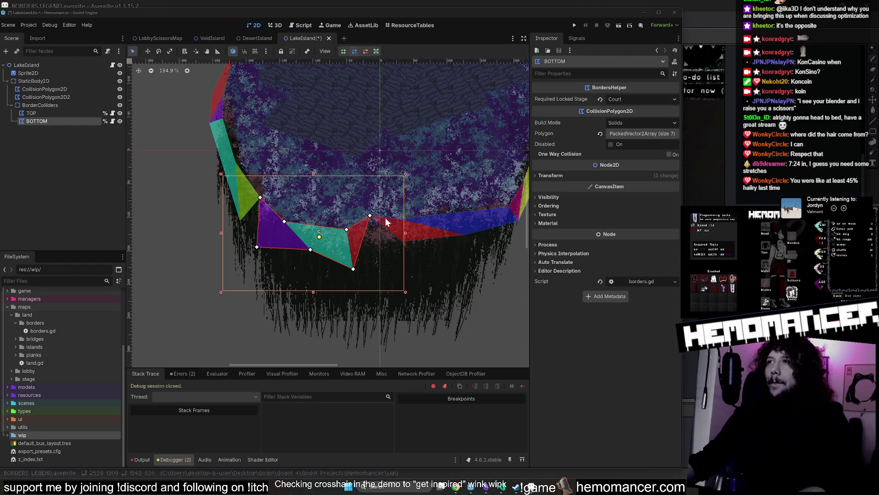
click(51, 114)
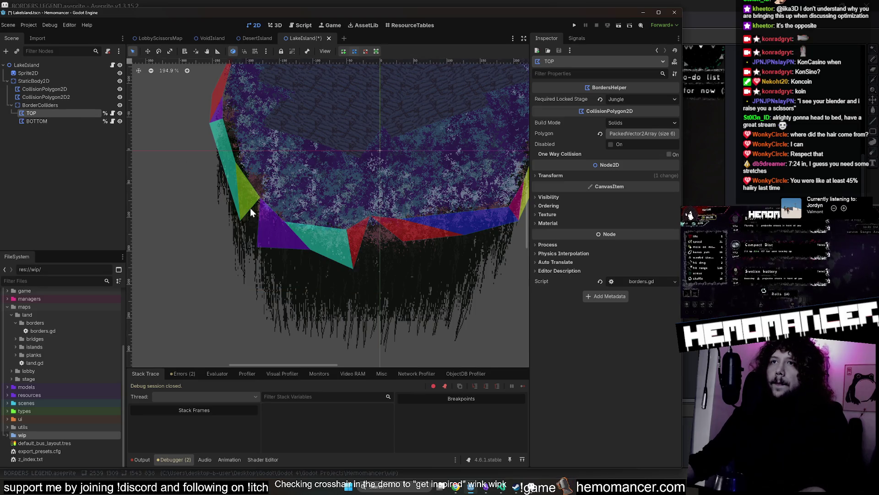
scroll(236, 209, down, 2)
click(60, 121)
scroll(341, 208, up, 12)
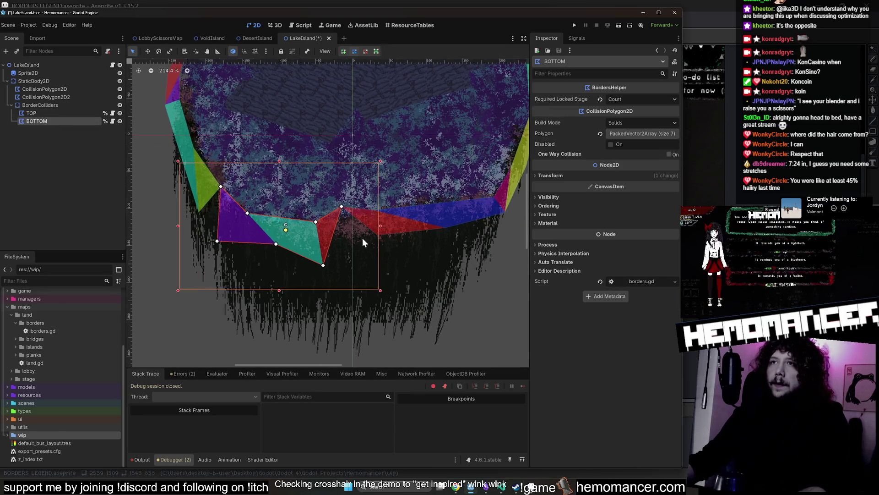
scroll(343, 209, up, 1)
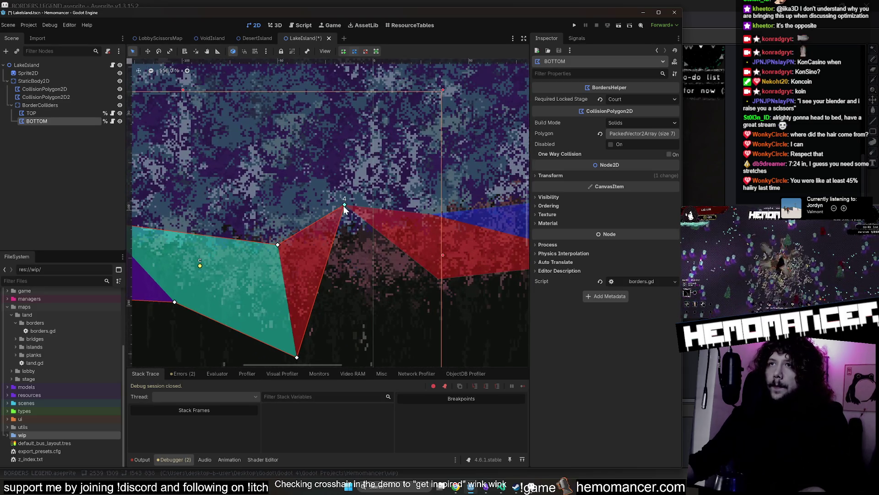
drag(347, 208, 345, 207)
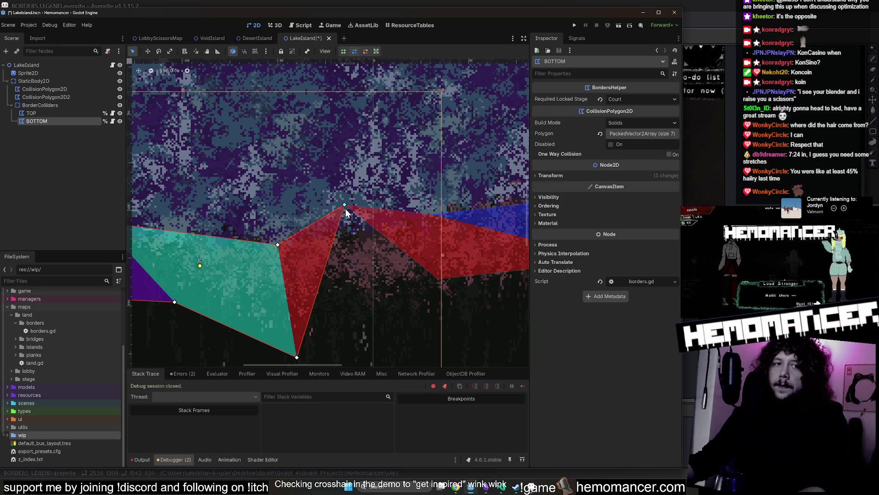
- Reselect BOTTOM and zoom and pan out to view the whole island
click(44, 113)
click(45, 120)
scroll(348, 212, up, 12)
scroll(321, 181, down, 8)
scroll(330, 183, down, 3)
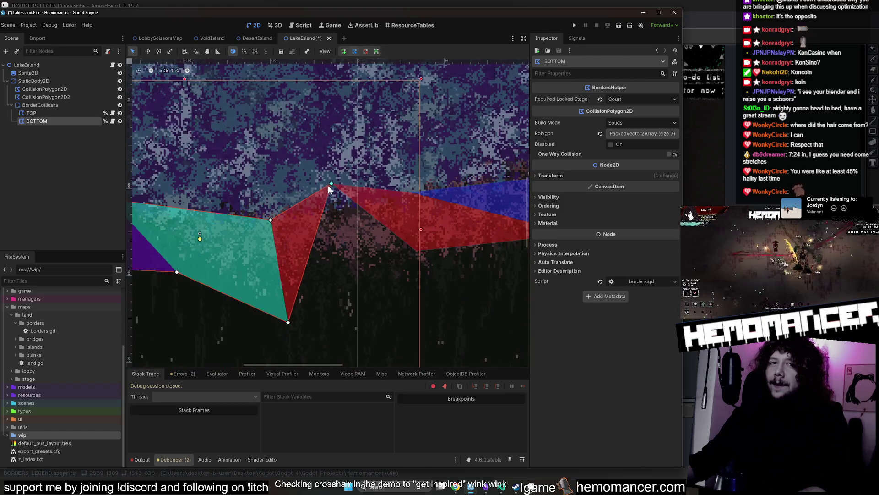
scroll(320, 199, down, 6)
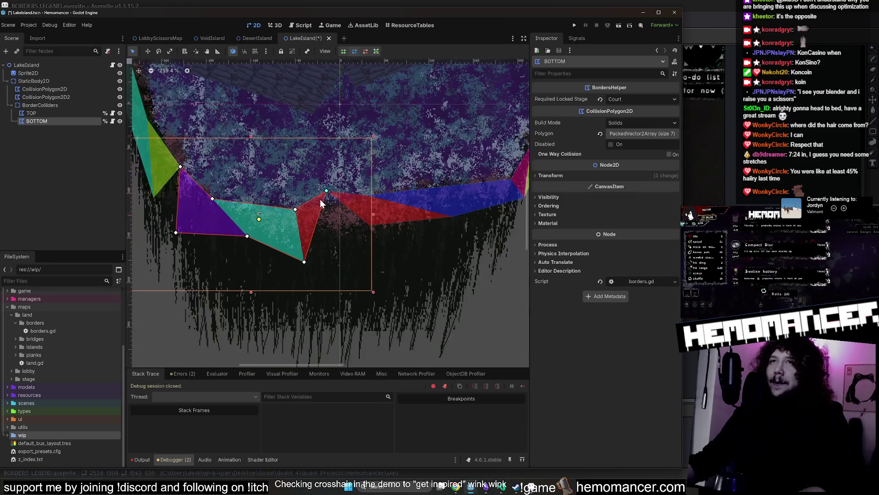
scroll(320, 199, down, 6)
drag(181, 132, 193, 196)
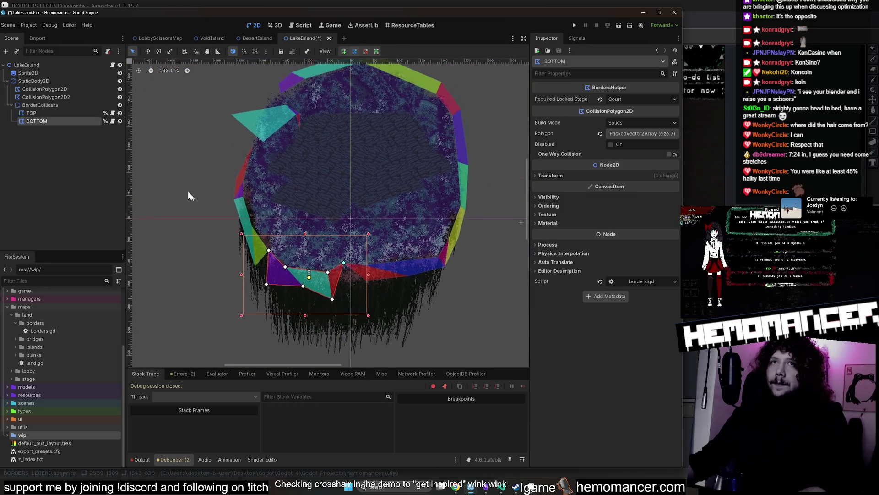
- Drag the TOP border polygon's corners onto the island's upper-left edge
click(69, 114)
scroll(255, 105, up, 3)
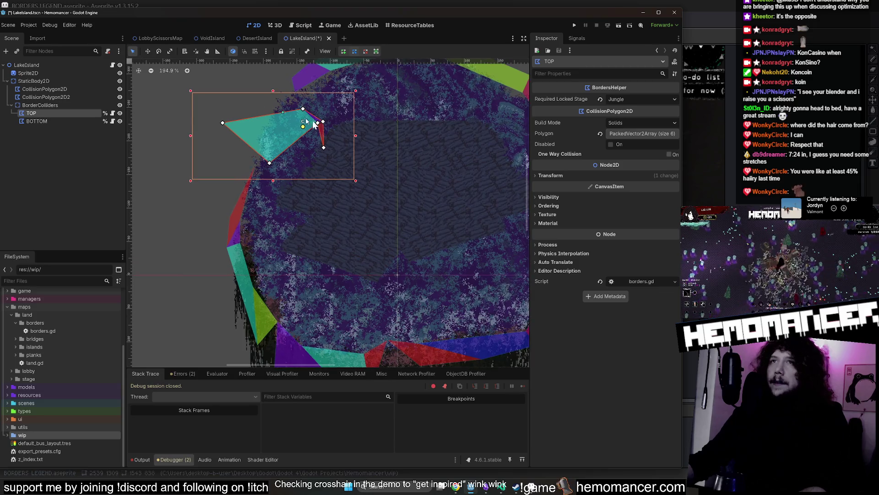
scroll(331, 124, up, 2)
scroll(328, 132, down, 4)
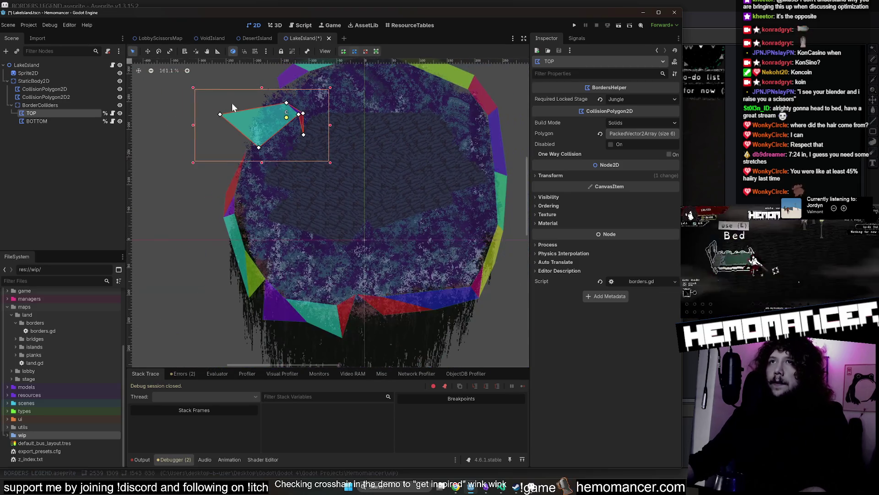
scroll(263, 161, up, 6)
drag(320, 193, 205, 137)
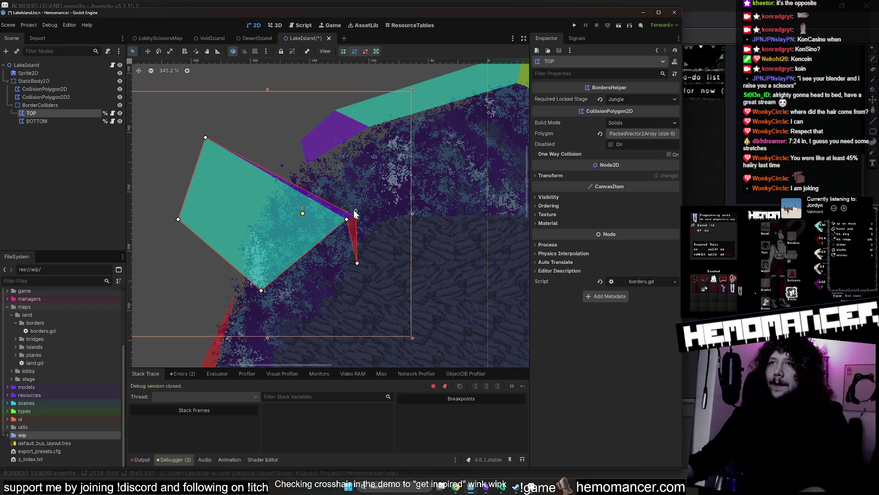
drag(357, 216, 249, 115)
drag(357, 262, 310, 166)
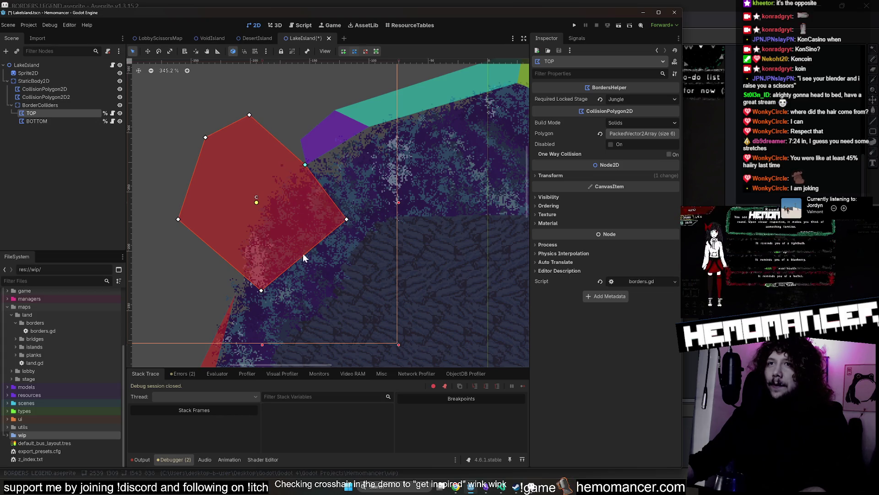
drag(261, 290, 181, 282)
mouse_move(345, 219)
mouse_down()
mouse_move(222, 285)
mouse_move(236, 299)
mouse_move(245, 285)
mouse_move(293, 336)
mouse_move(272, 338)
mouse_move(356, 299)
mouse_move(355, 200)
mouse_up()
- Delete two TOP vertices, adjust the outer corner into a three-point wedge, and save LakeIsland
scroll(229, 291, up, 5)
scroll(238, 286, up, 15)
scroll(271, 336, down, 20)
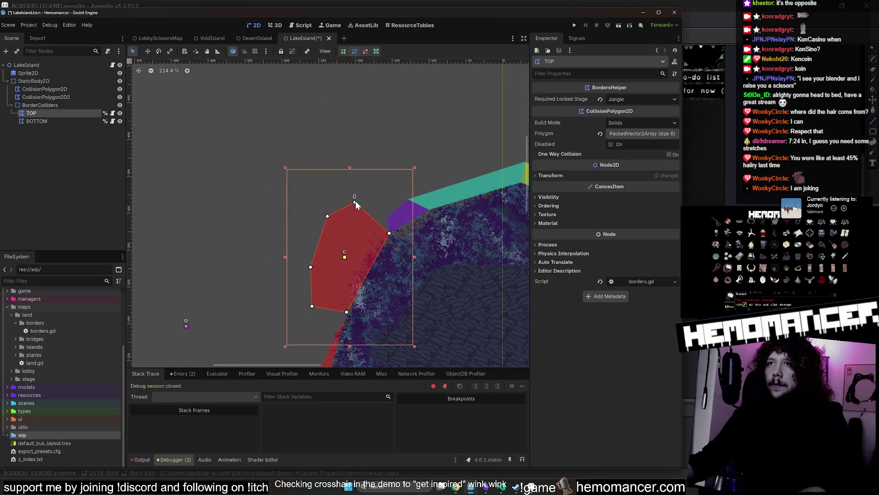
right_click(355, 202)
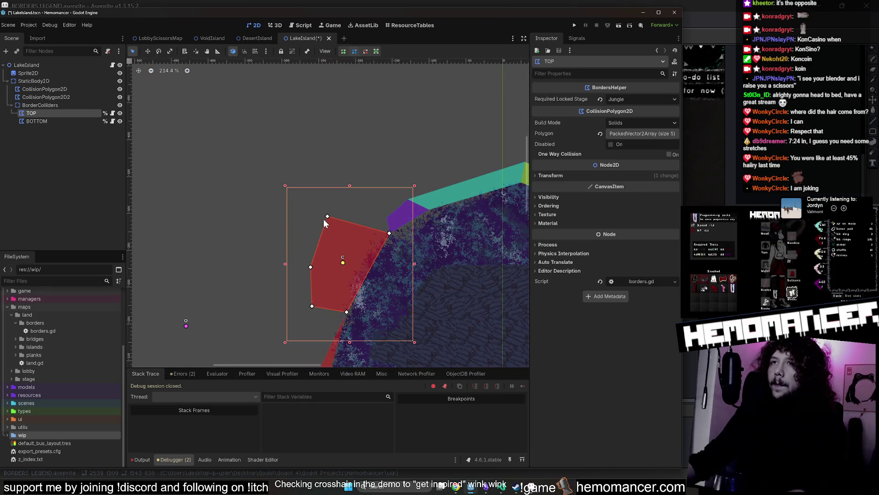
right_click(328, 215)
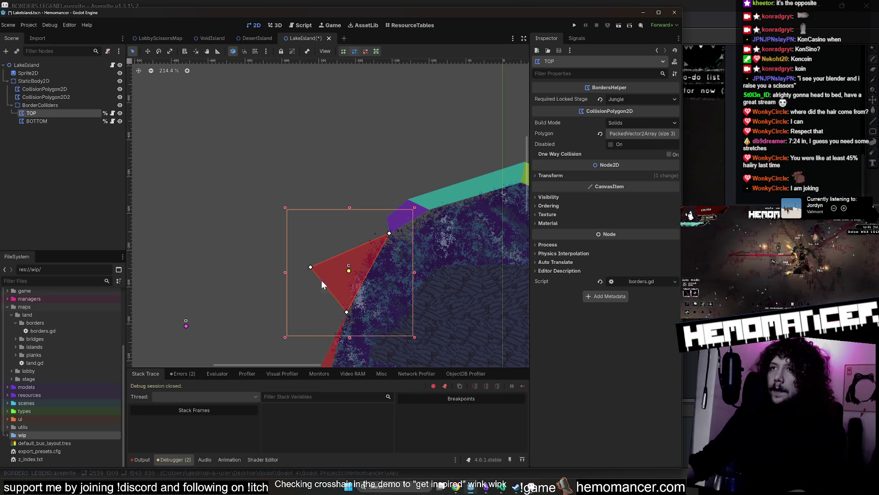
drag(323, 268, 345, 254)
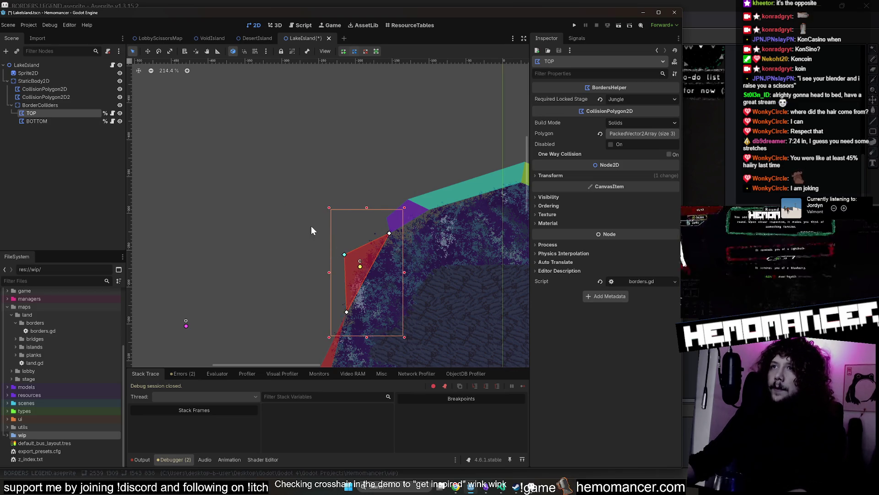
scroll(311, 226, down, 5)
key(ctrl+s)
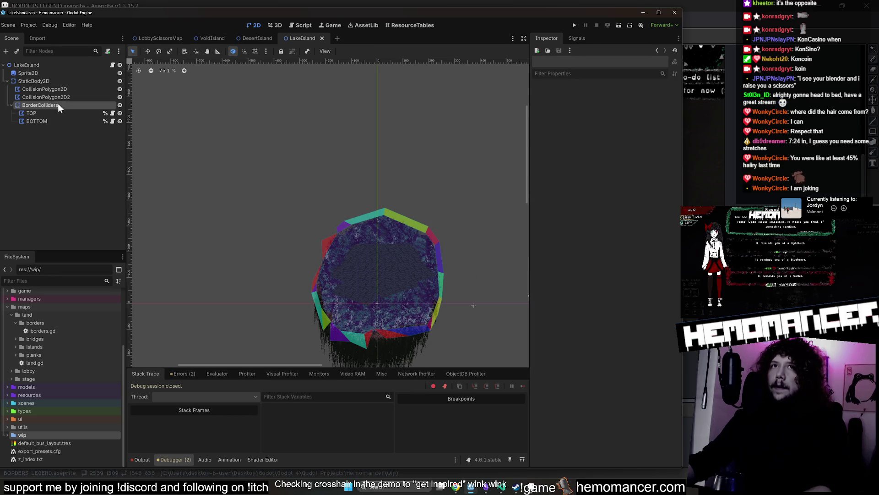
click(37, 121)
key(ctrl+s)
click(257, 38)
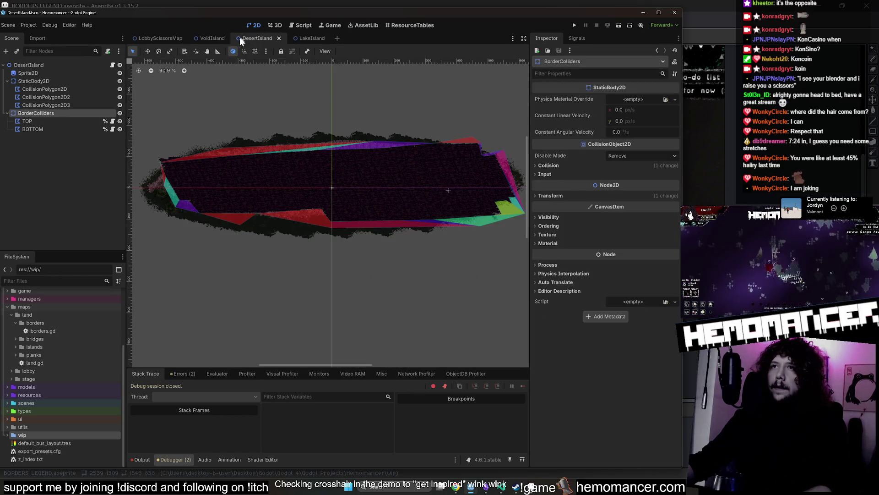
click(213, 36)
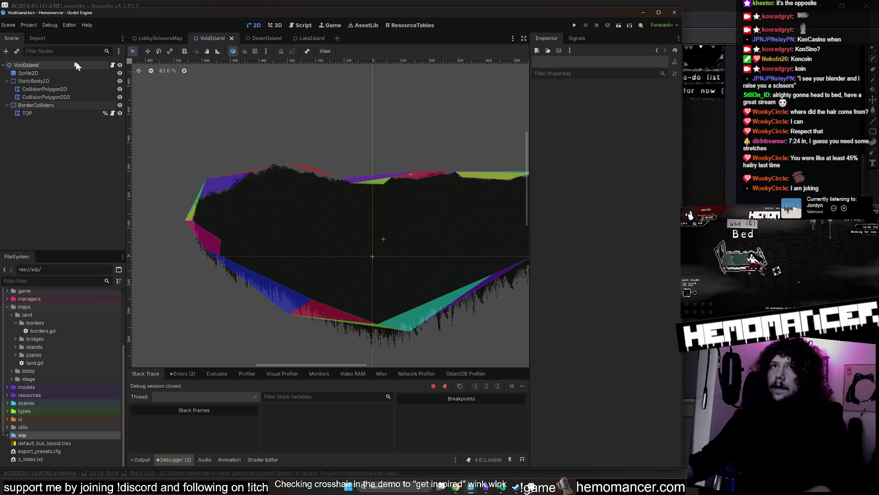
click(257, 39)
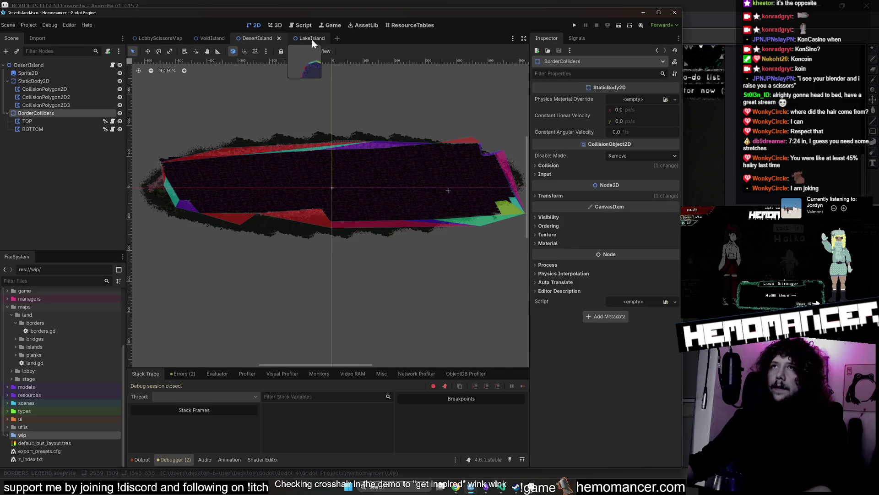
click(312, 38)
drag(295, 169, 265, 125)
click(264, 125)
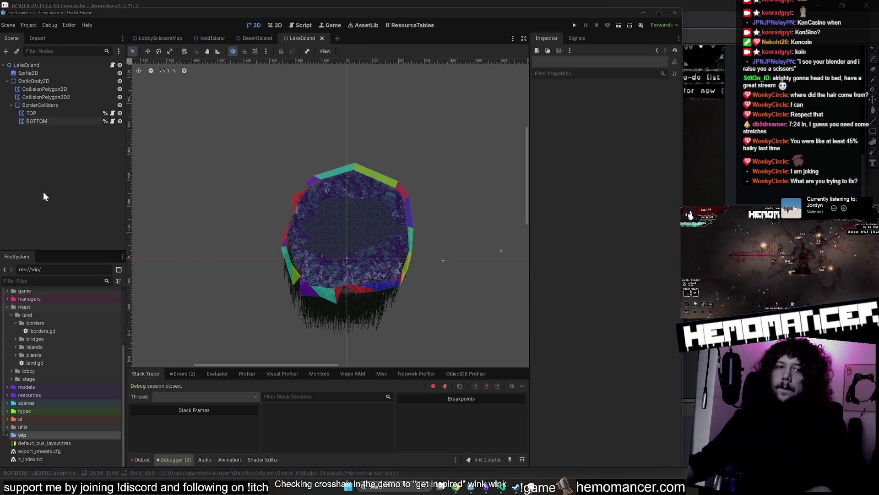
key(F5)
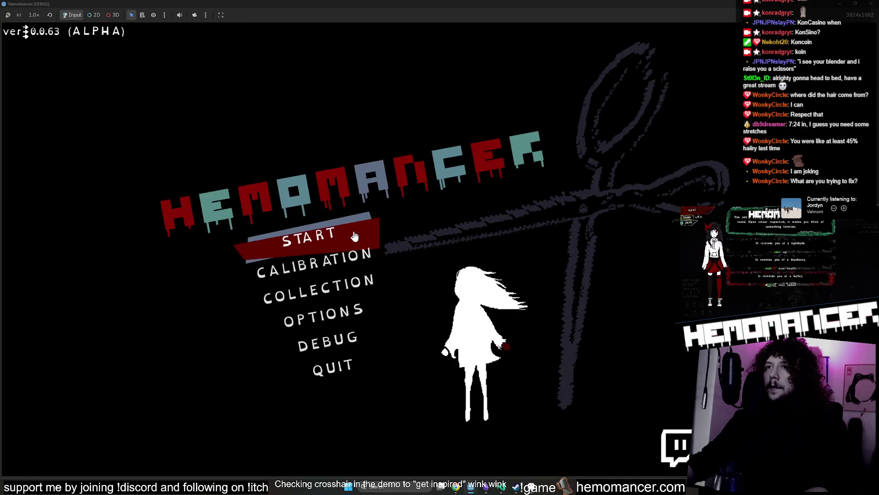
- Start the game and walk the character right toward the signpost, then left across the island
key(Return)
key(Down)
key(Right)
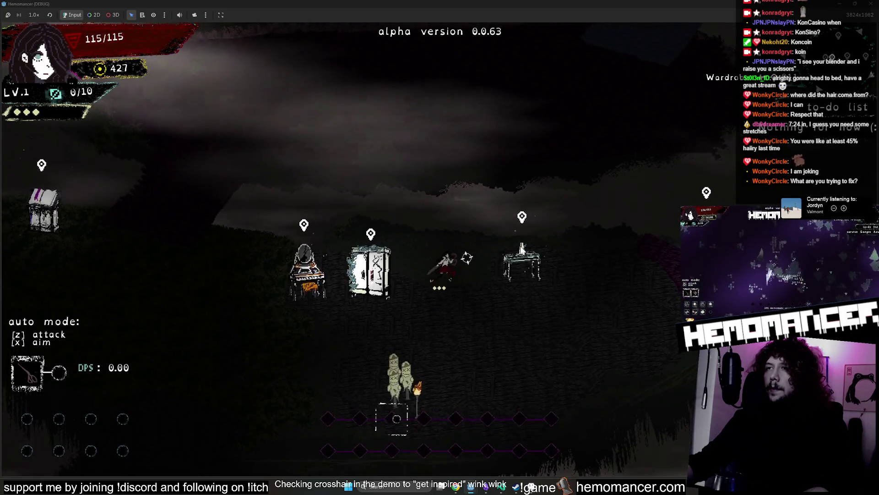
key(Right)
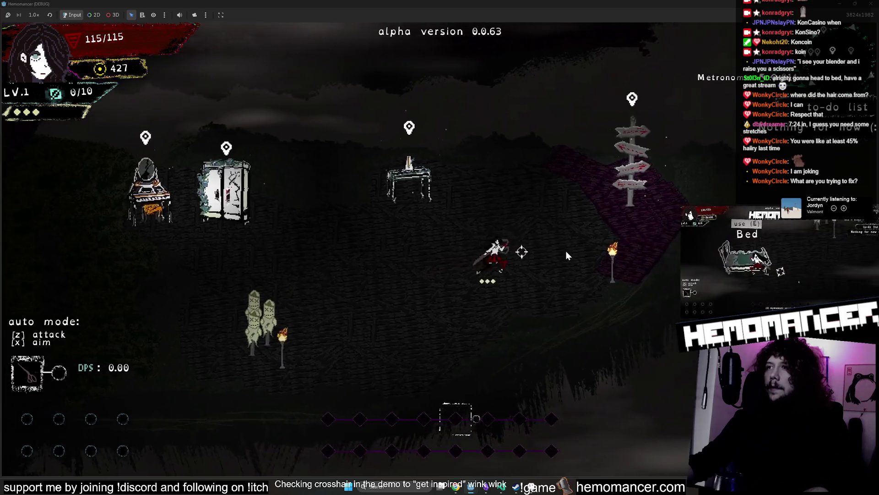
key(Left)
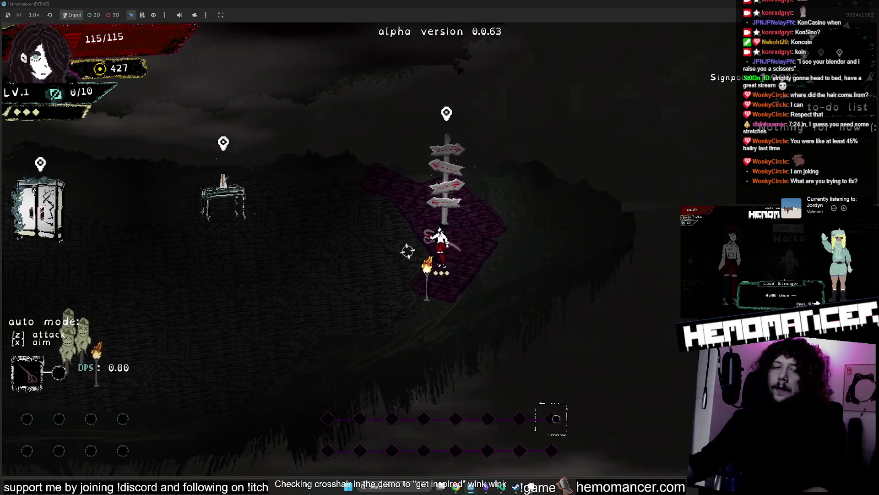
key(Right)
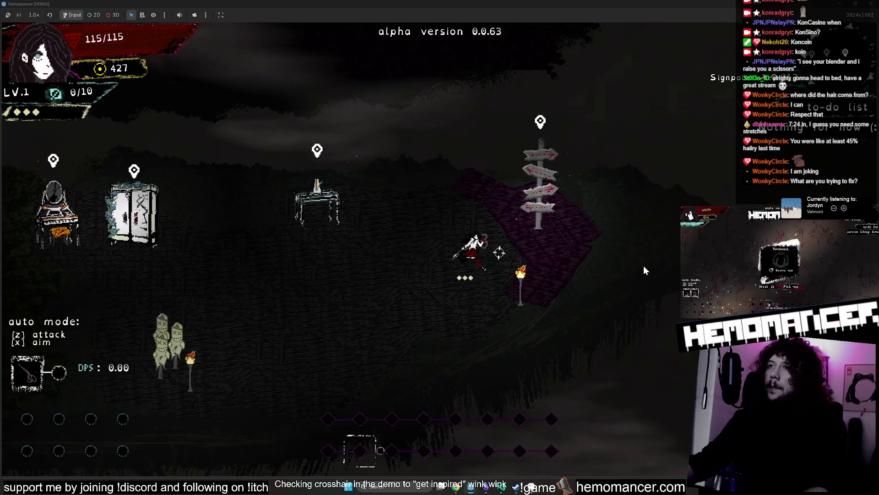
scroll(315, 241, down, 5)
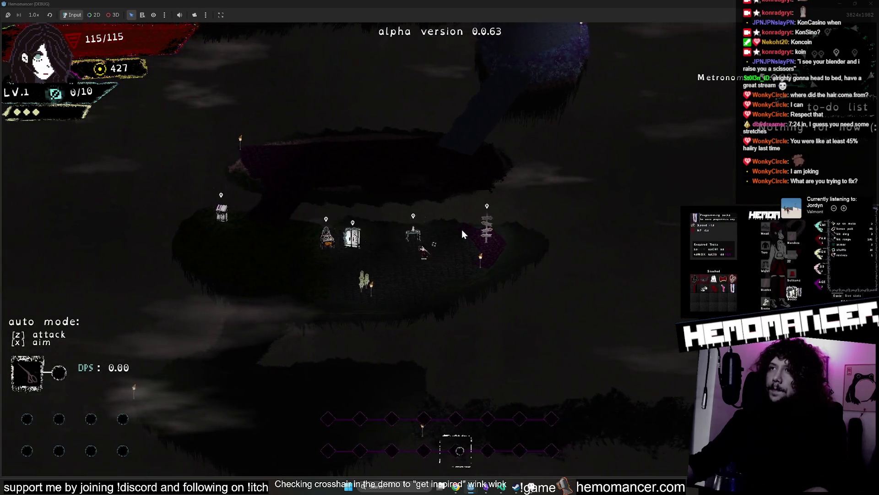
scroll(462, 230, up, 5)
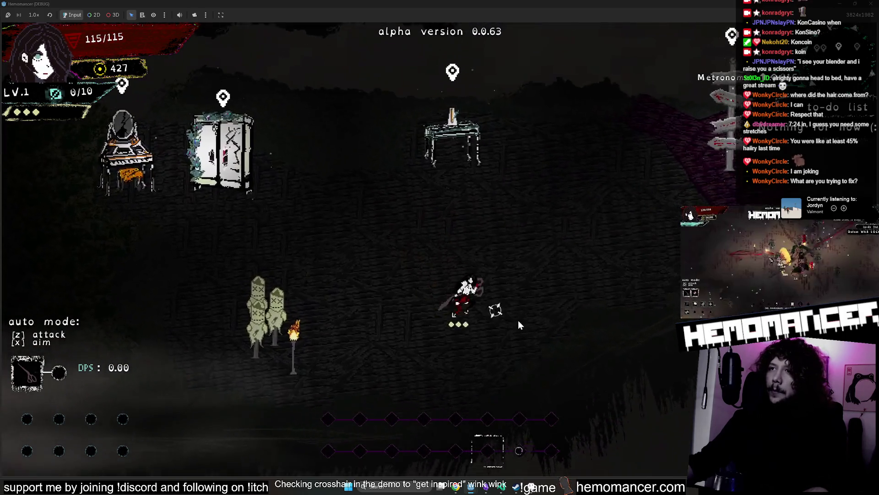
key(Down)
key(Left)
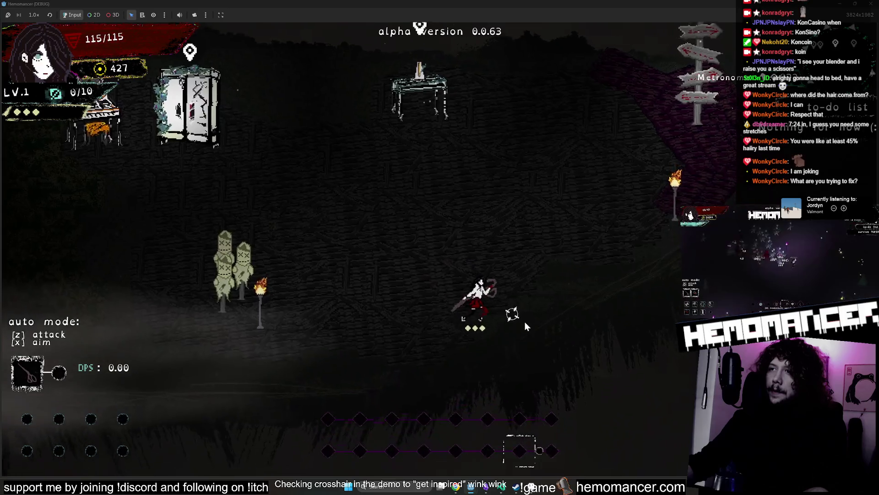
key(Left)
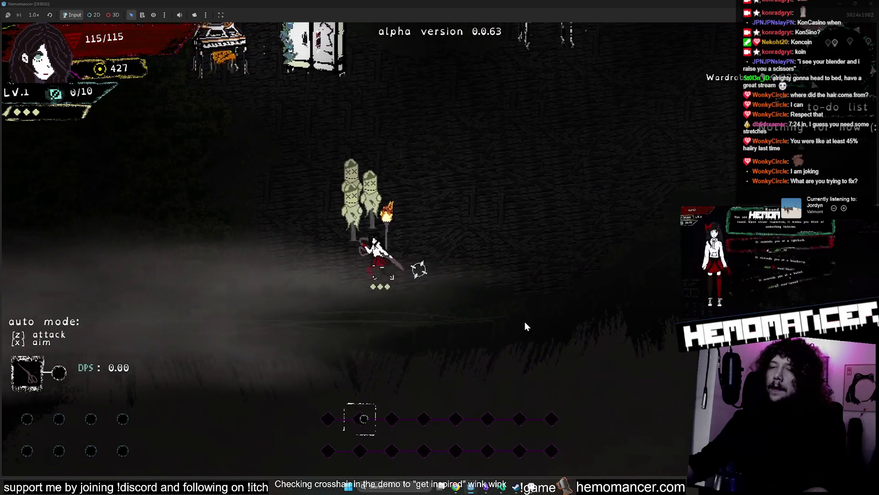
scroll(503, 285, down, 5)
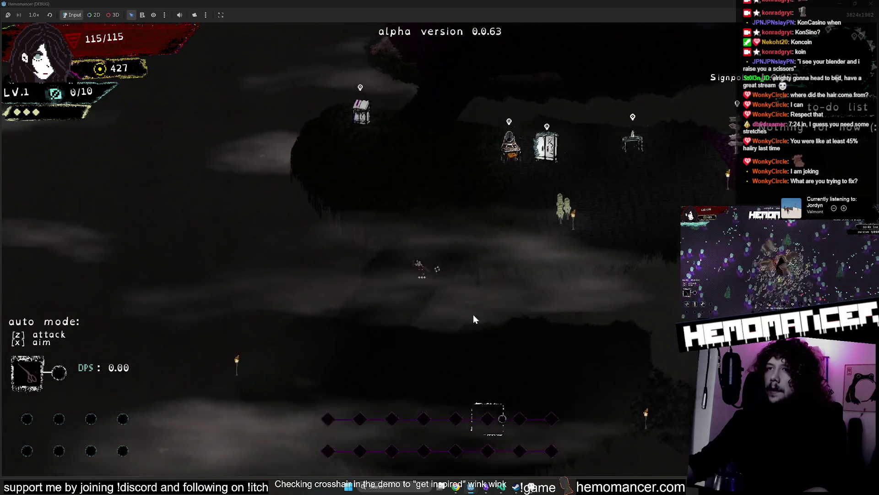
key(Down)
key(Left)
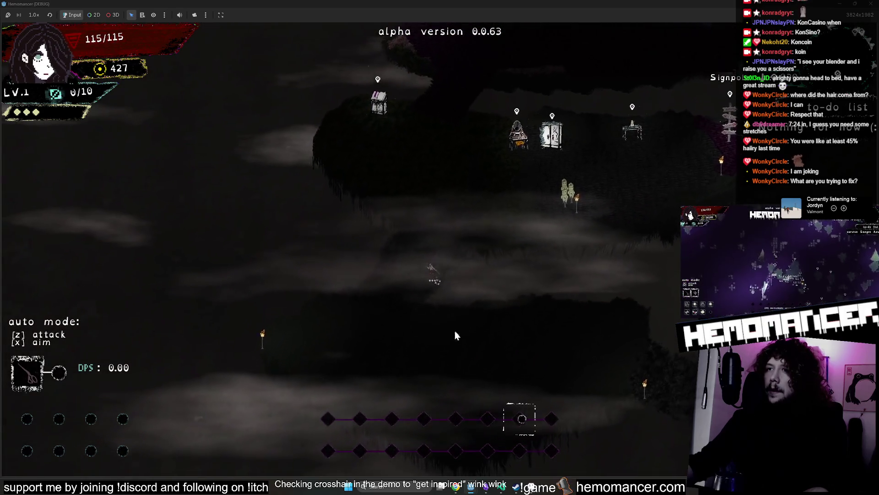
- Walk up-right past the vanity and furniture into the purple forest, then stop the game with F8
key(Up)
key(Right)
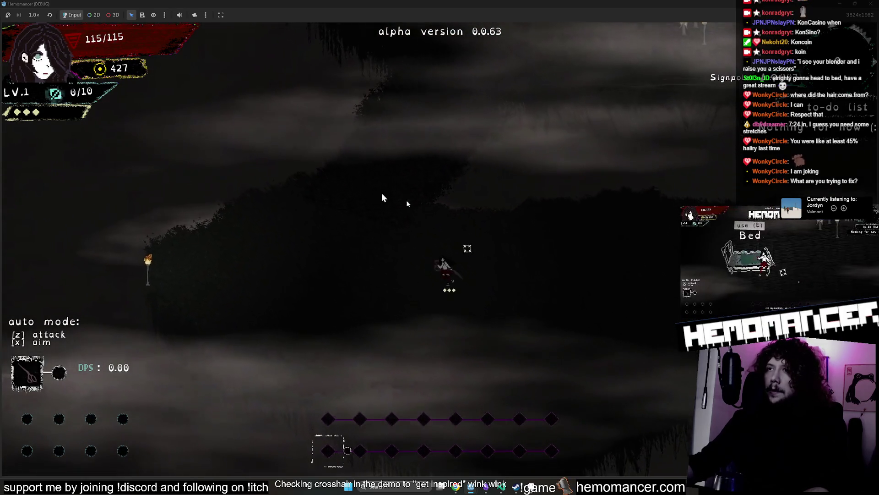
key(Up)
key(Right)
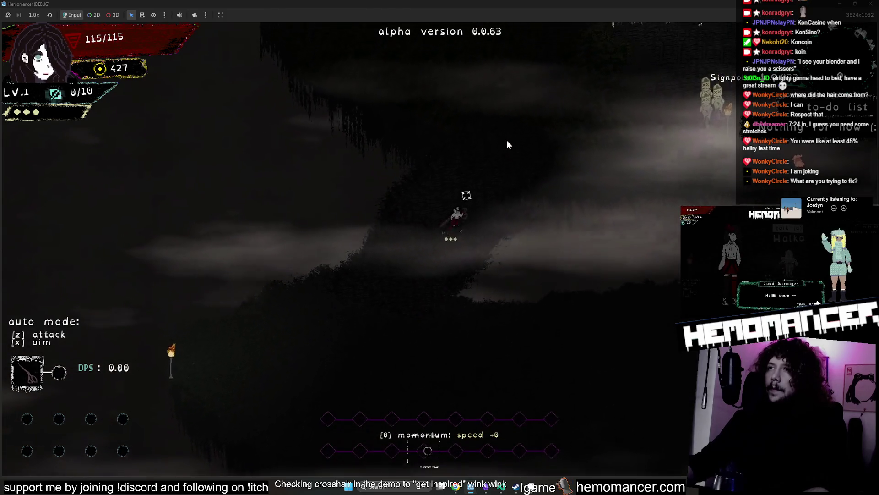
key(Up)
key(Right)
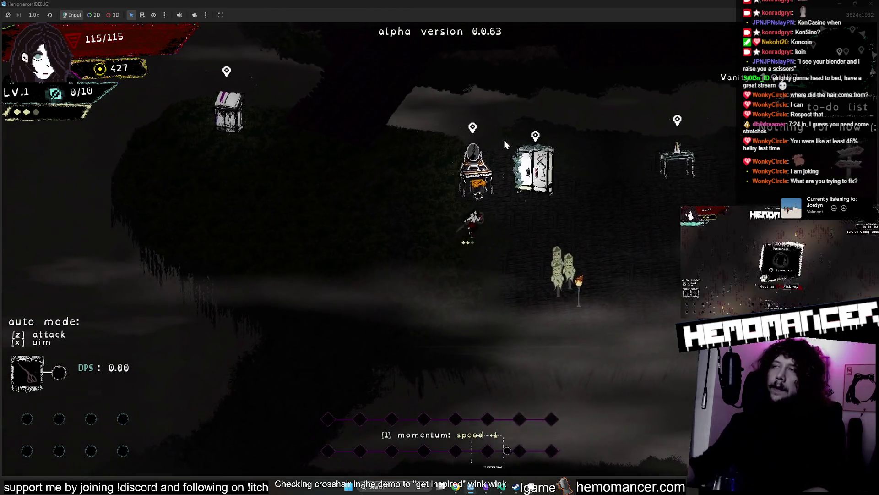
key(Left)
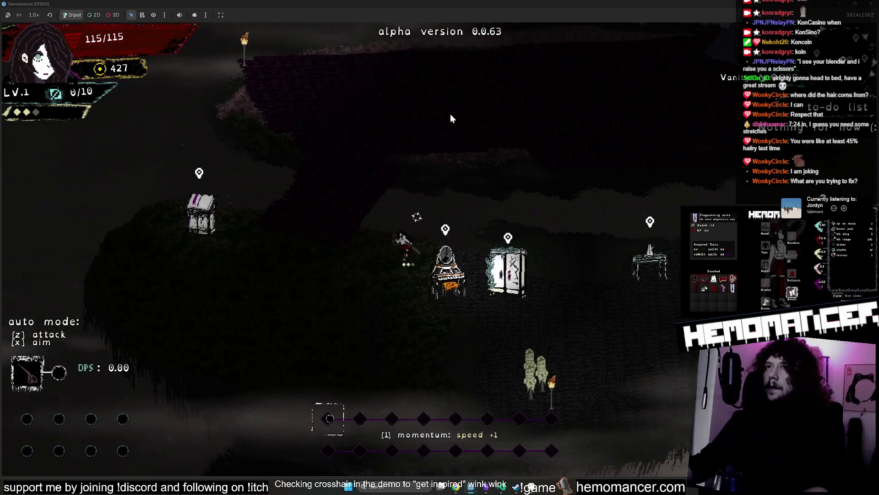
key(Up)
key(Up)
key(Right)
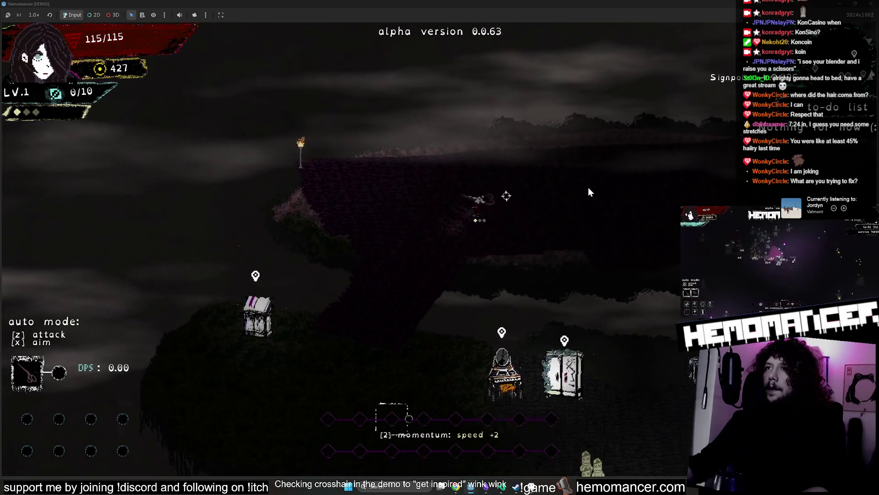
key(Up)
key(Right)
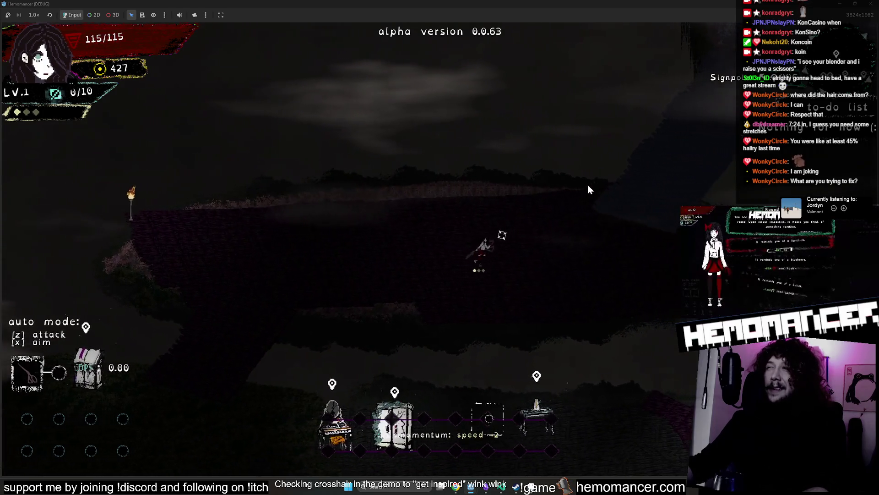
key(Up)
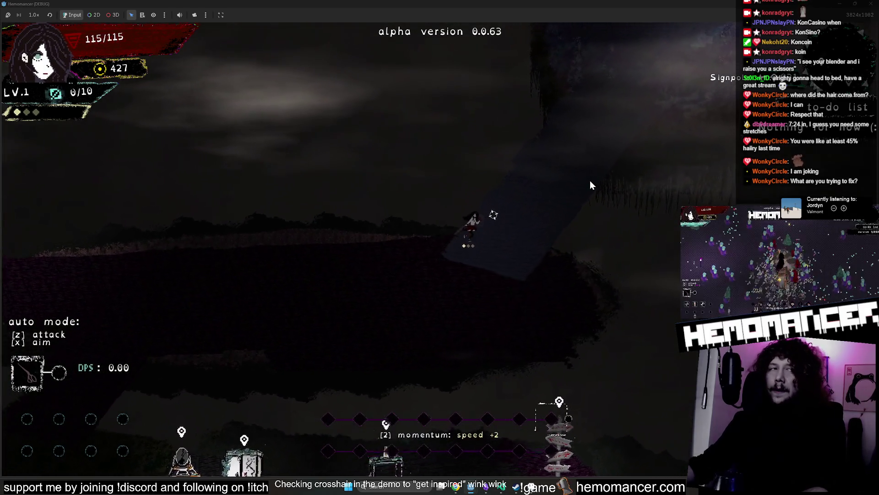
key(Up)
key(Right)
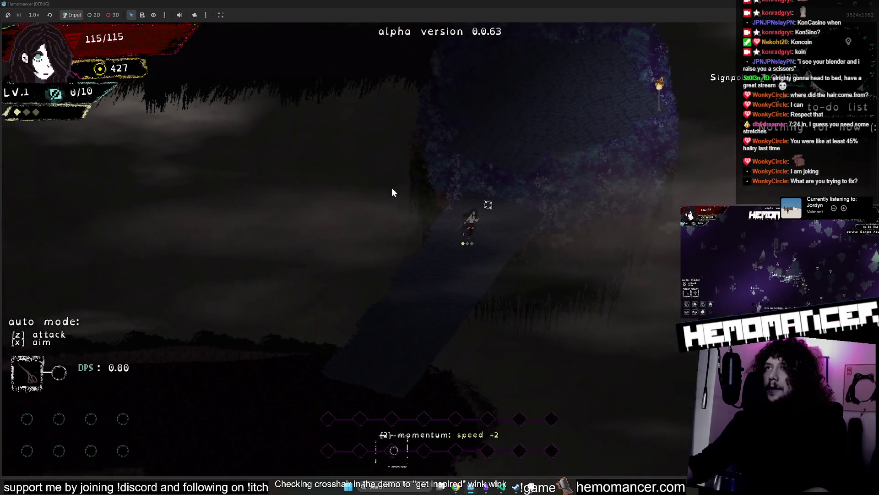
key(Up)
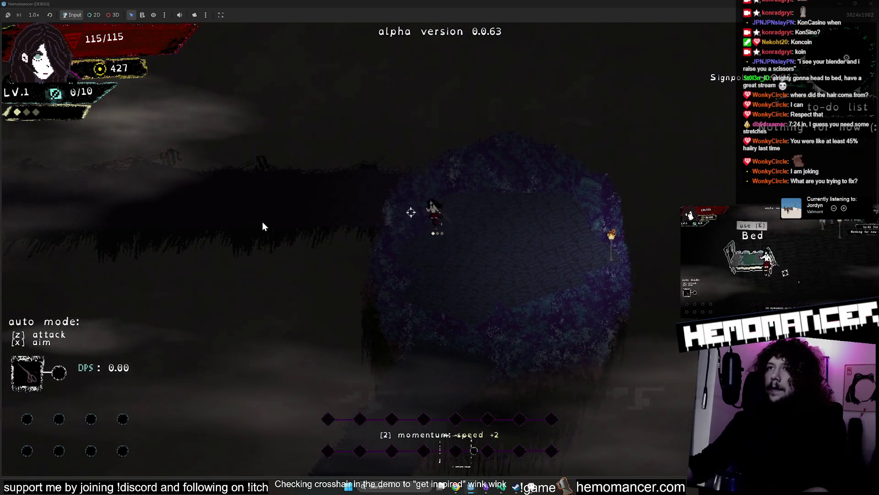
key(Left)
key(Right)
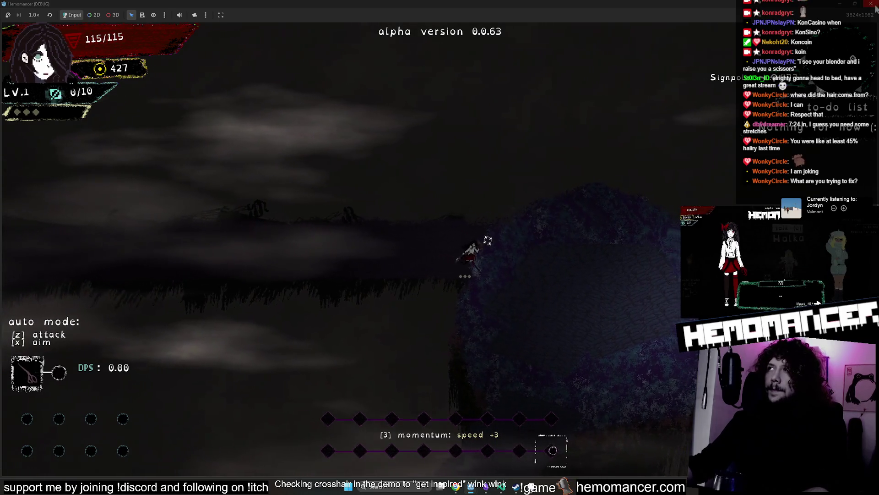
key(F8)
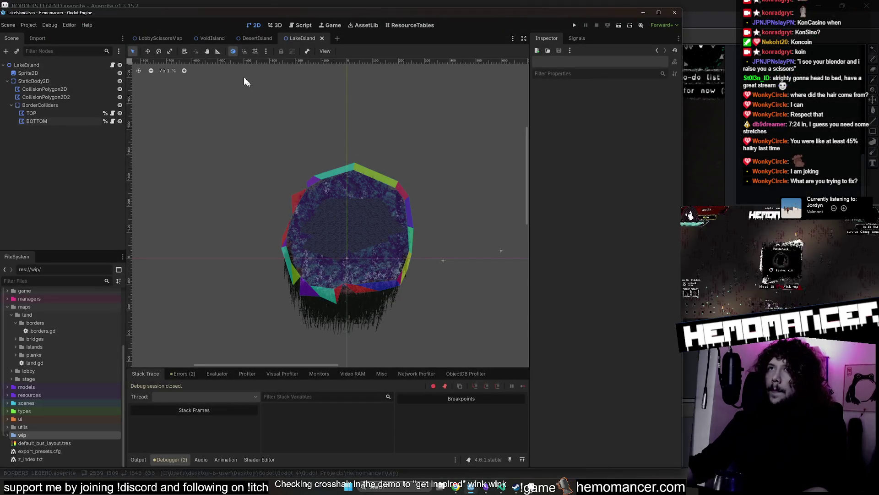
- From DesertIsland, open ResourceTables at Court's Unlocked cell, then run the project with F5
click(247, 40)
click(424, 25)
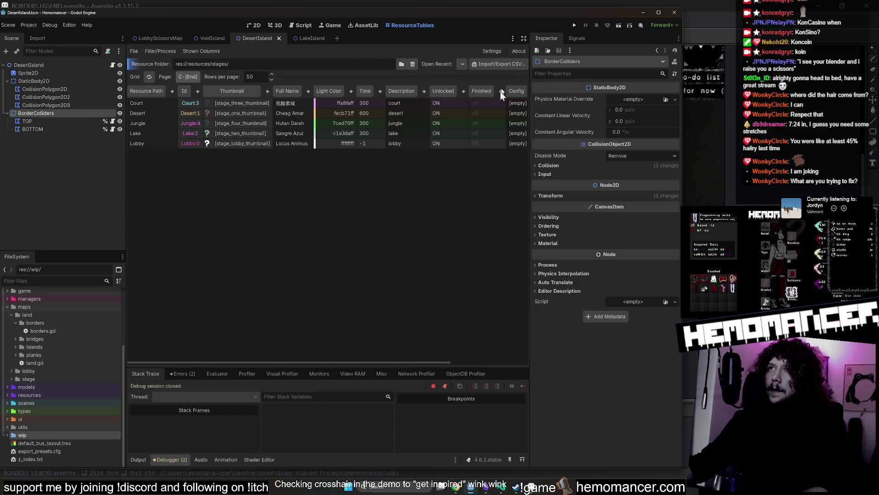
click(448, 104)
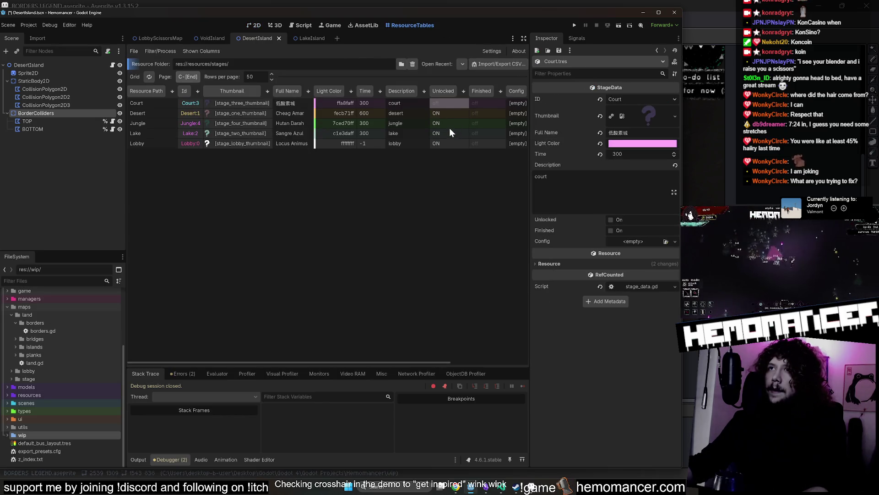
key(F5)
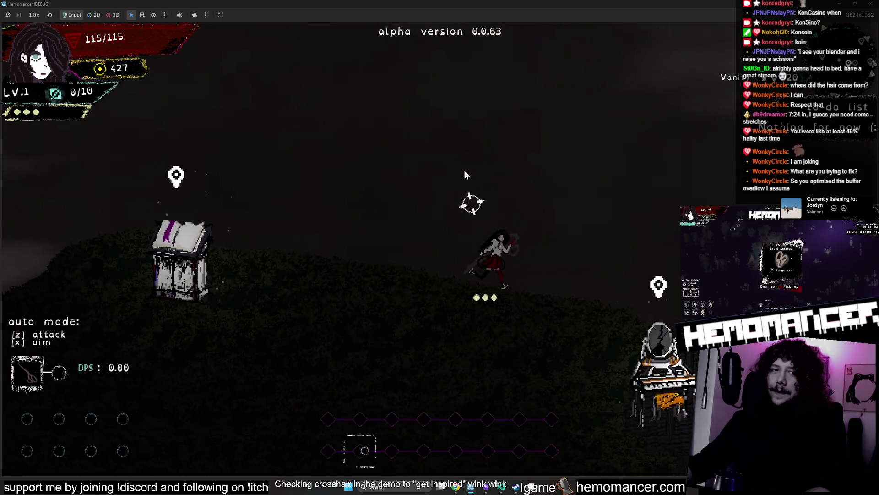
- Run the character past the Signpole, dummies and Bookstand, then close the game window
key(d)
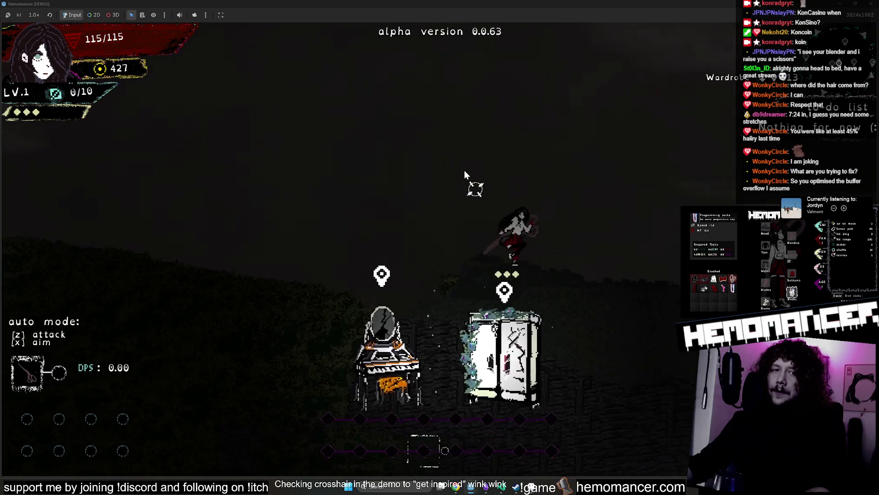
key(d)
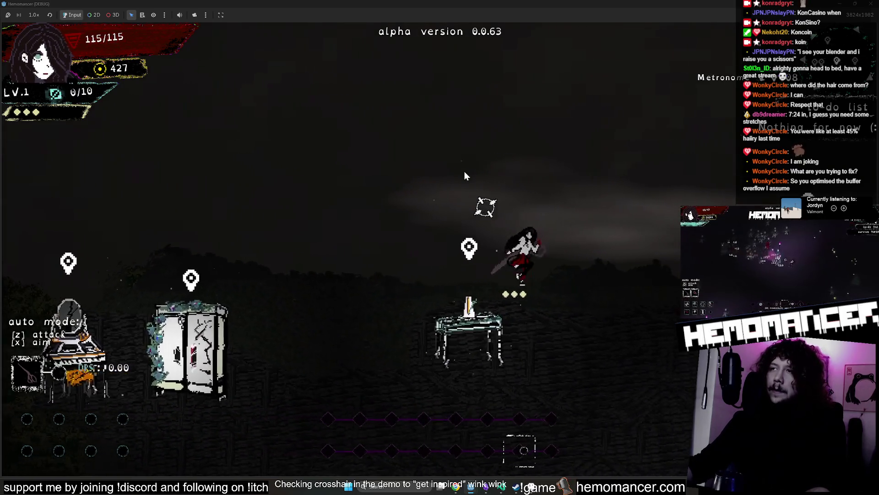
key(d)
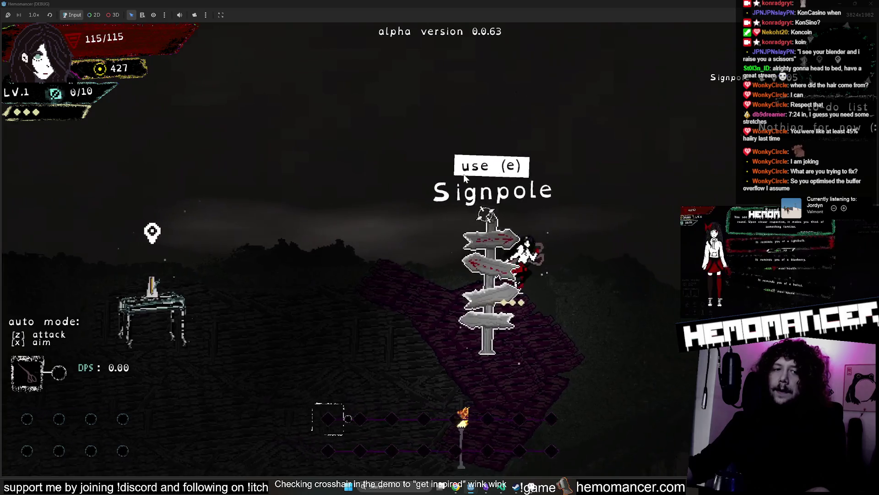
key(s)
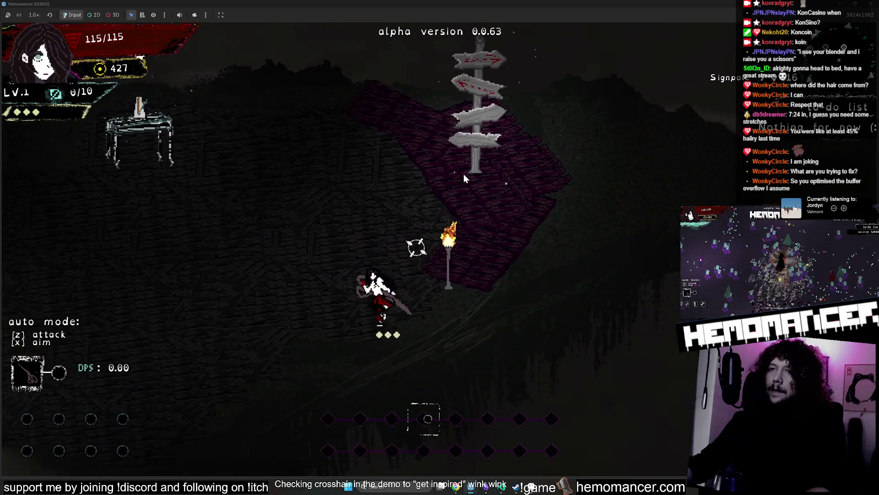
key(a)
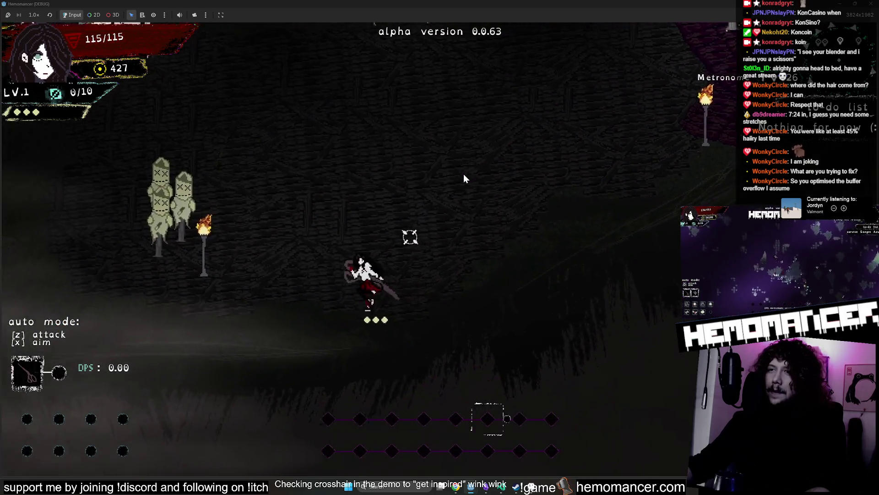
key(a)
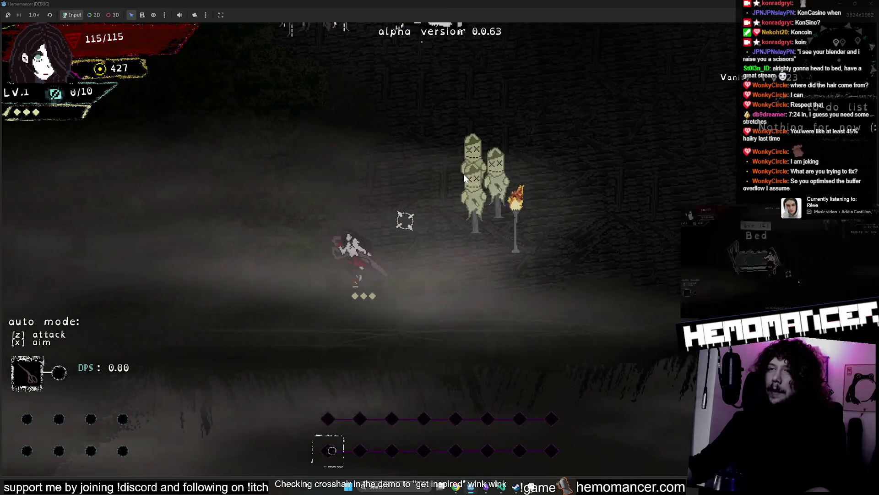
key(a)
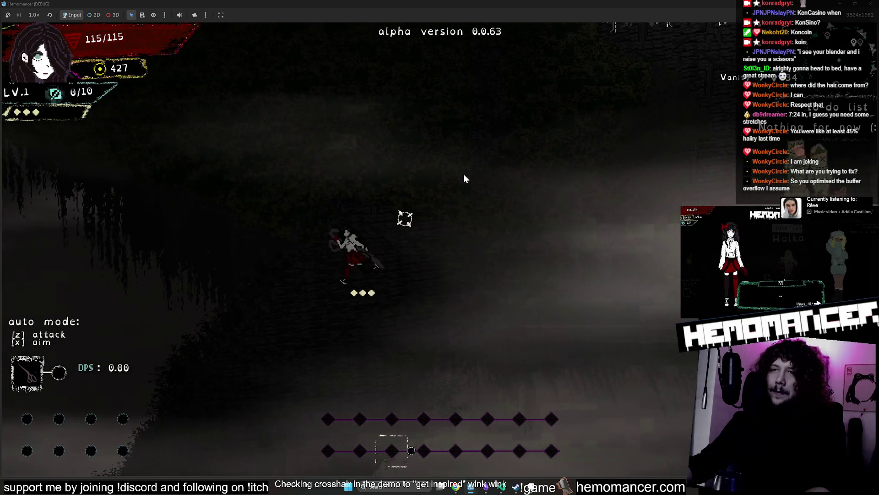
key(a)
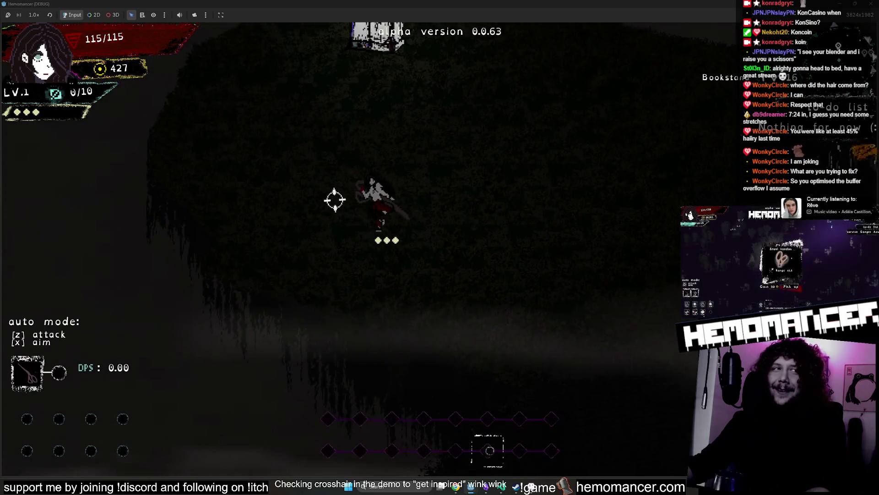
key(w)
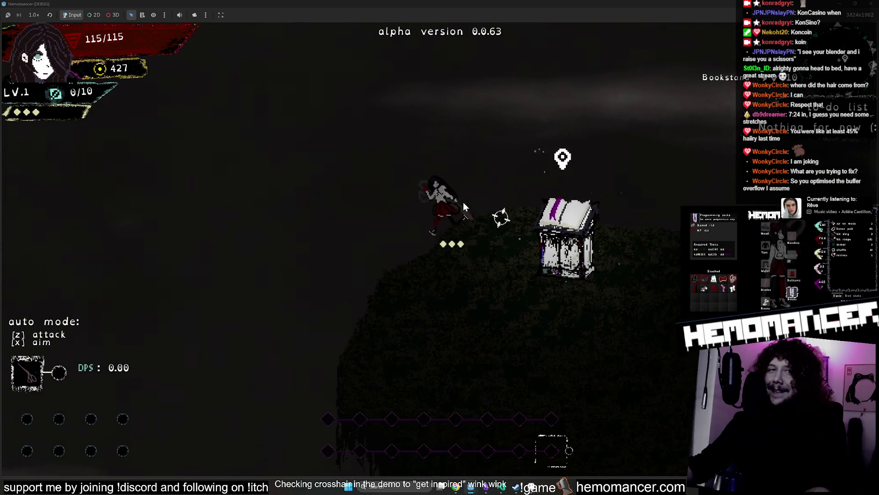
key(d)
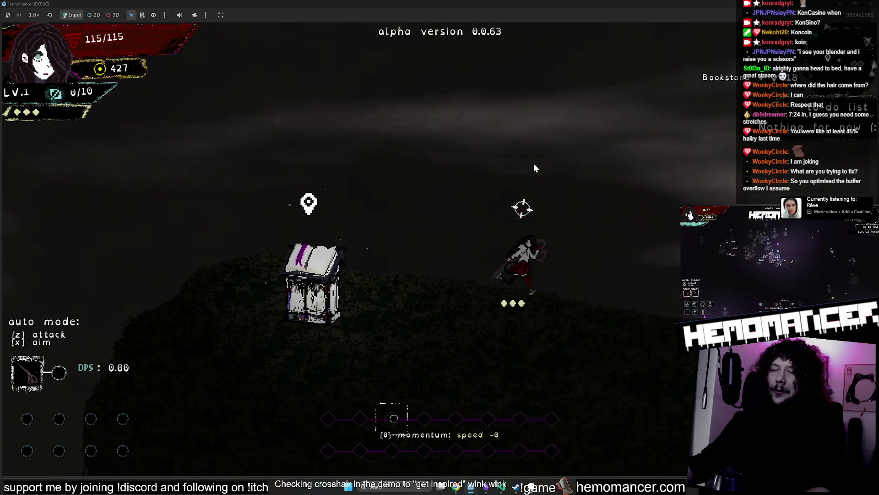
click(867, 8)
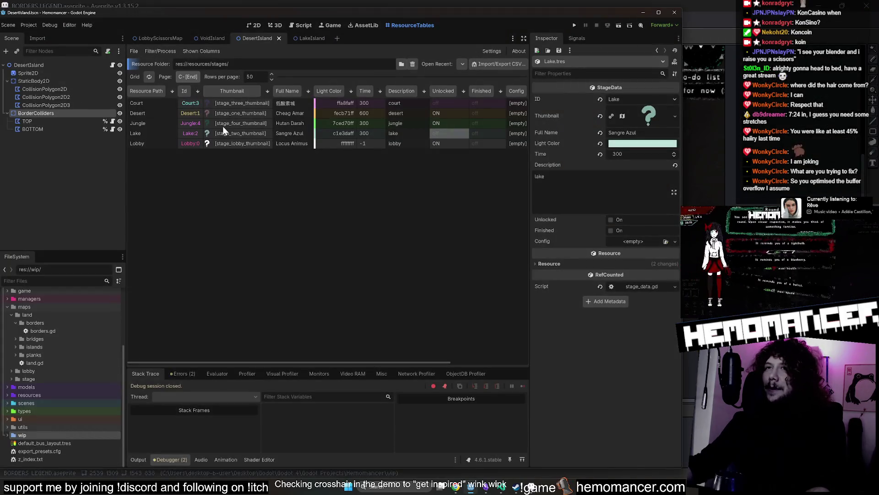
- Set the Jungle stage's Unlocked flag to off in the stage table and relaunch with F5
click(453, 120)
click(452, 128)
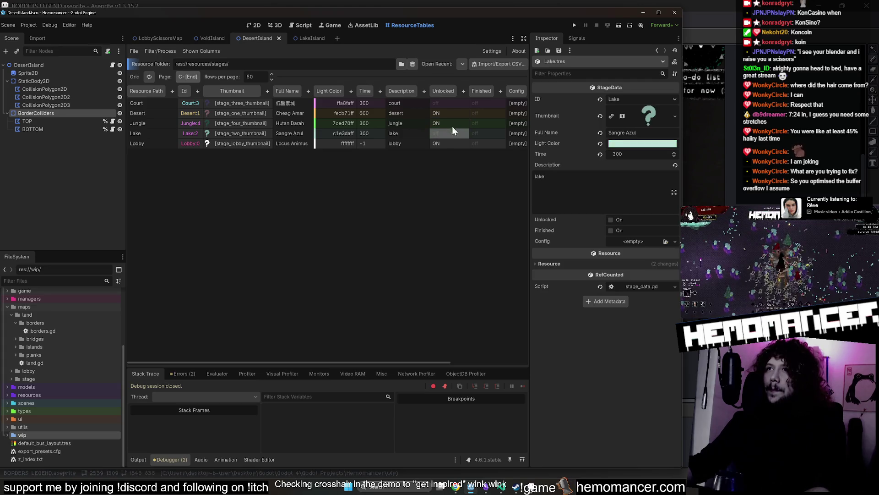
click(454, 113)
click(452, 125)
click(452, 125)
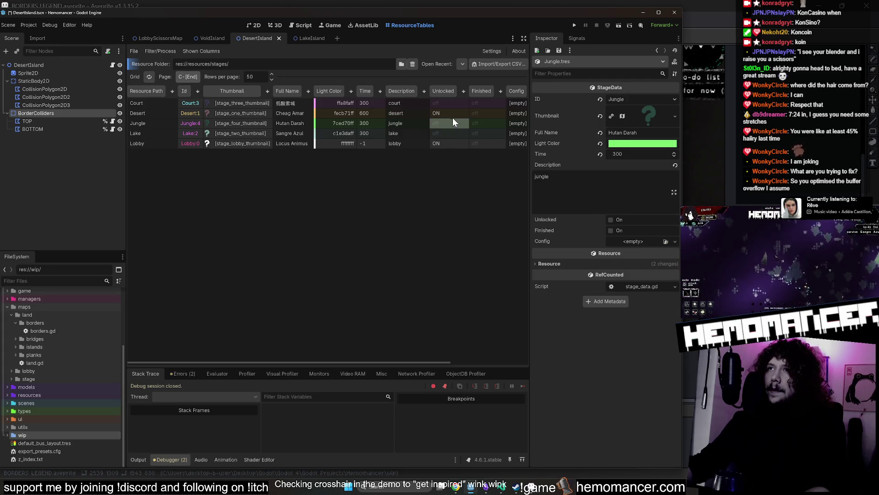
click(452, 117)
key(F5)
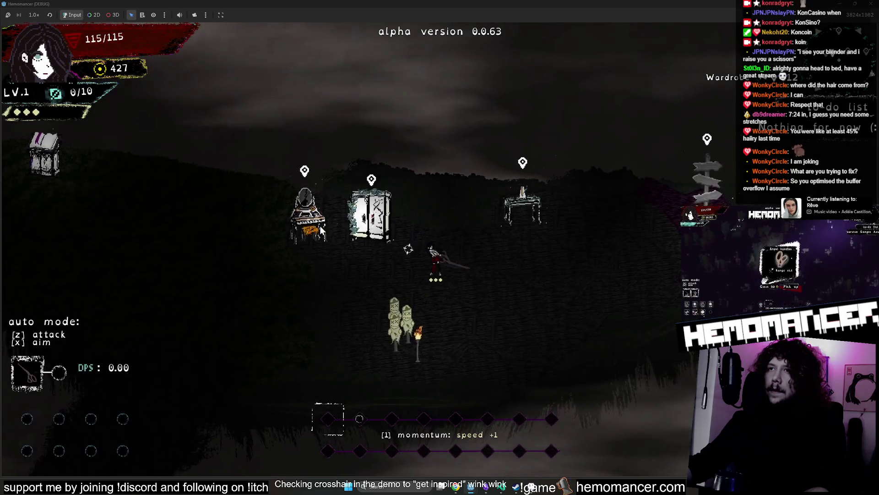
- Walk the character around the hub island past the wardrobe and dummies, then stop the game with F8
key(a)
key(a)
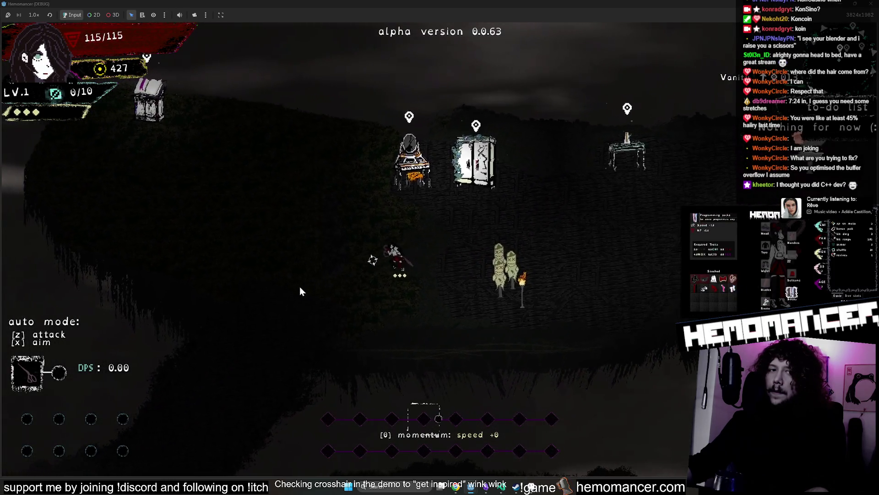
key(a)
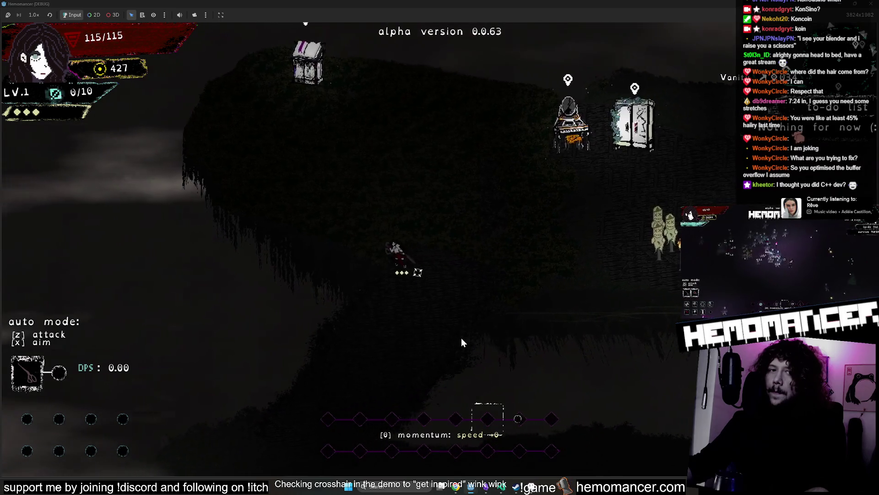
key(d)
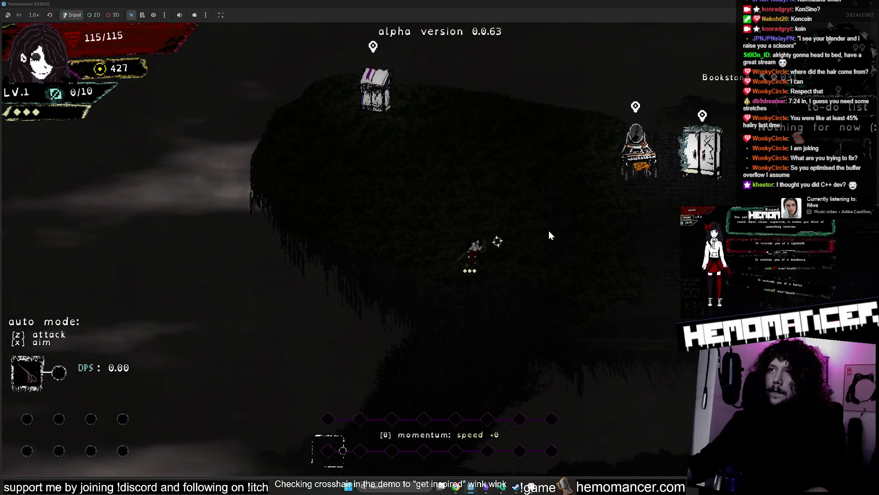
key(d)
key(w)
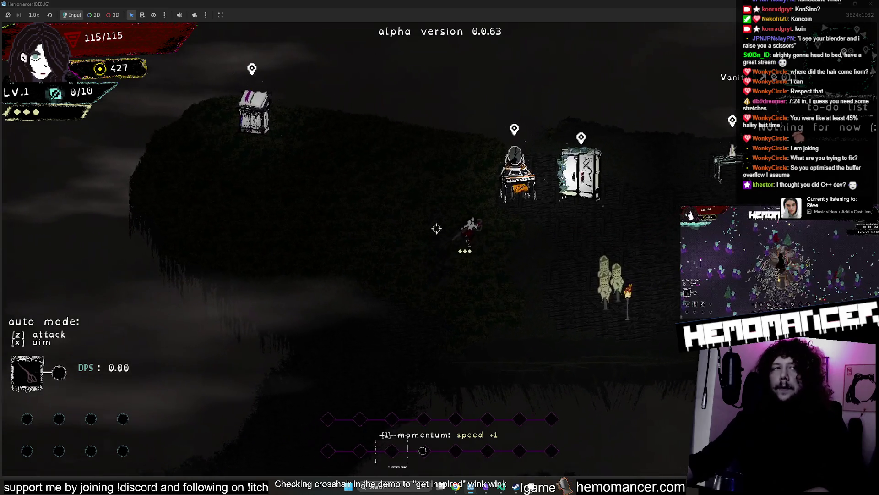
key(s)
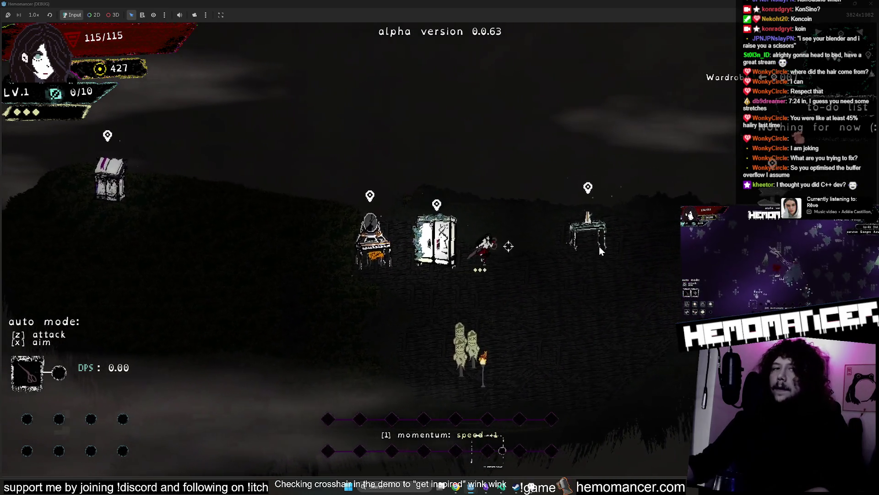
key(a)
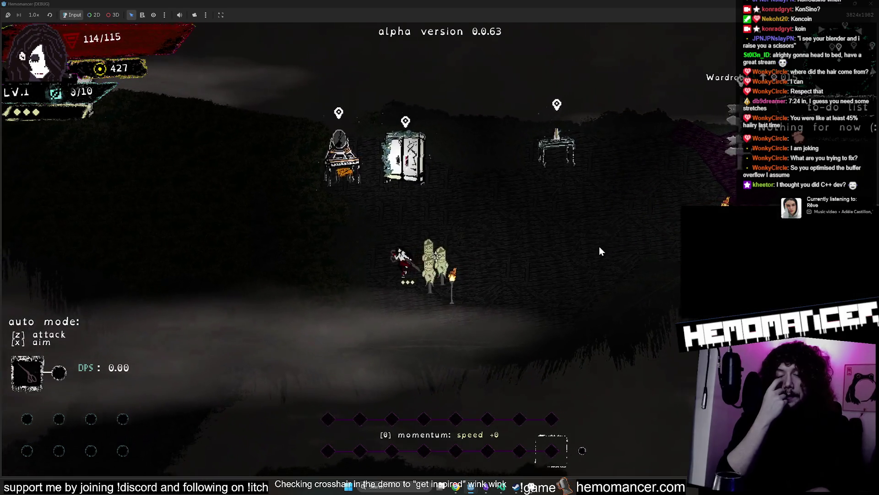
key(a)
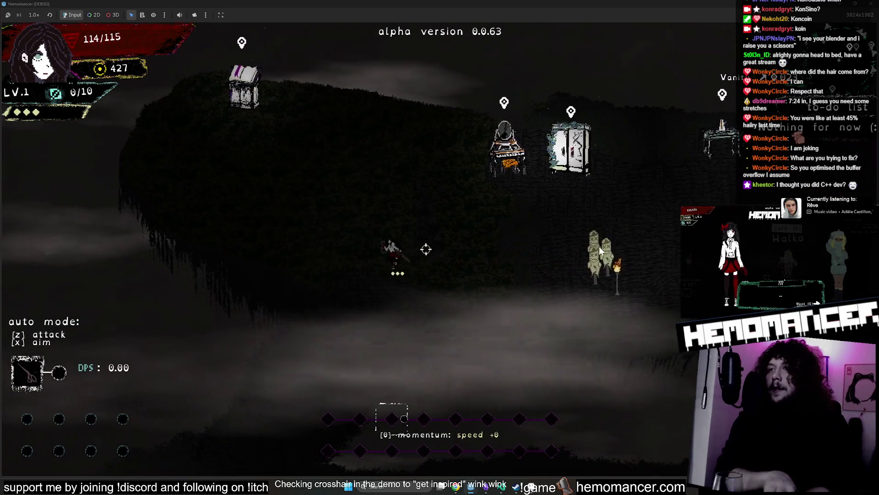
key(w)
key(d)
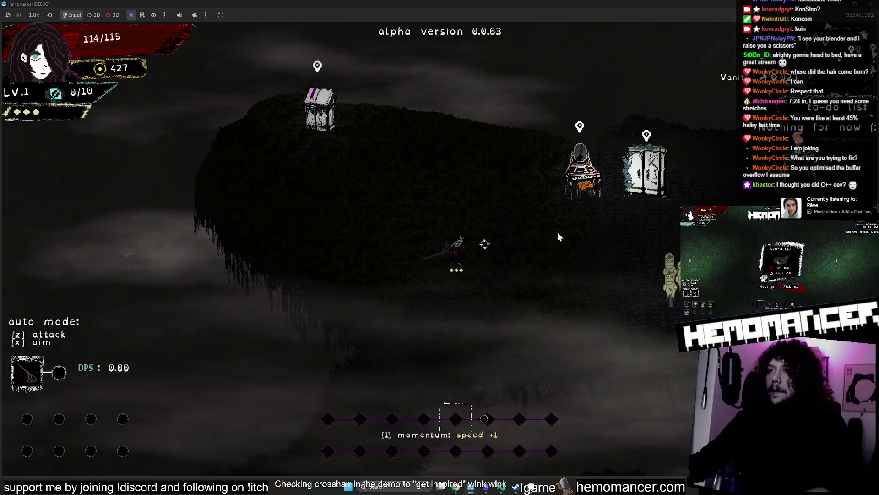
key(d)
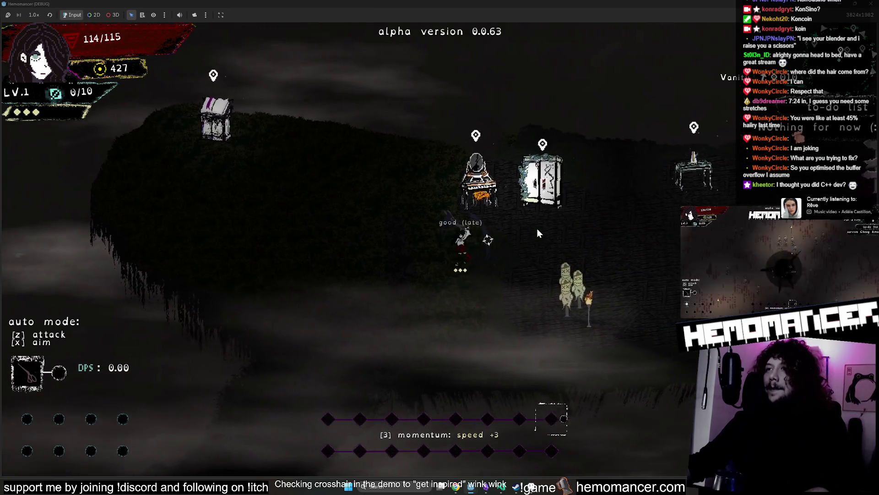
key(w)
key(d)
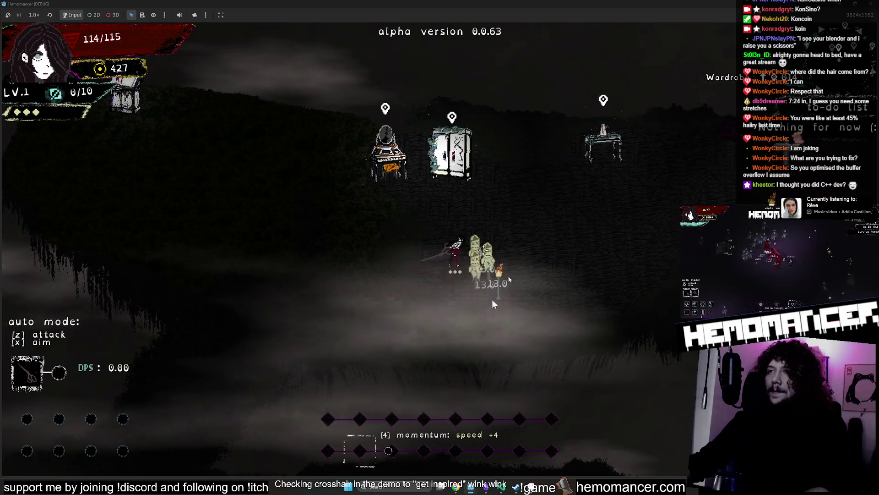
key(a)
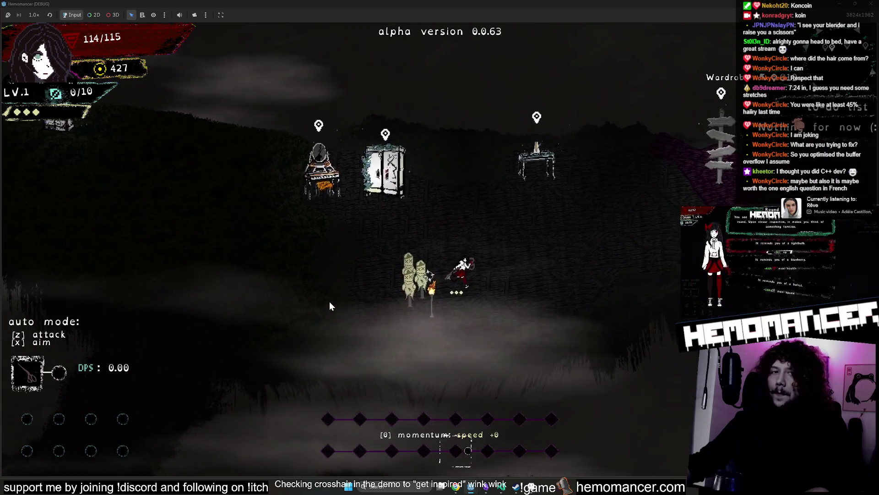
key(a)
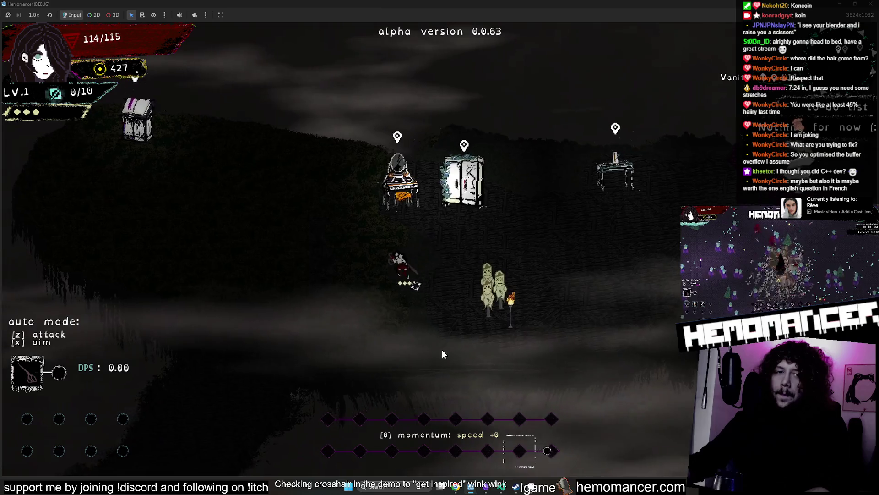
key(w)
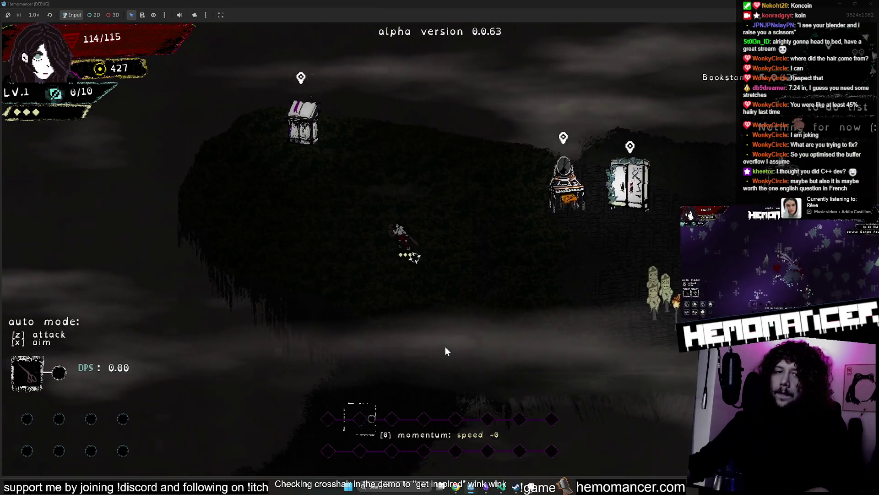
key(d)
key(d)
key(w)
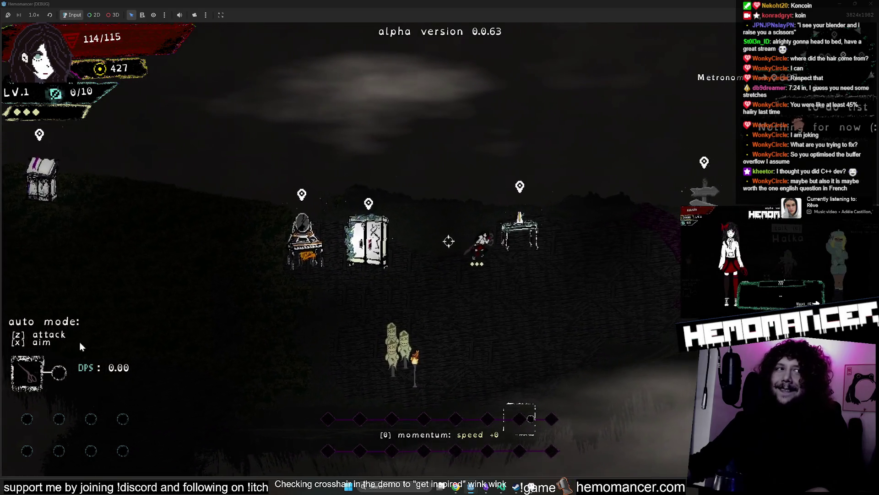
key(F8)
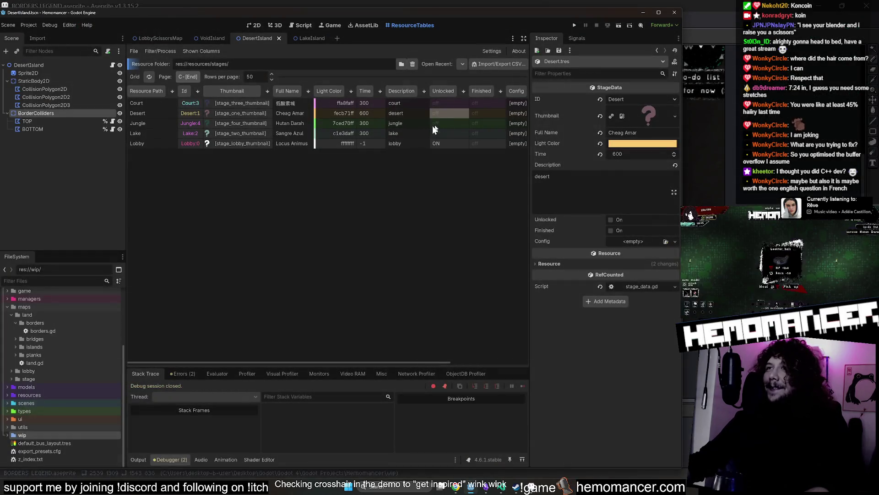
- Set Unlocked ON for the Jungle, Lake, Desert and Court stages, then relaunch with F5
click(456, 123)
click(451, 133)
click(450, 111)
click(452, 102)
key(F5)
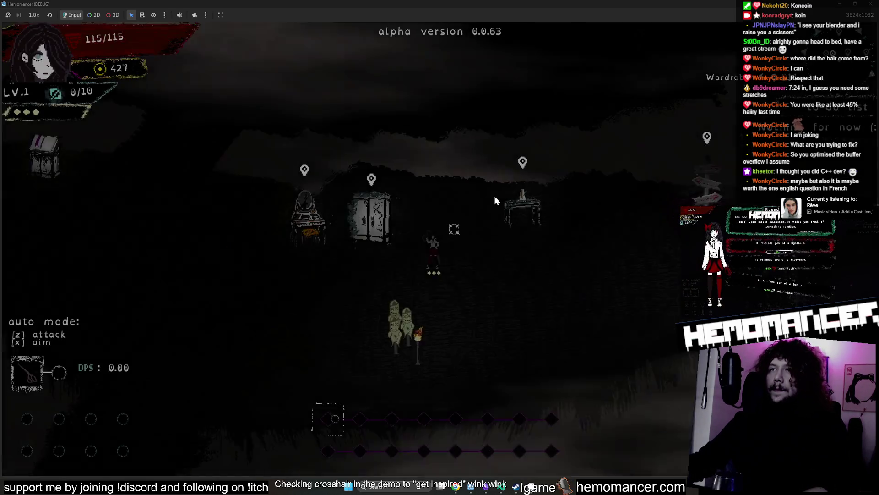
- Play through the hub, walking, climbing ramps and dashing on the beat across the islands
key(a)
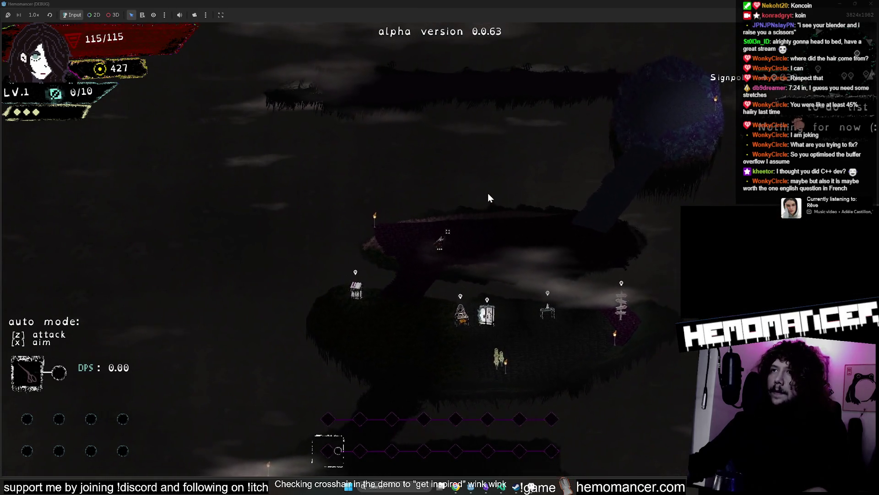
key(d)
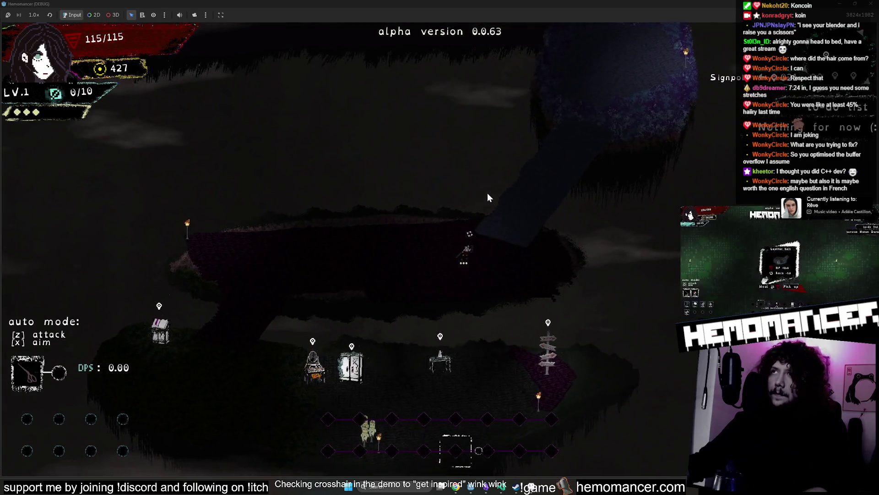
key(w)
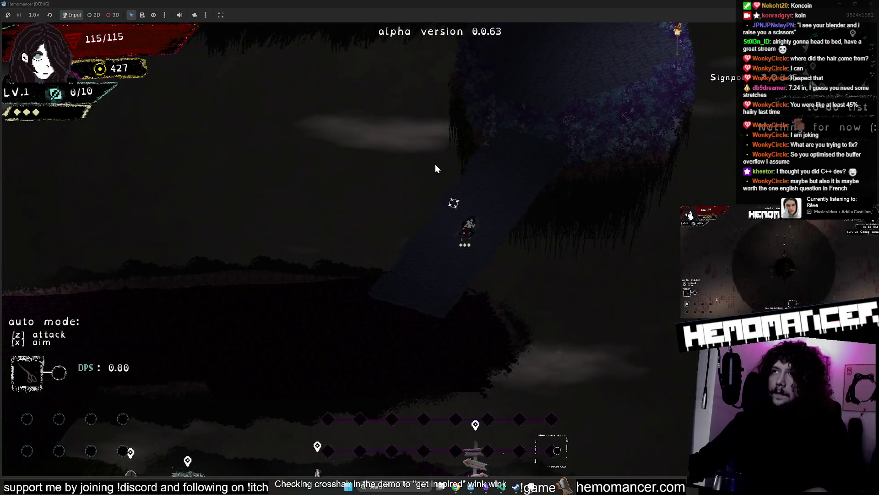
key(w)
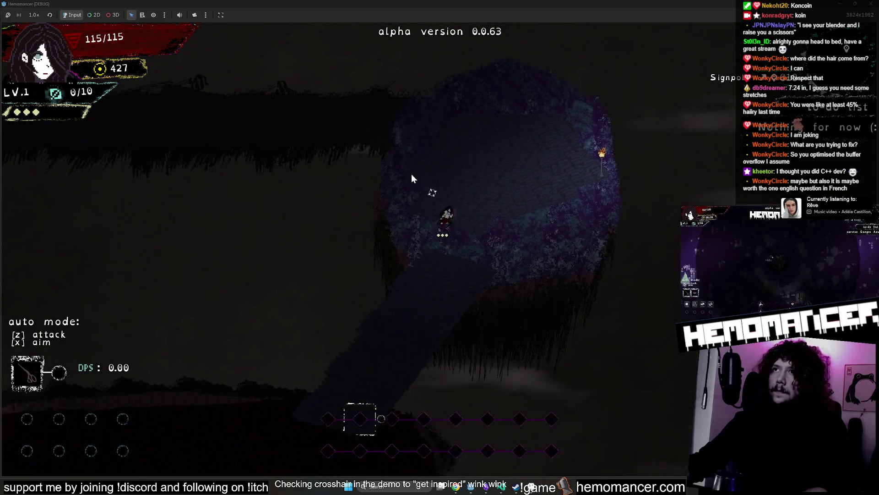
key(a)
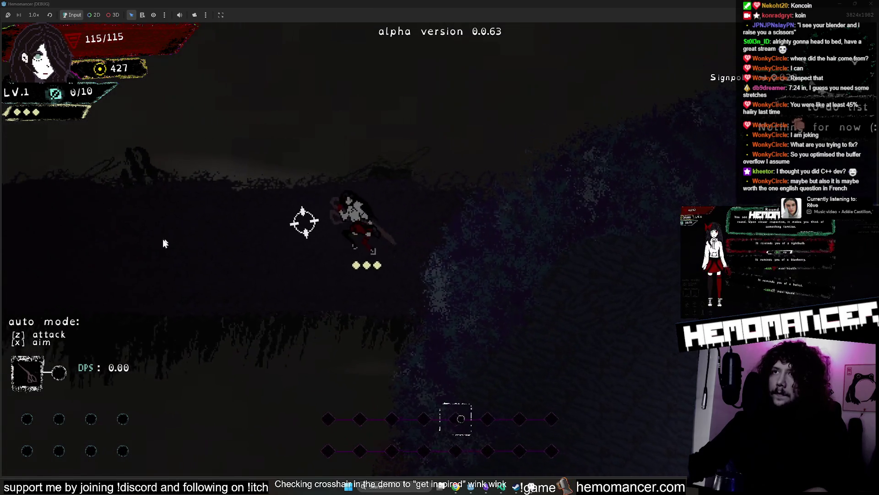
key(a)
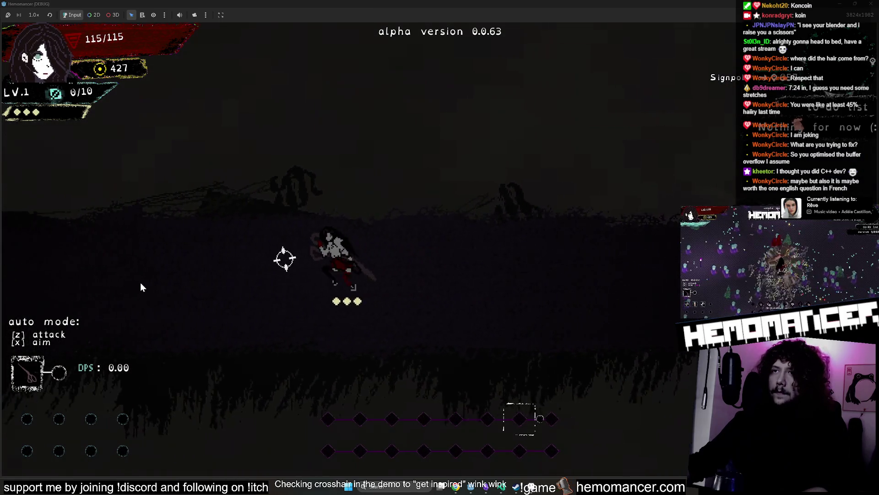
key(space)
key(space)
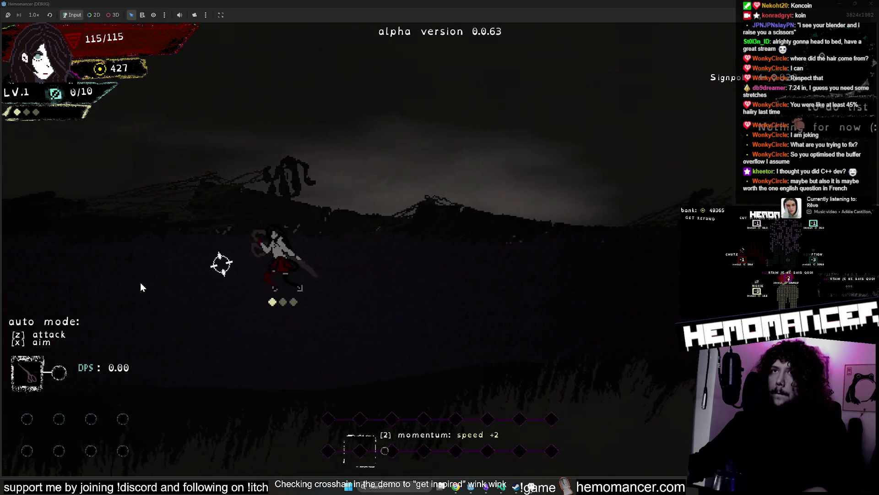
key(d)
key(space)
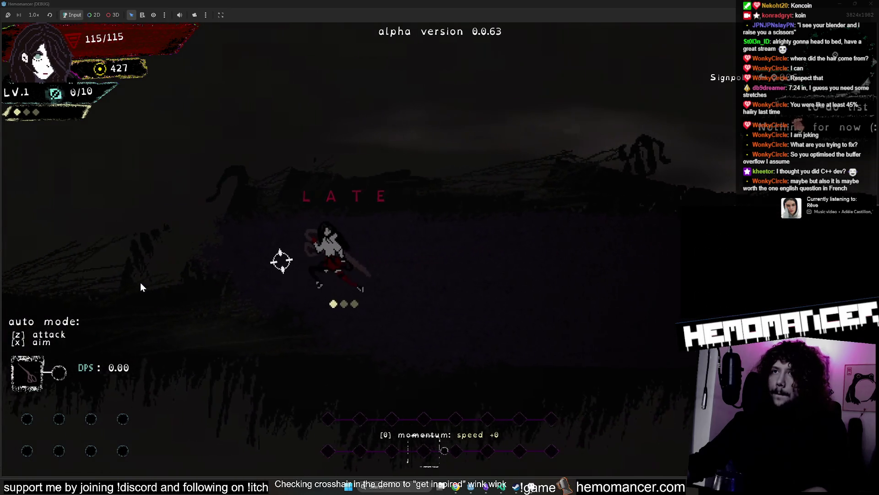
key(d)
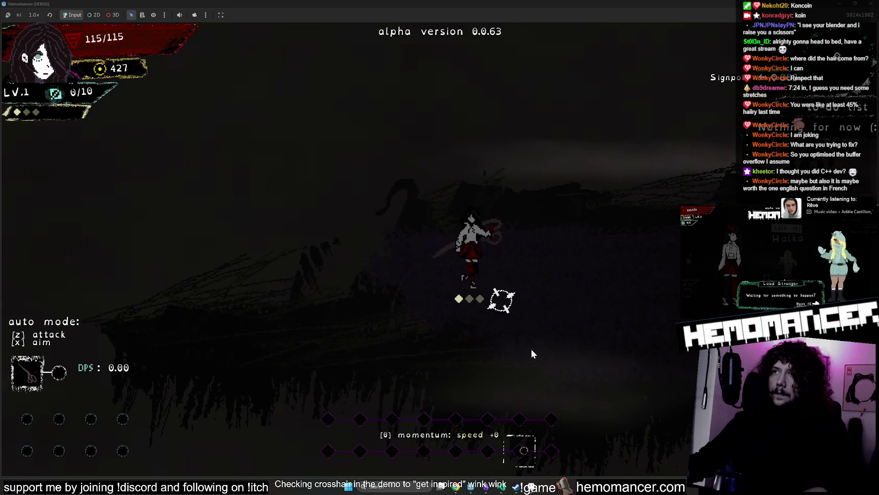
key(a)
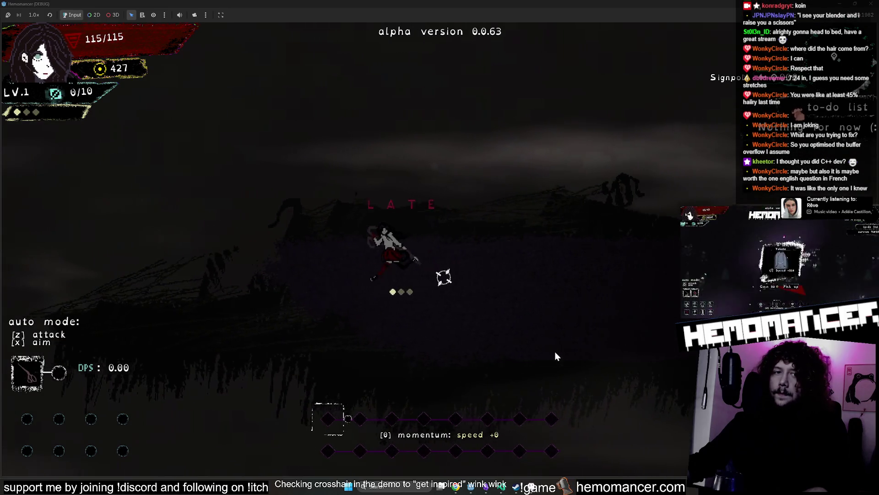
key(space)
key(d)
key(space)
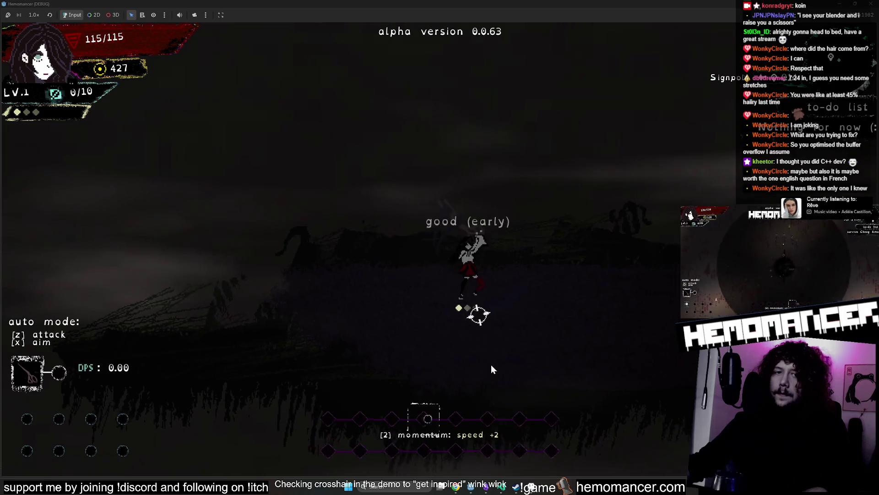
key(space)
key(space)
key(space)
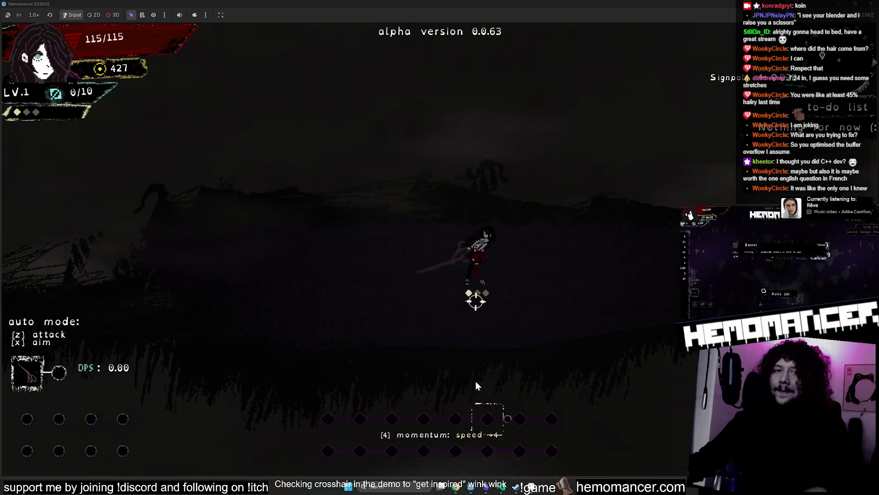
key(space)
key(space)
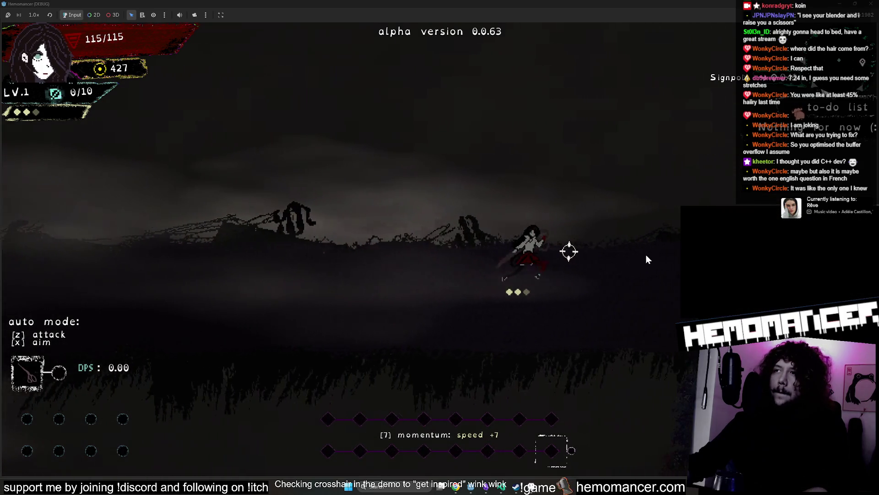
key(space)
key(space)
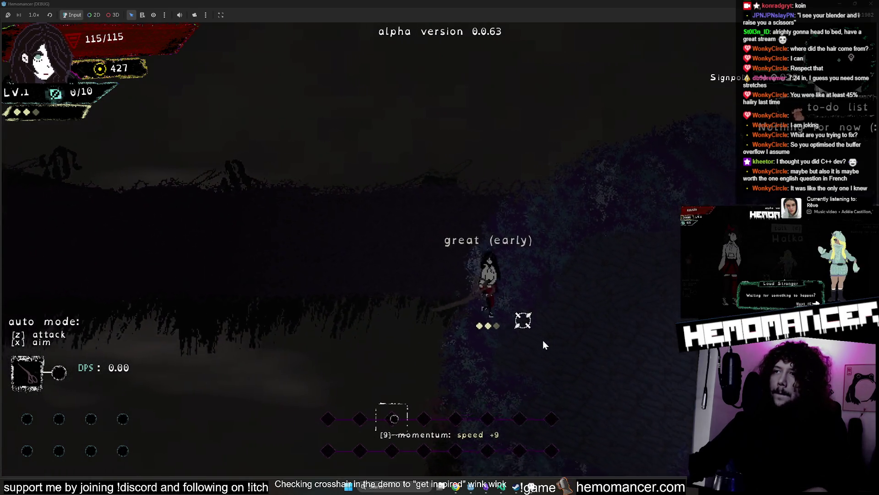
key(space)
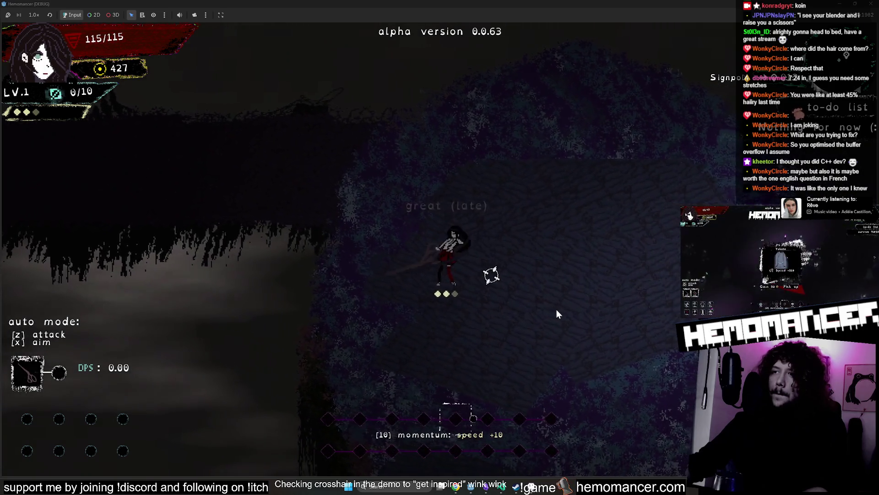
key(space)
key(space)
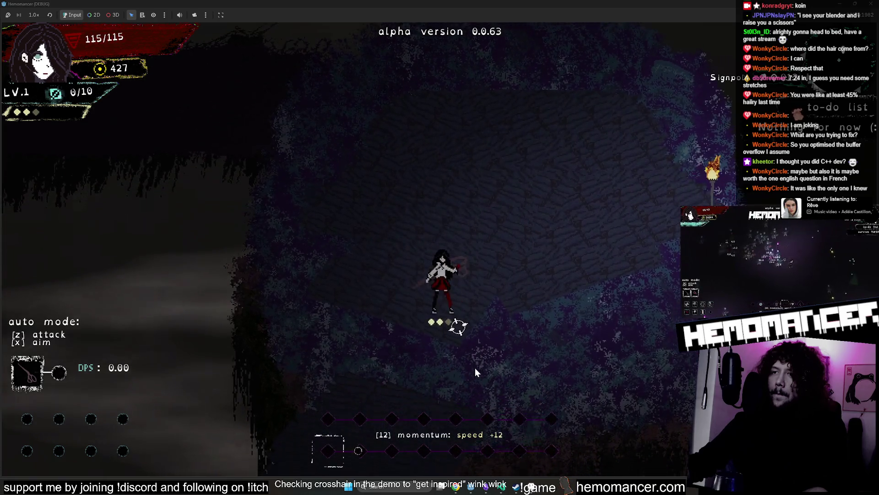
key(space)
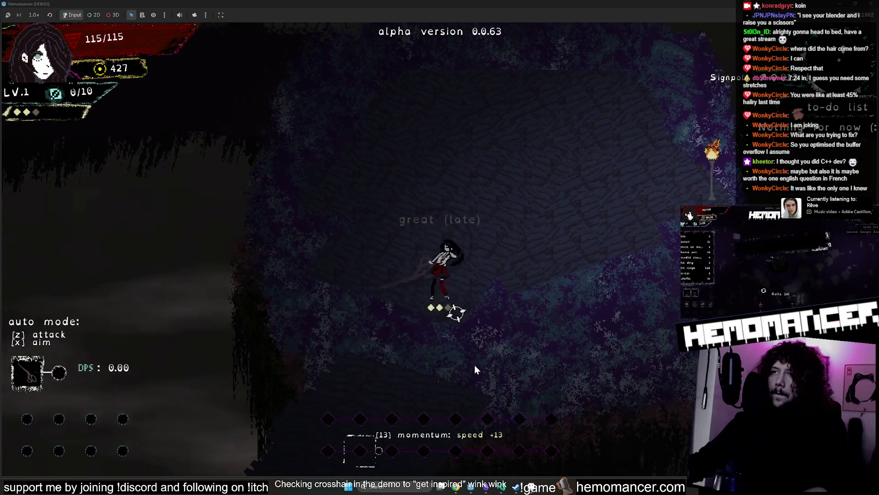
key(space)
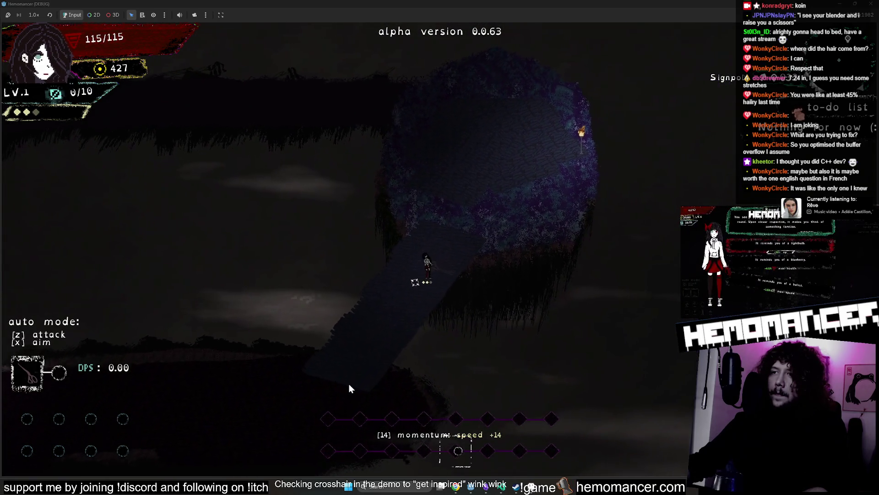
key(space)
key(space)
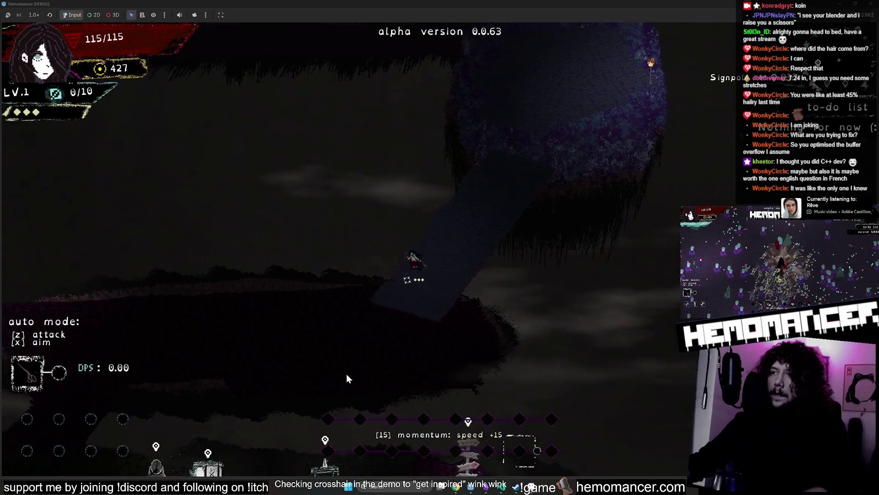
key(Left)
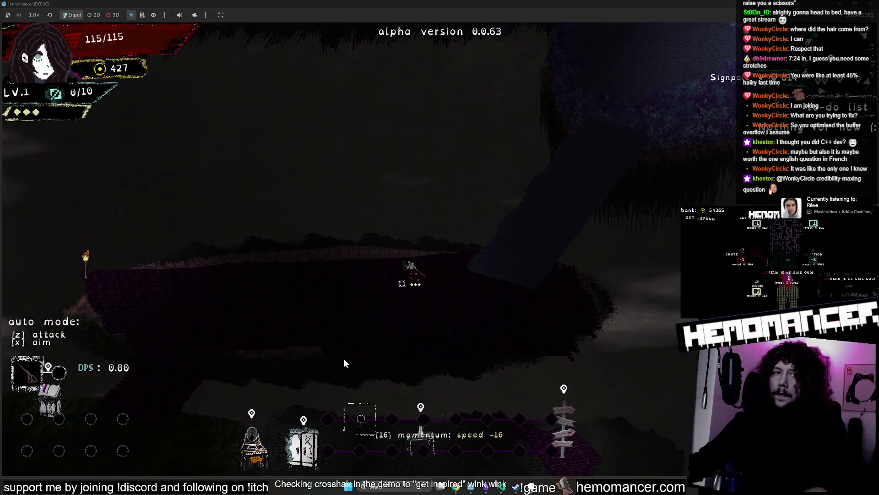
key(Left)
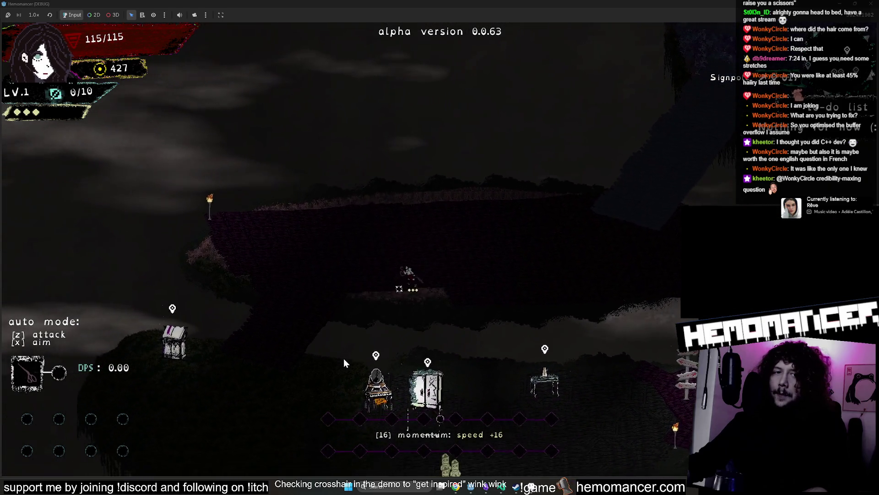
key(Left)
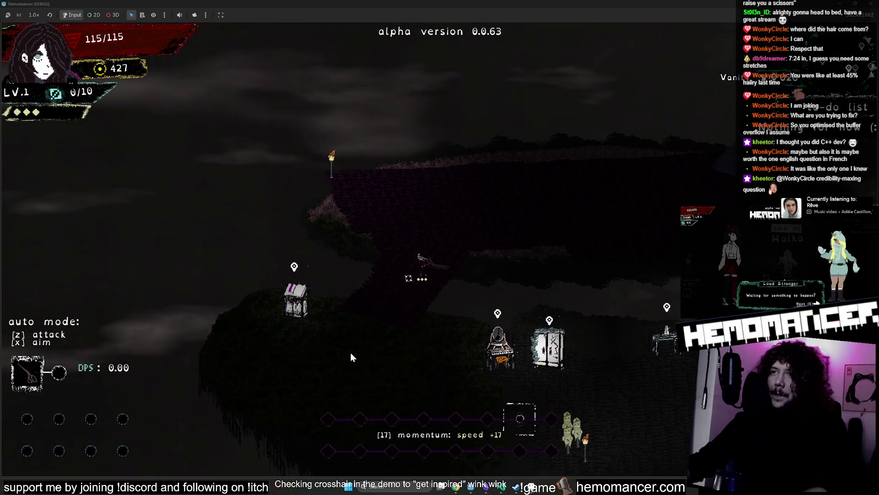
key(Right)
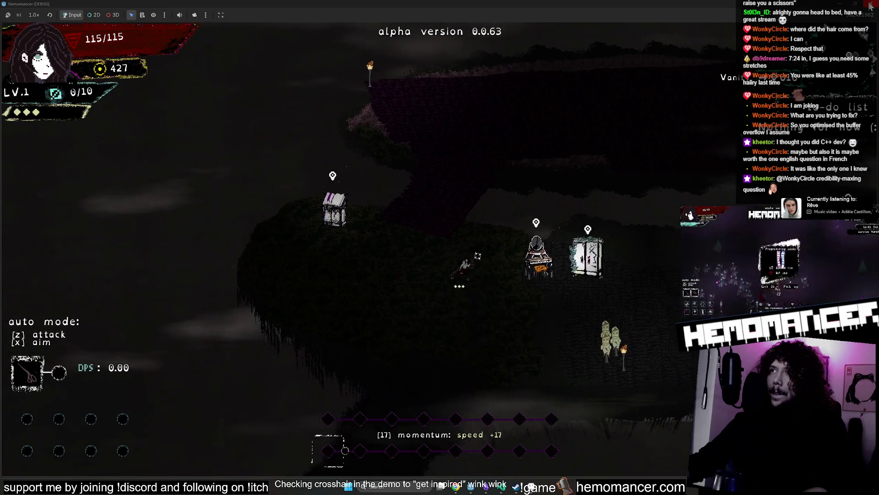
- Close the game, turn Unlocked off for Desert, Jungle and Lake, and relaunch with F5
click(870, 3)
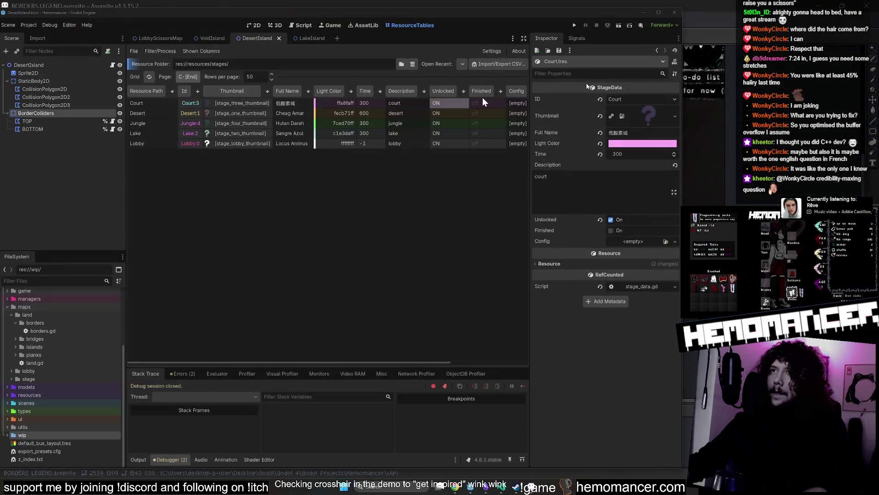
click(442, 113)
click(444, 123)
click(444, 132)
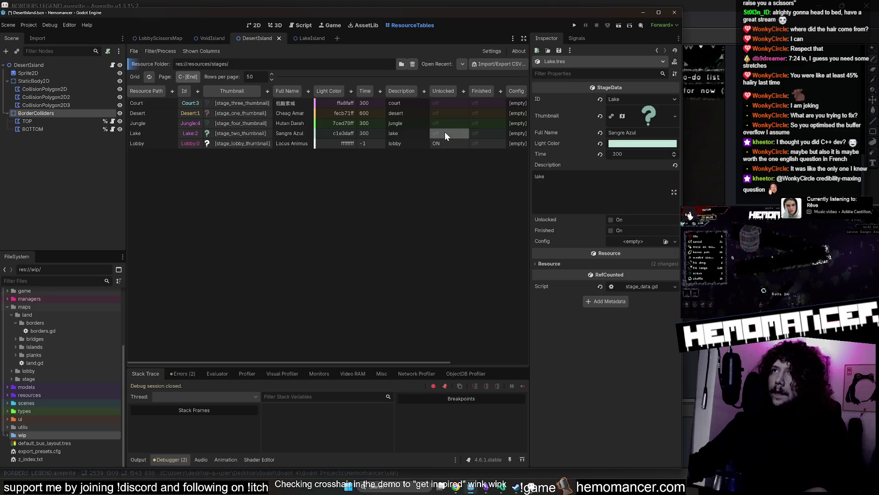
key(F5)
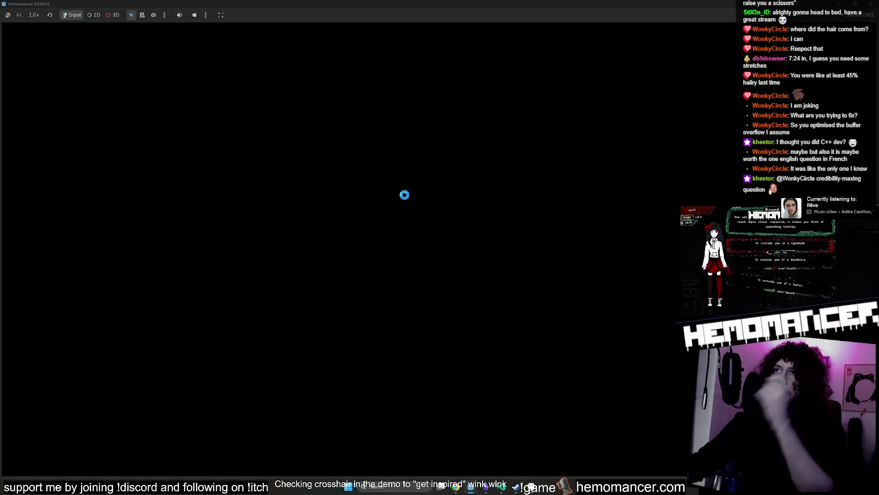
- Start the game, walk left past the Wardrobe to the Vanity, then close the run and maximize the editor
click(345, 239)
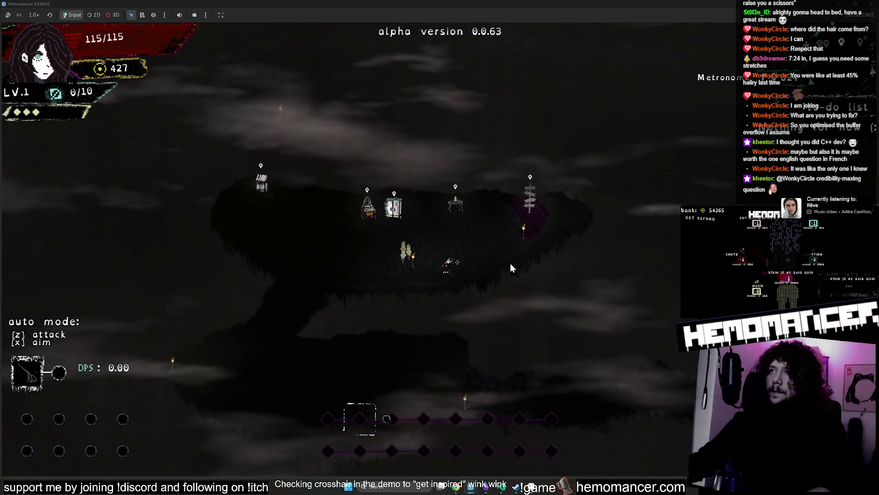
key(a)
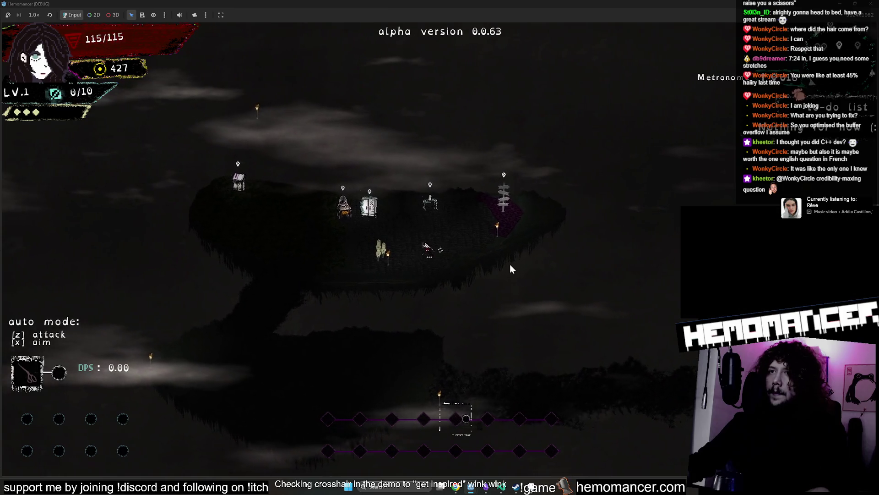
key(a)
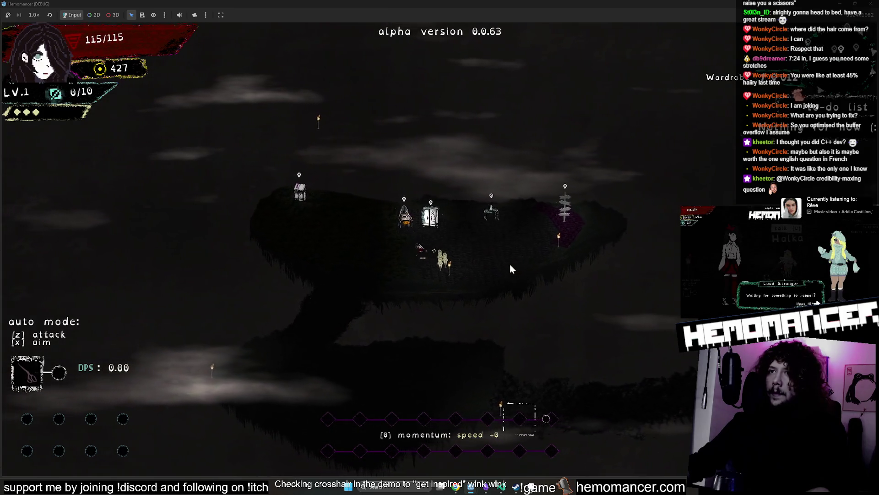
key(a)
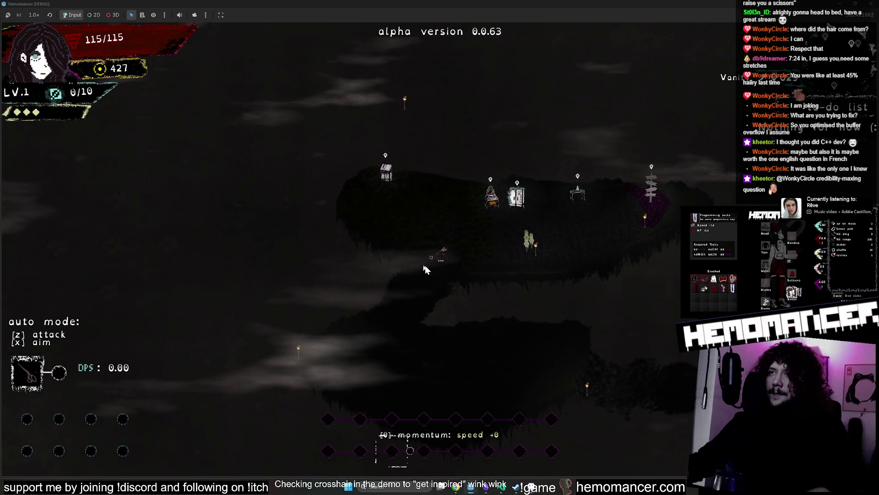
key(d)
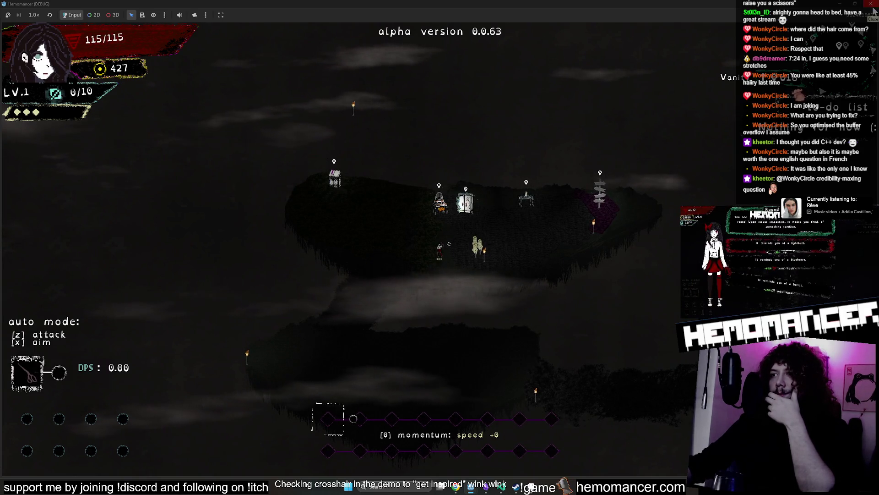
click(873, 7)
click(254, 25)
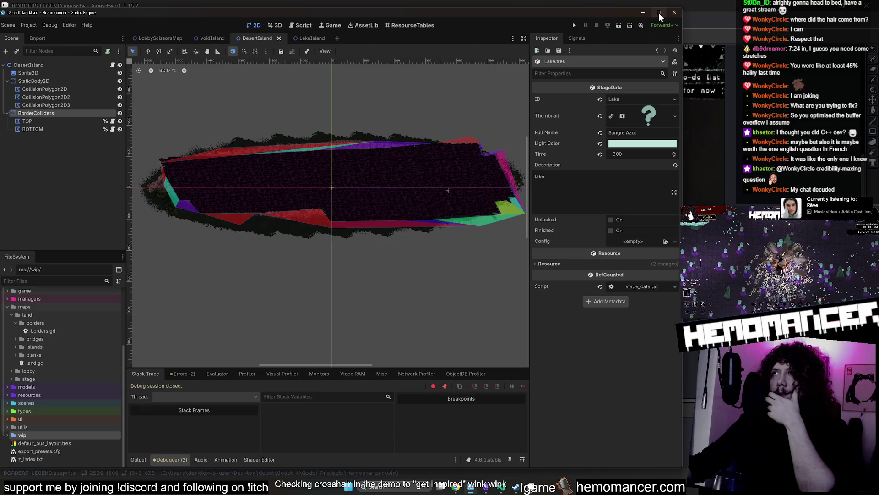
- Inspect BOTTOM, LobbySign3 and LobbyWardrobe in LobbyScissorsMap, then open VoidIsland's land.gd script
click(659, 12)
click(162, 29)
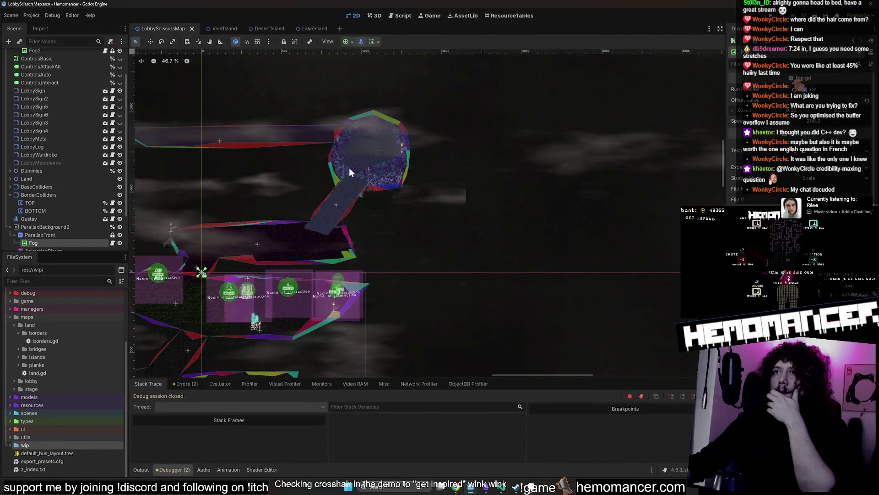
scroll(573, 87, down, 5)
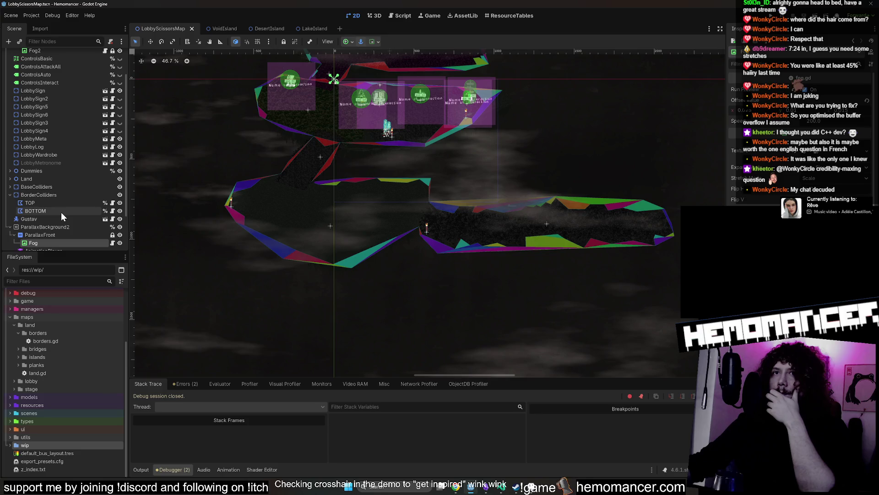
click(62, 211)
click(64, 122)
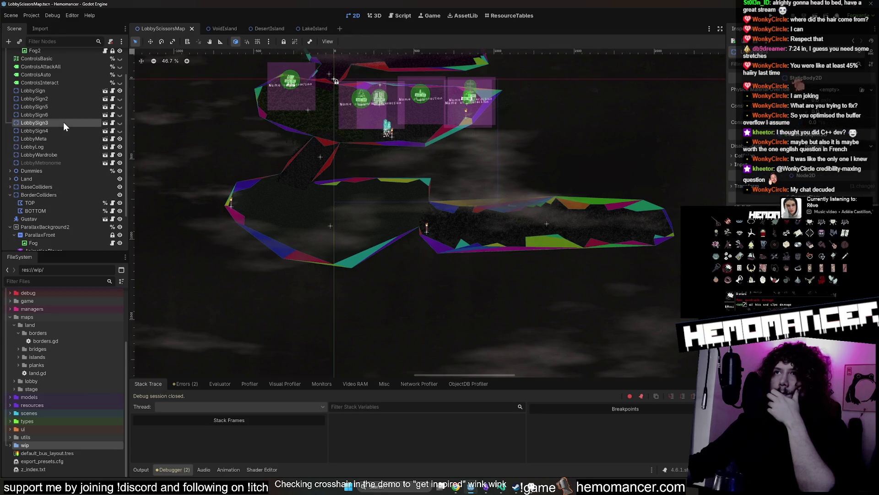
click(64, 155)
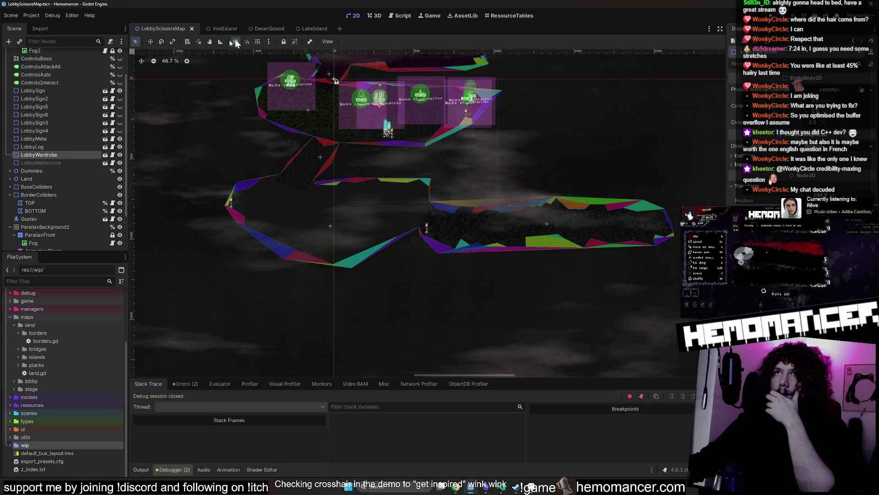
click(214, 29)
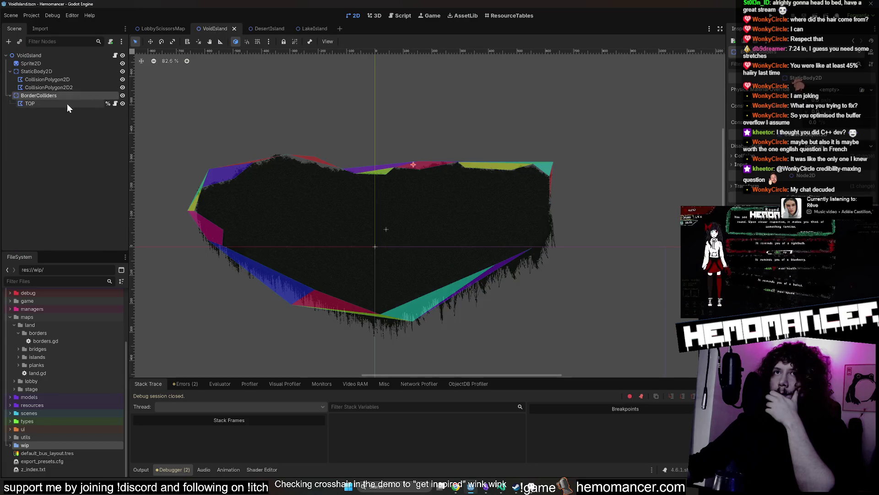
click(115, 56)
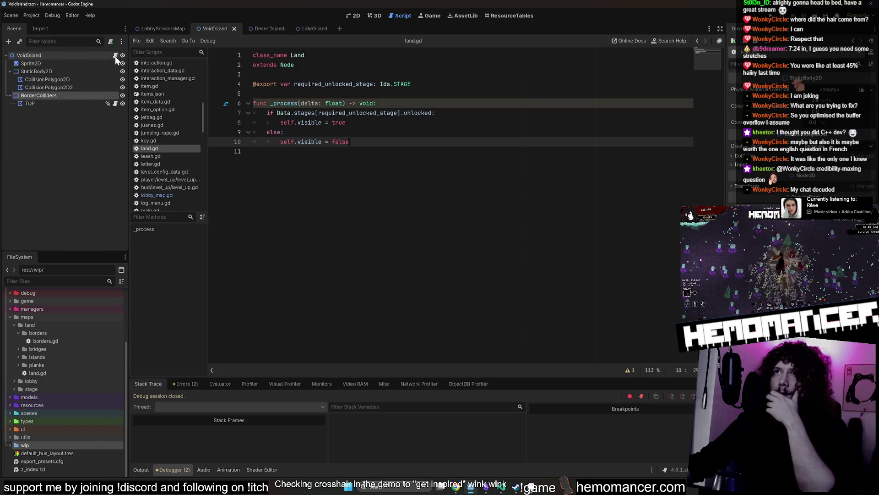
- Review VoidIsland's Required Unlocked Stage choices and land.gd line 7, then return to the 2D view
click(81, 56)
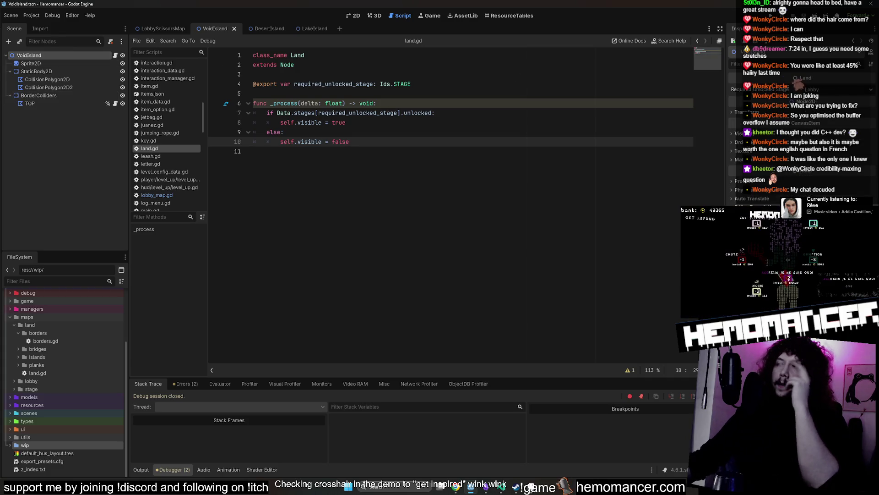
click(846, 92)
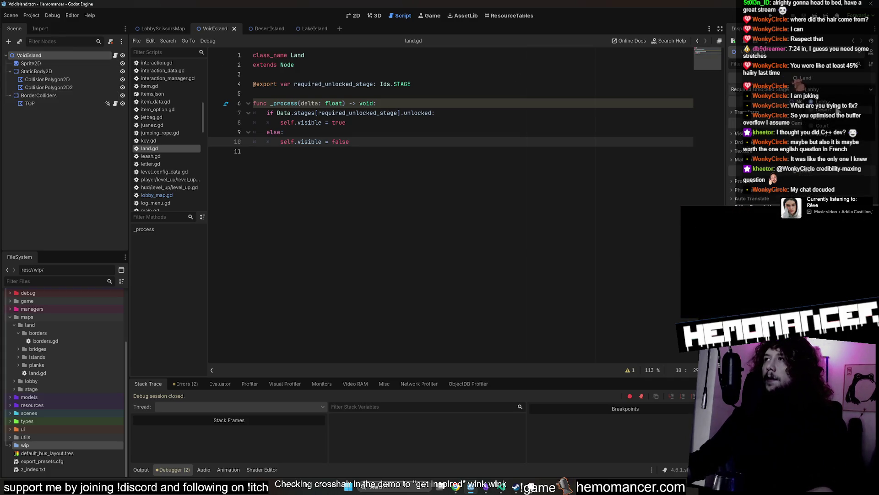
click(483, 115)
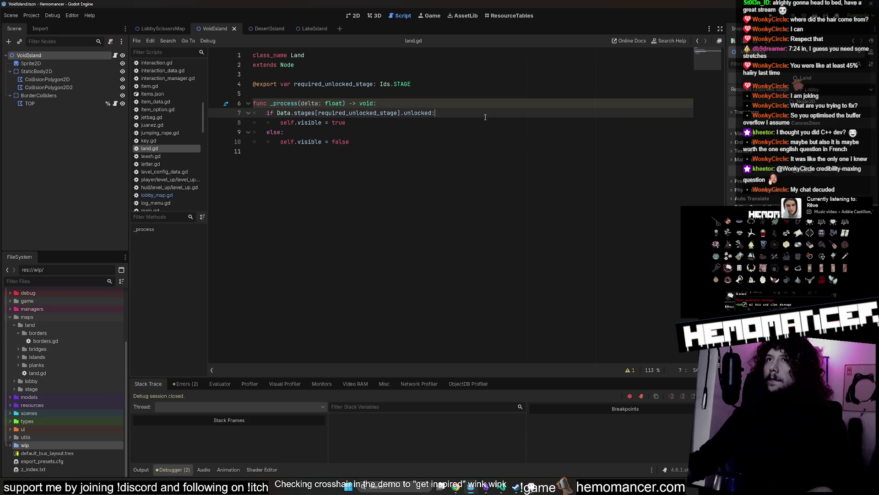
click(354, 16)
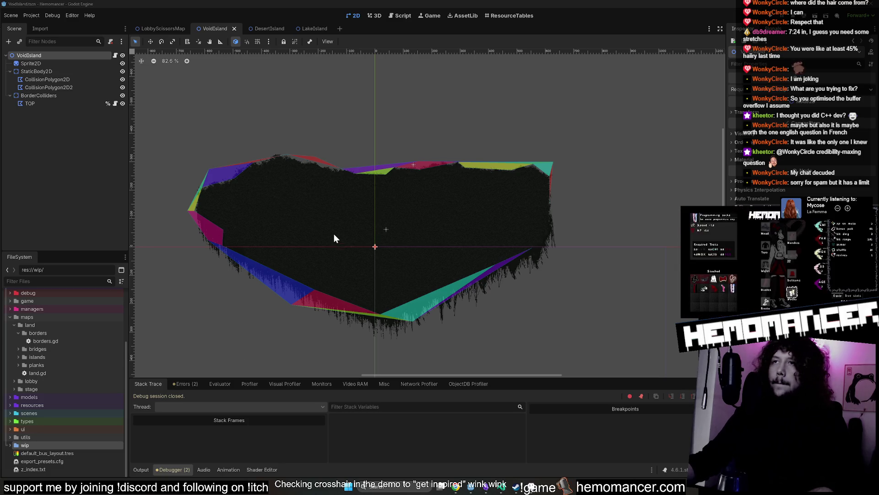
- In LobbyScissorsMap, collapse the ParallaxBackground and BorderColliders branches of the scene tree
click(172, 29)
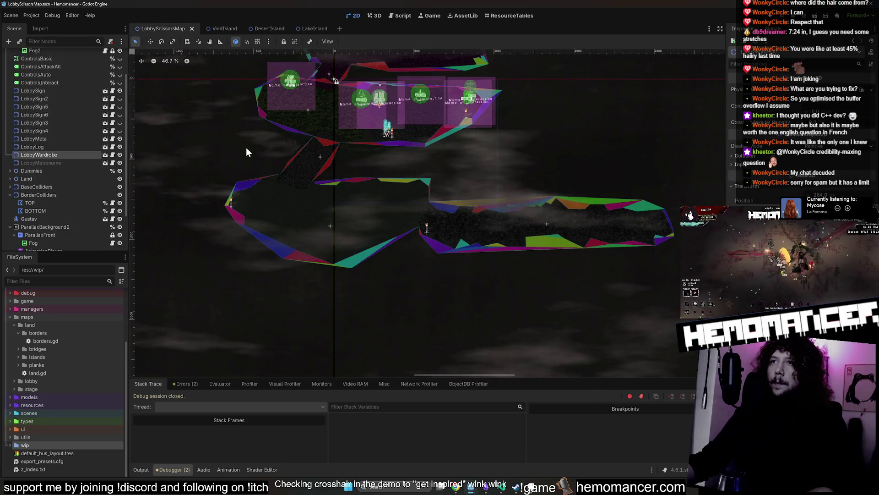
click(55, 98)
scroll(61, 122, up, 3)
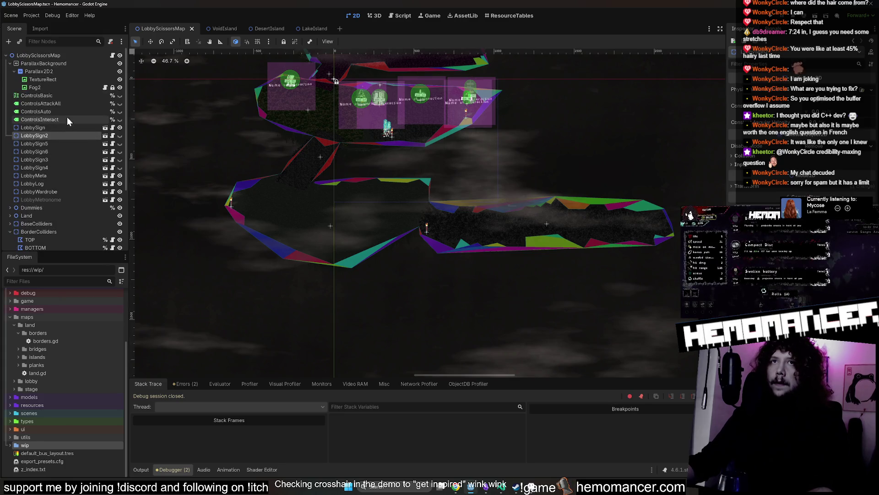
click(10, 63)
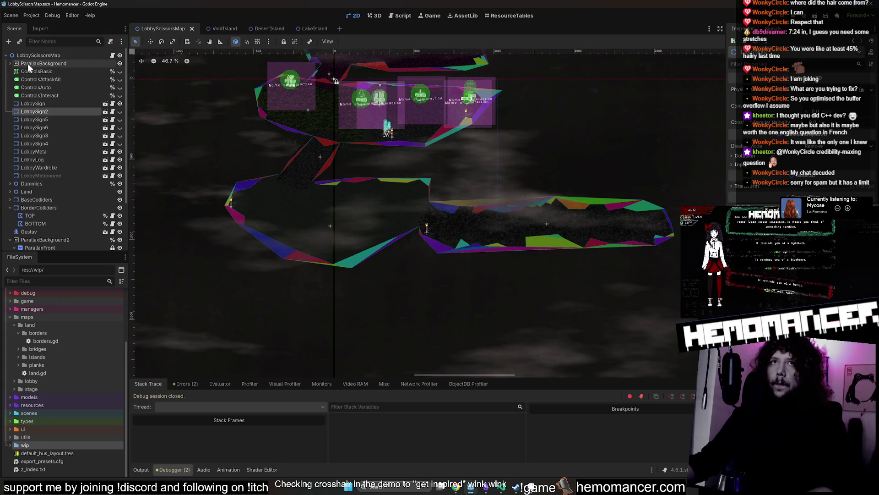
click(9, 207)
click(18, 209)
scroll(290, 261, up, 5)
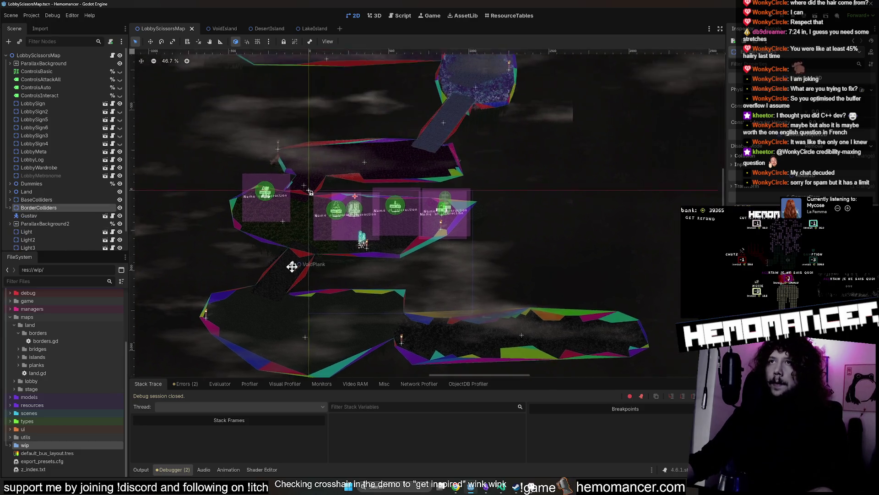
click(136, 42)
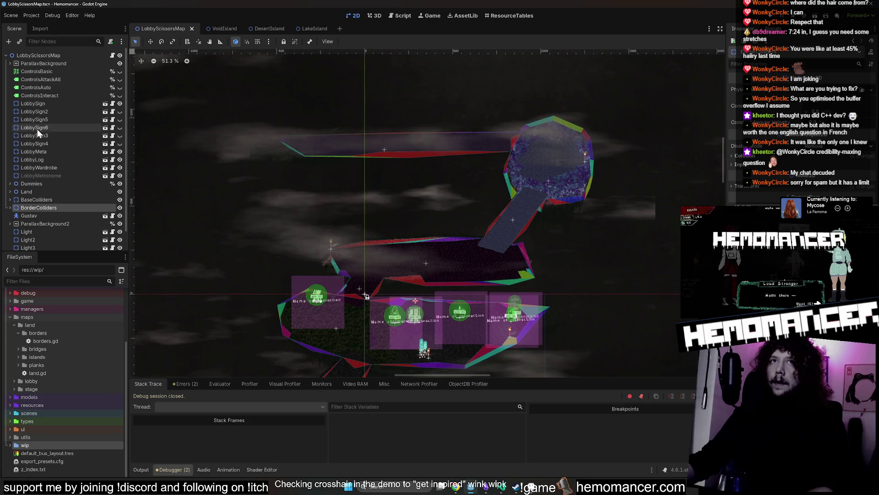
- Select the LobbySign node, then open maps/land/land.gd from the FileSystem dock
scroll(497, 130, up, 3)
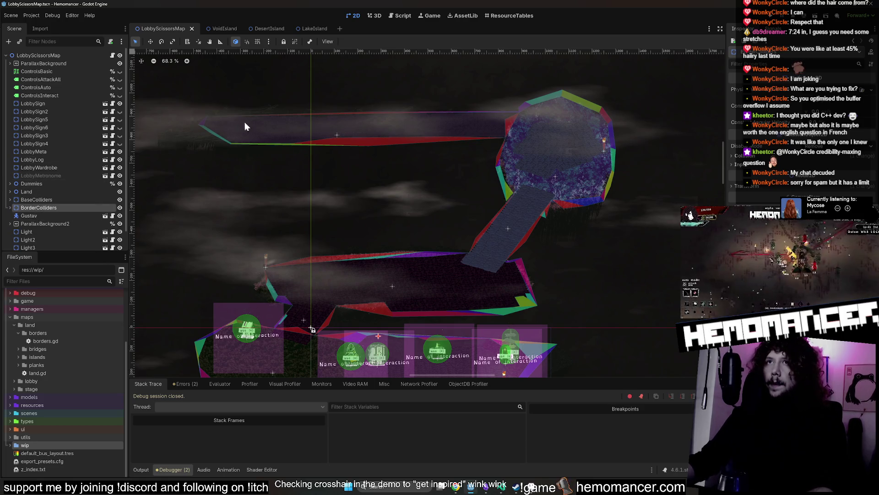
scroll(46, 221, down, 2)
scroll(46, 222, up, 2)
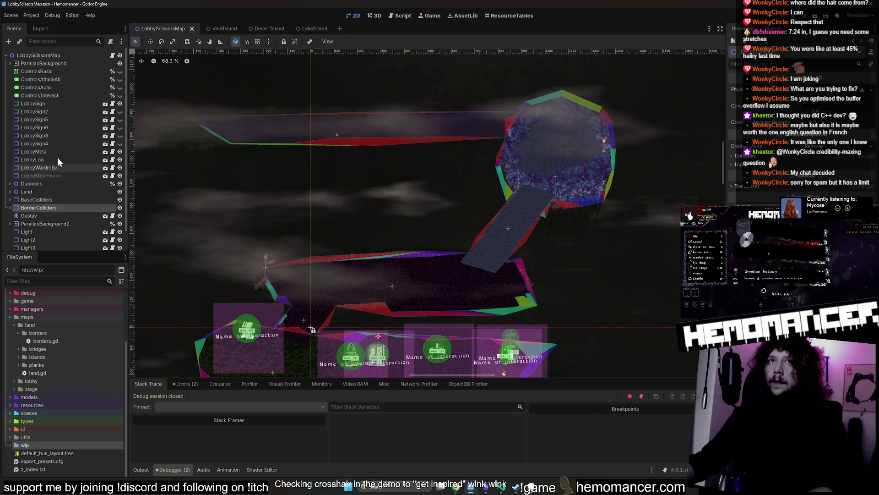
click(42, 105)
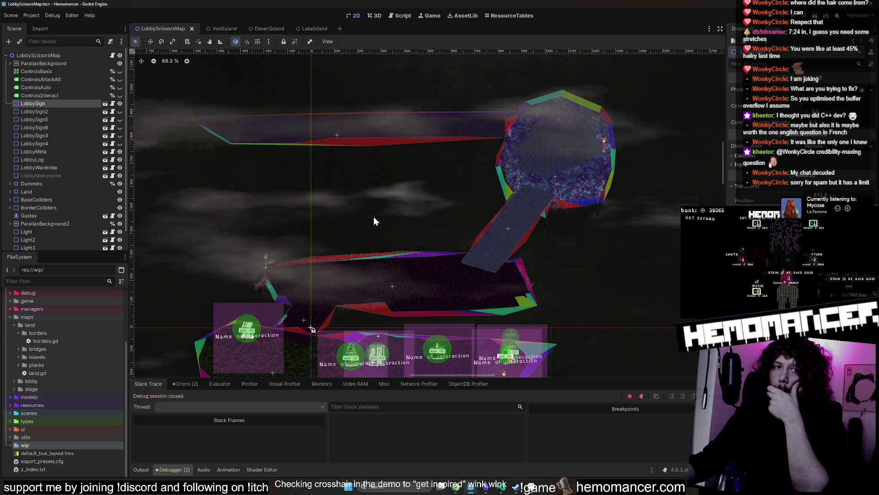
click(17, 332)
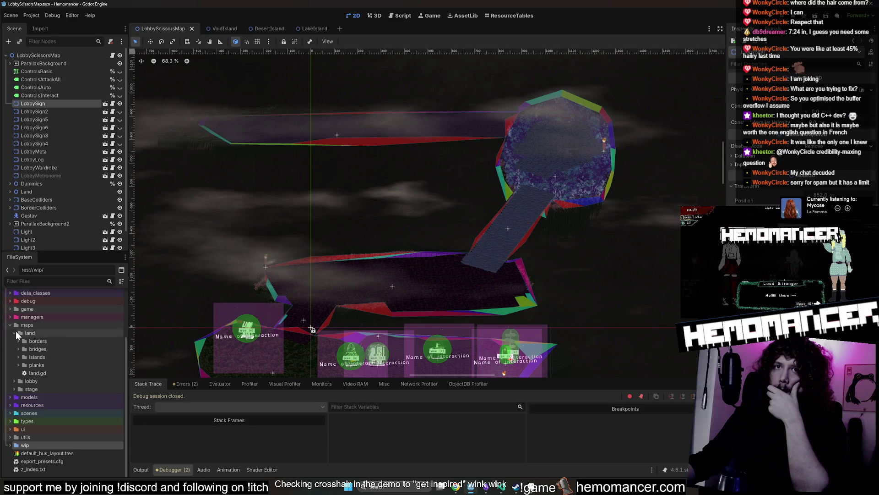
double_click(38, 372)
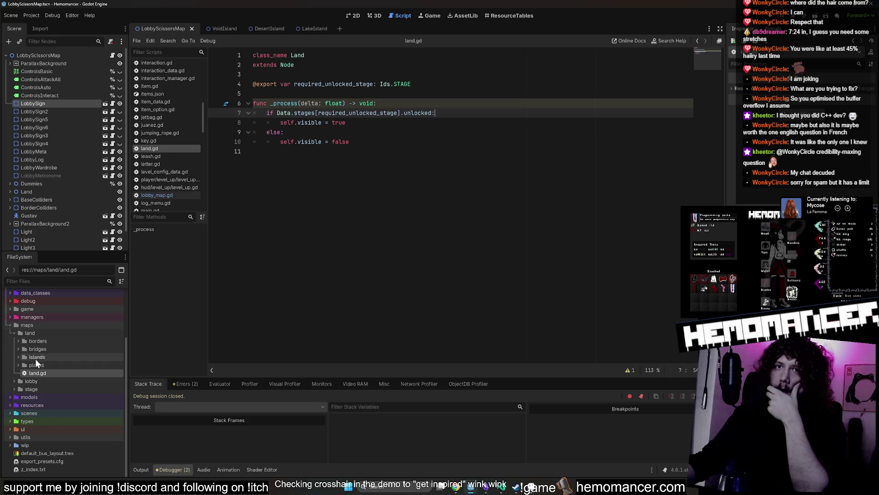
- Browse the maps/land folders and open LakeIsland.tscn from islands/lake_island
double_click(28, 334)
double_click(23, 372)
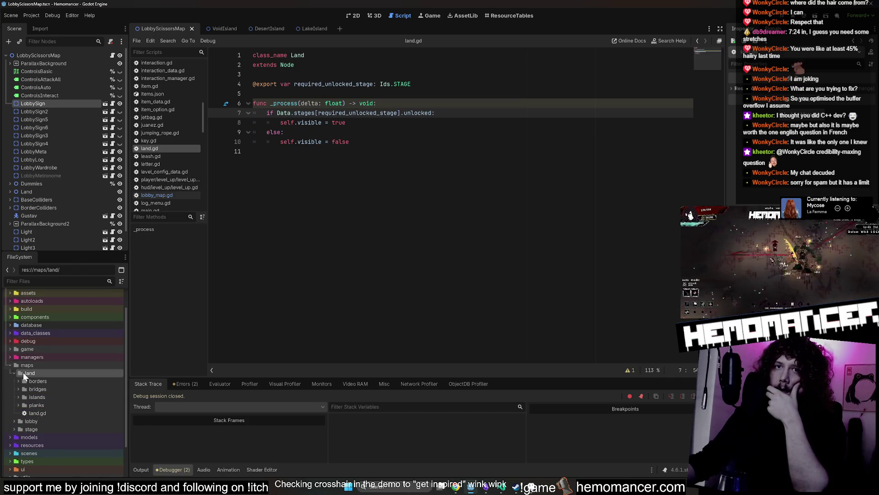
double_click(24, 371)
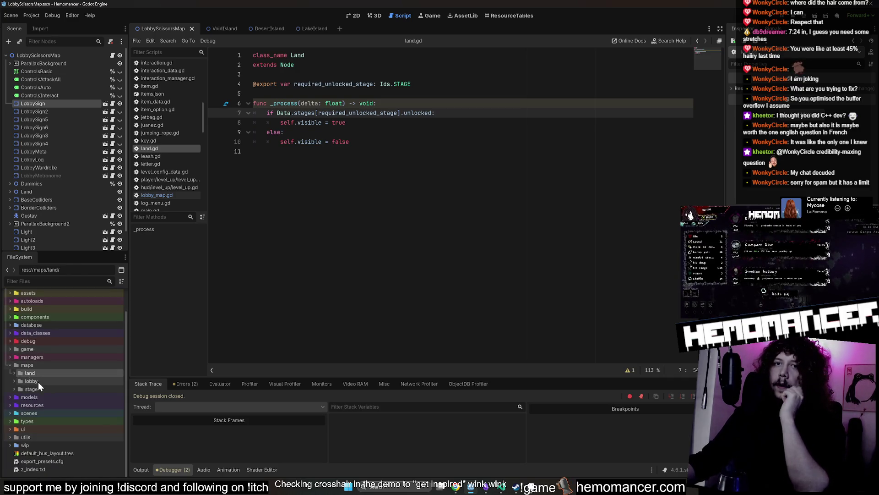
double_click(38, 381)
double_click(39, 382)
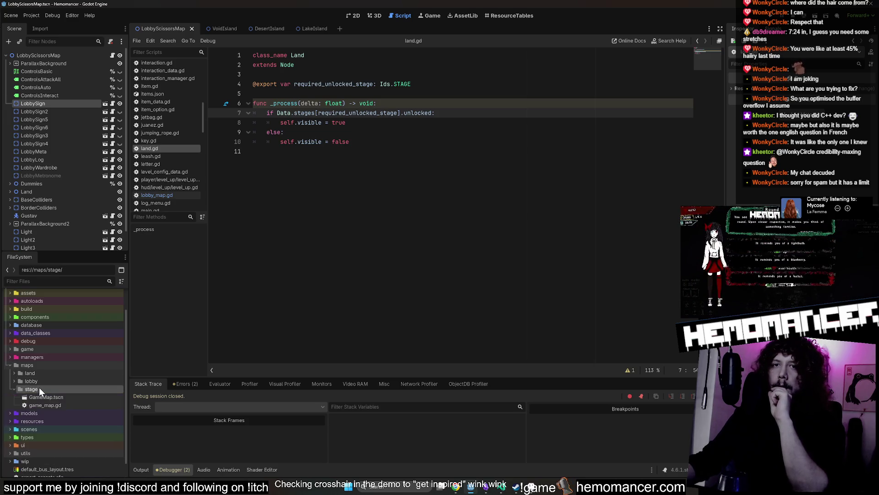
double_click(39, 372)
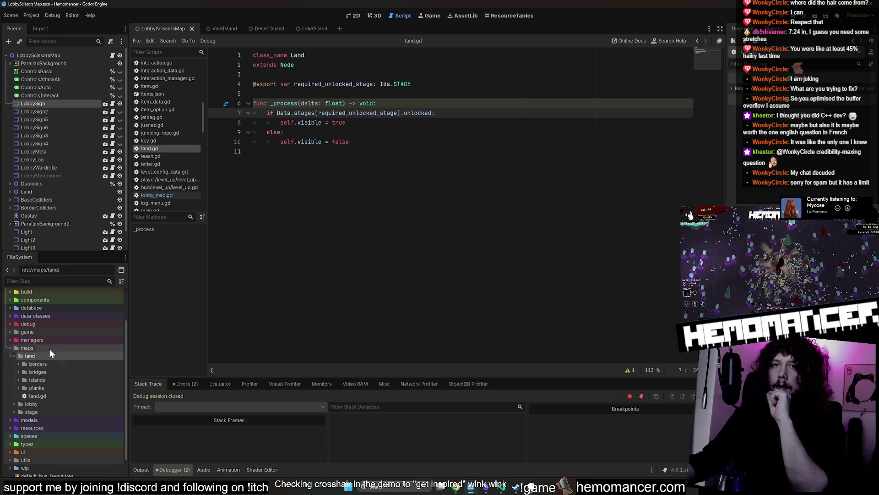
click(47, 393)
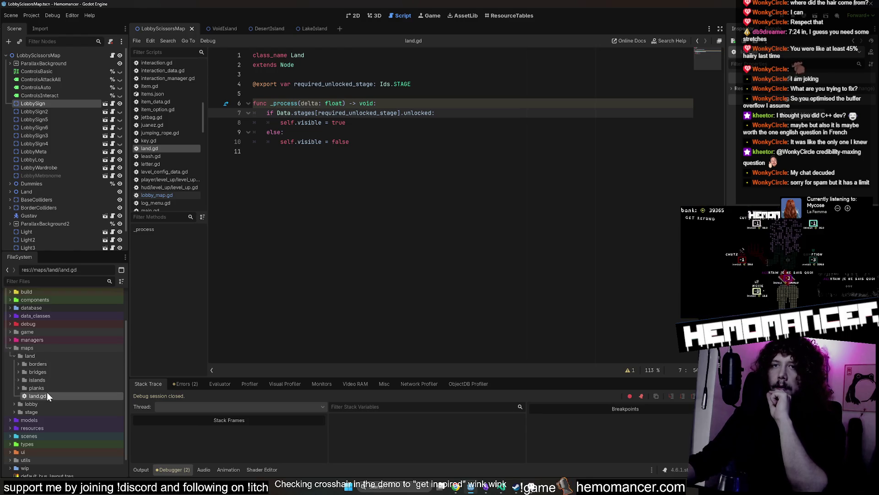
click(425, 145)
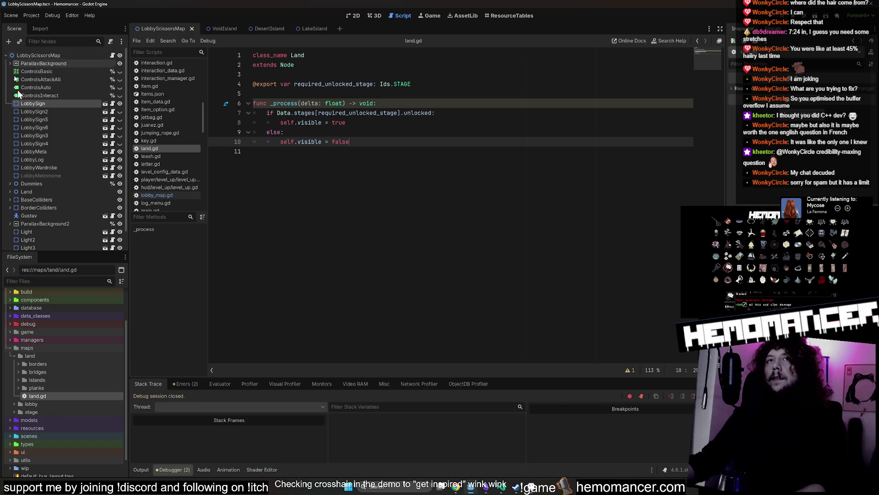
double_click(46, 381)
double_click(51, 410)
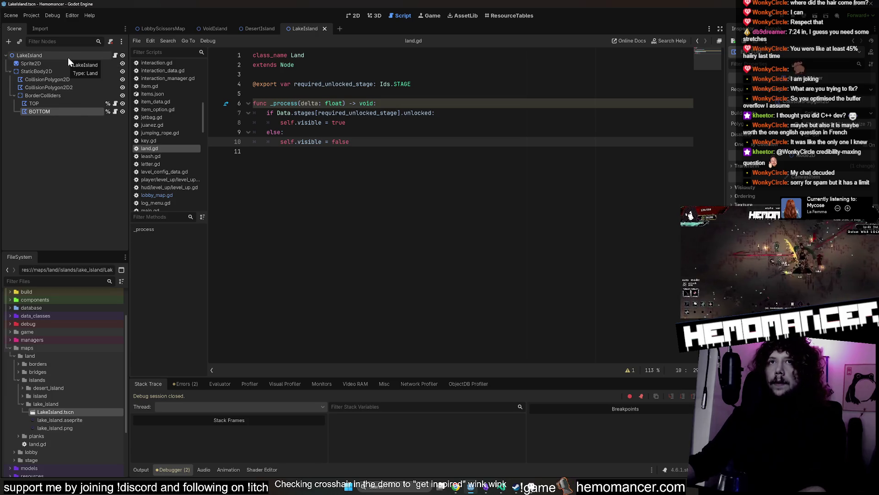
click(312, 57)
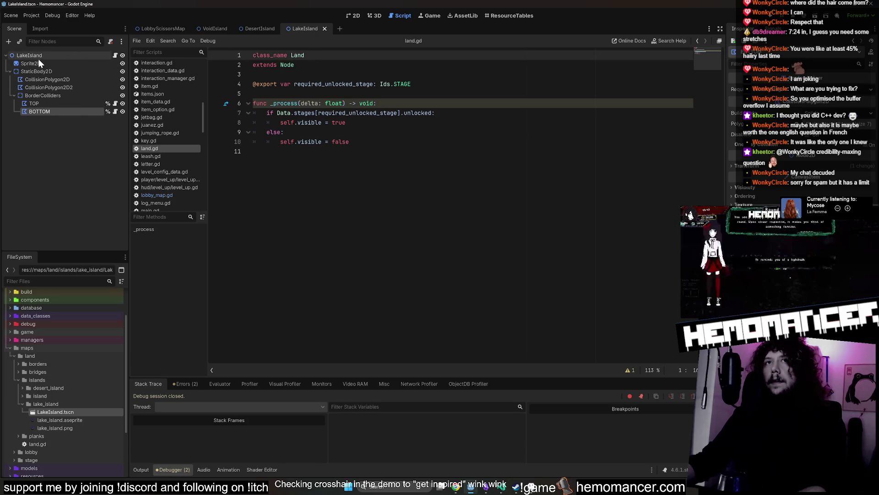
- Change land.gd's base type on line 2 from Node to Node2D and save
double_click(293, 65)
text(Node2D)
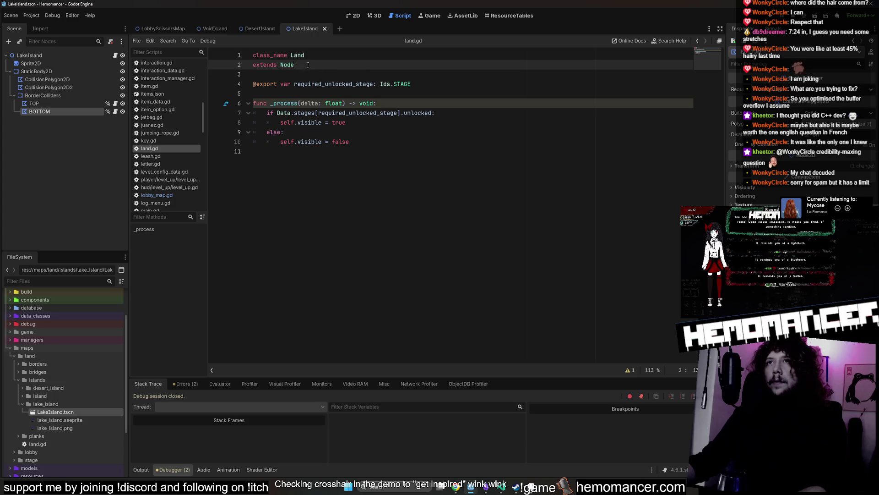
click(389, 254)
key(ctrl+s)
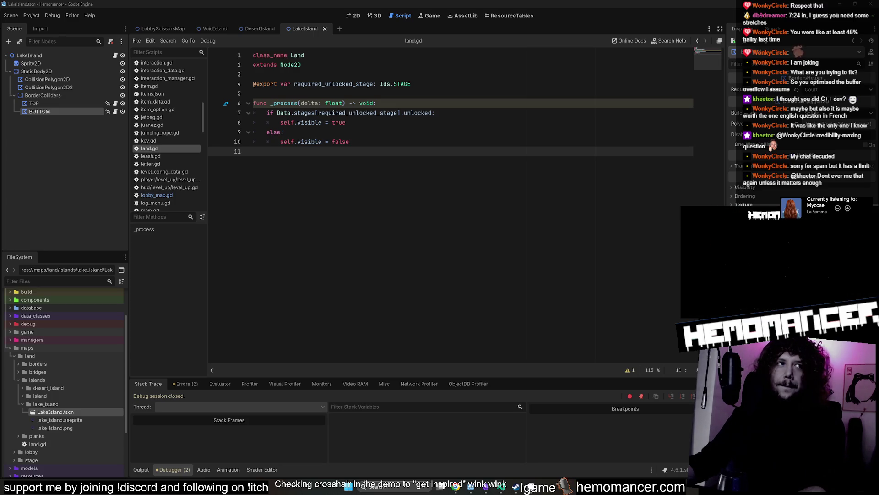
- Save again and close the LakeIsland and DesertIsland scene tabs
click(431, 112)
key(ctrl+s)
middle_click(296, 30)
middle_click(253, 30)
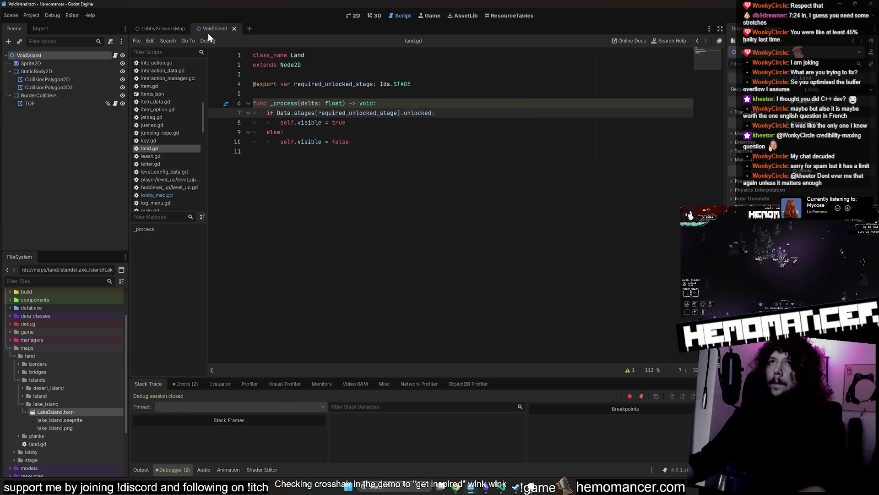
- Close the VoidIsland tab and pan the lobby map's 2D view to centre the islands
middle_click(210, 30)
click(357, 17)
click(323, 79)
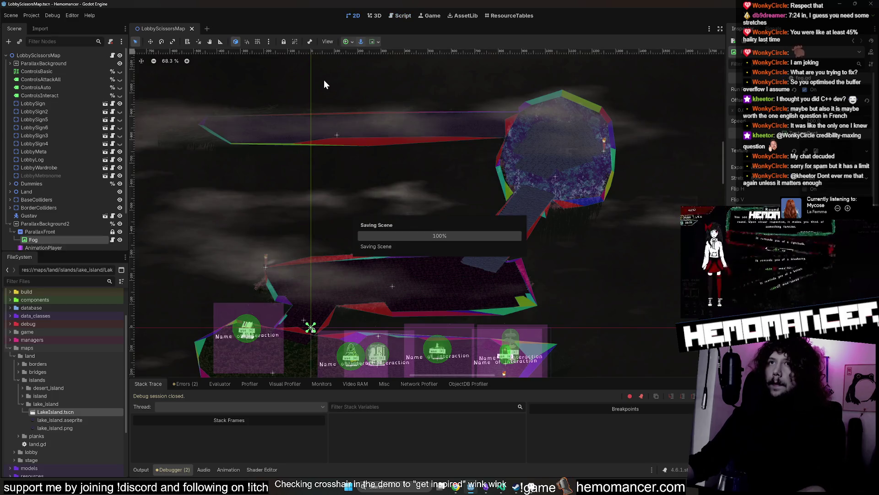
scroll(326, 83, down, 2)
drag(327, 86, 378, 76)
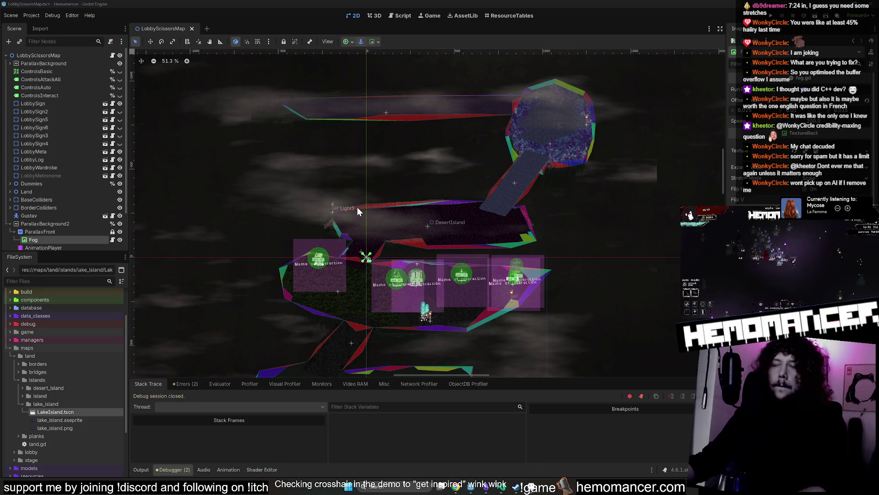
click(10, 224)
click(22, 404)
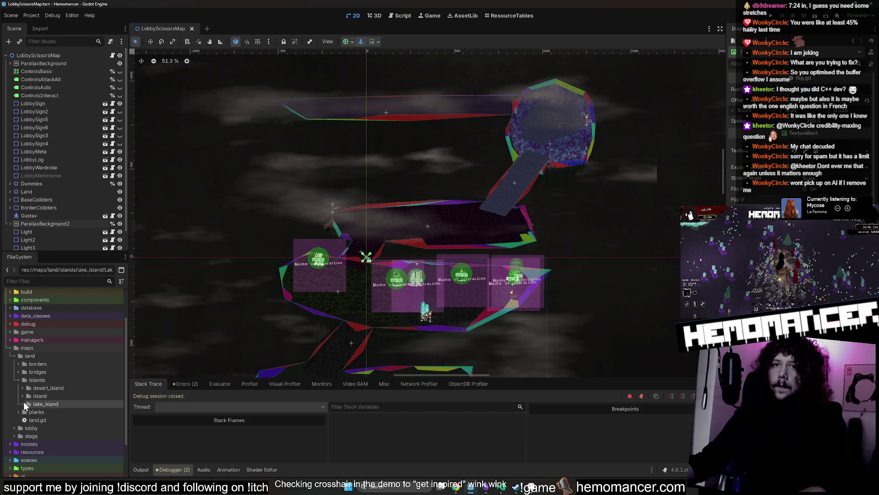
drag(297, 157, 315, 60)
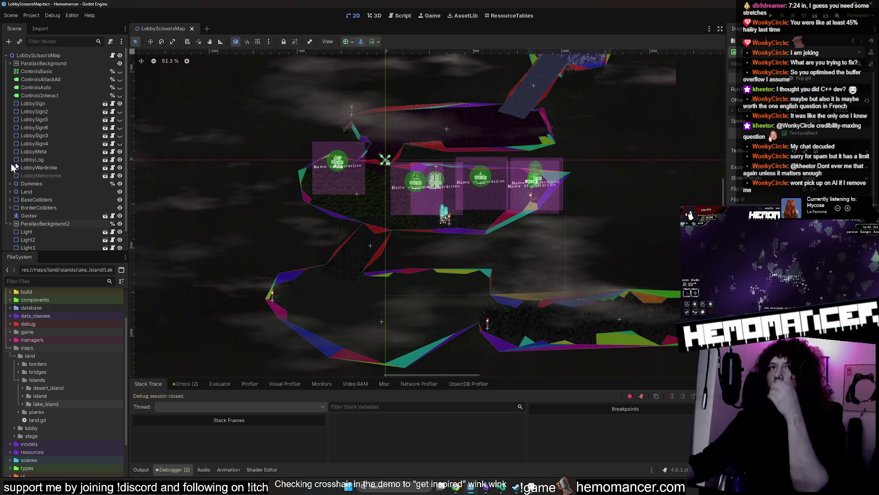
scroll(57, 180, down, 2)
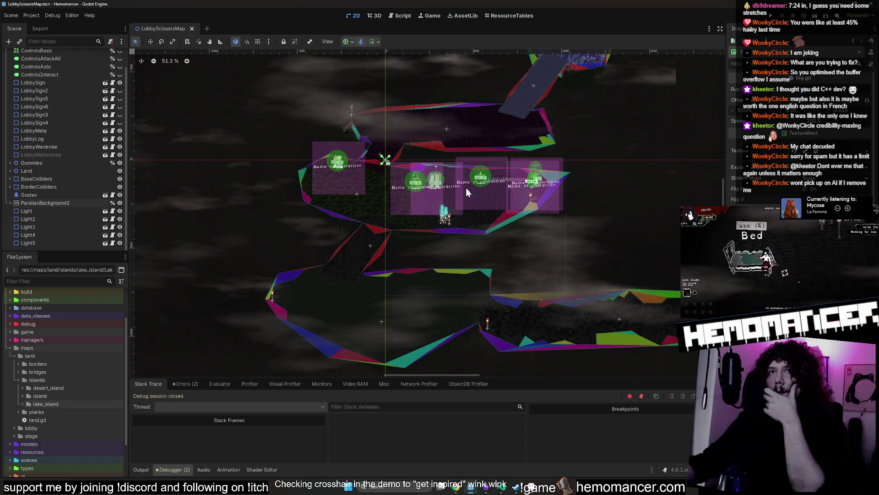
- Glance at the borders legend image in Aseprite, then collapse the islands and land folders
click(531, 489)
click(531, 489)
click(531, 489)
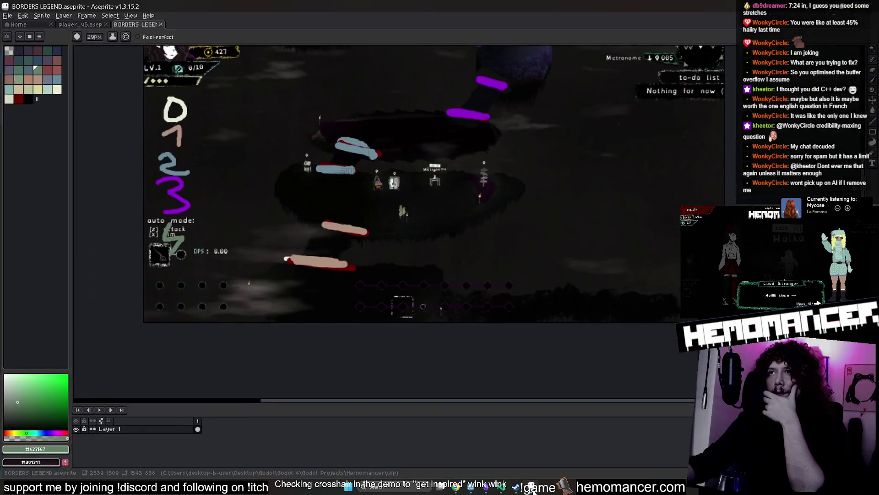
click(533, 490)
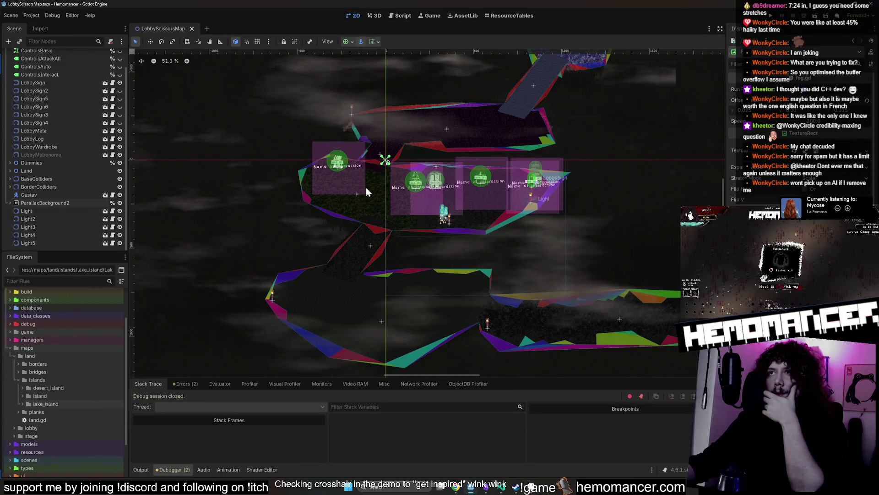
scroll(63, 149, up, 2)
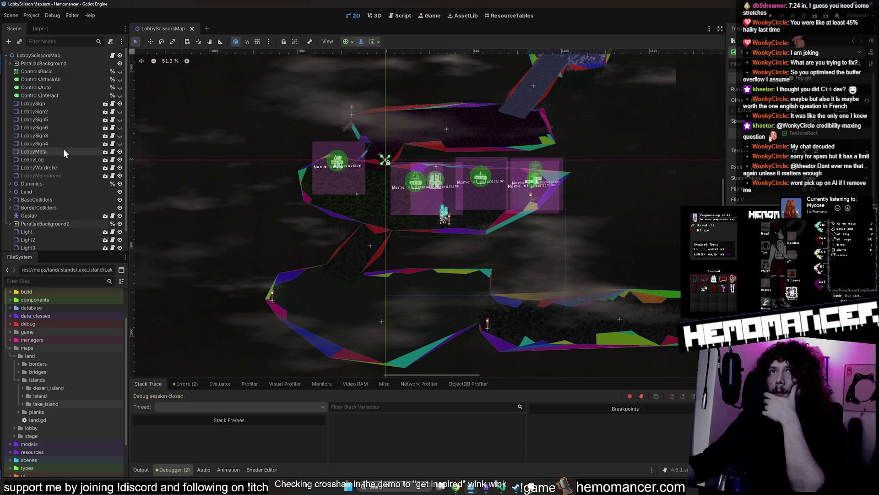
scroll(63, 149, down, 2)
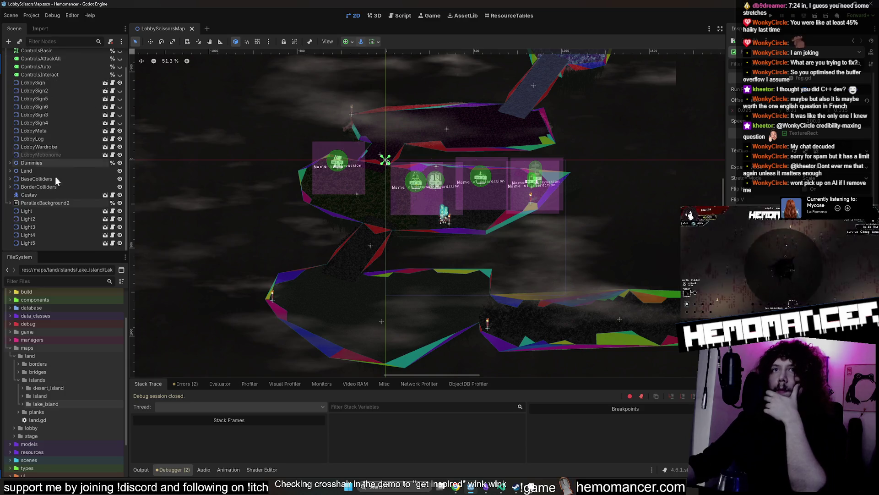
click(18, 381)
click(14, 356)
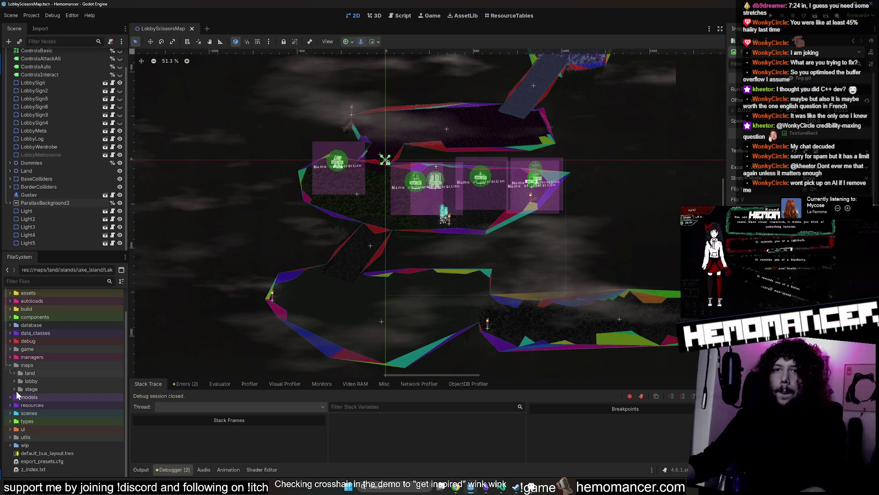
- Expand the lobby folder and open the LobbyScissorsMap root's lobby_map.gd script
click(15, 381)
click(54, 397)
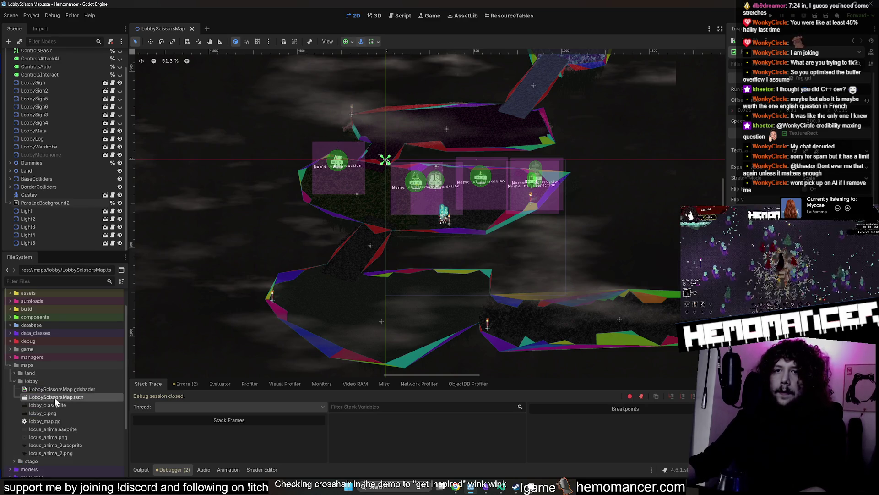
scroll(69, 70, up, 2)
click(73, 55)
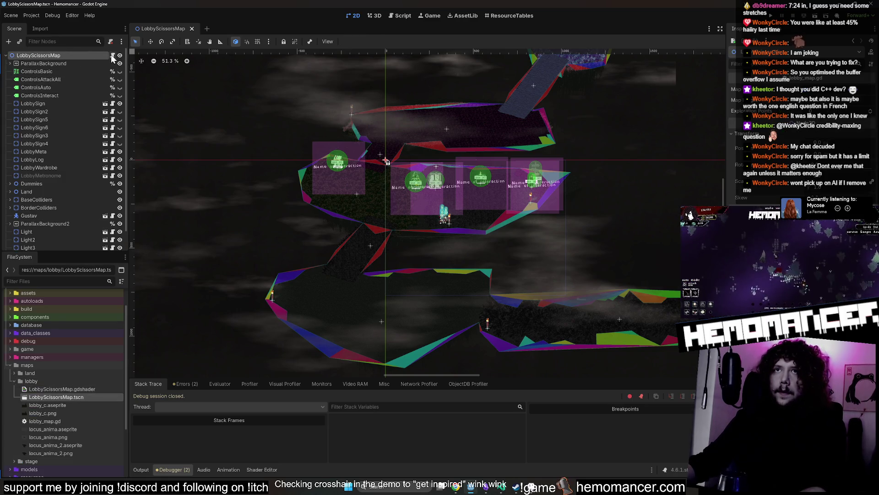
click(112, 55)
scroll(75, 134, down, 1)
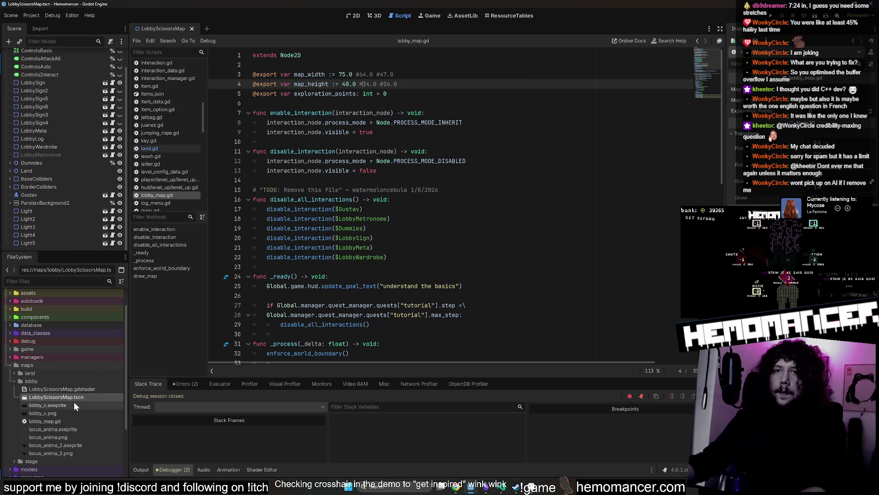
- Open maps/lobby/locus_anima.aseprite in the external editor, Aseprite
click(80, 430)
right_click(79, 431)
click(157, 466)
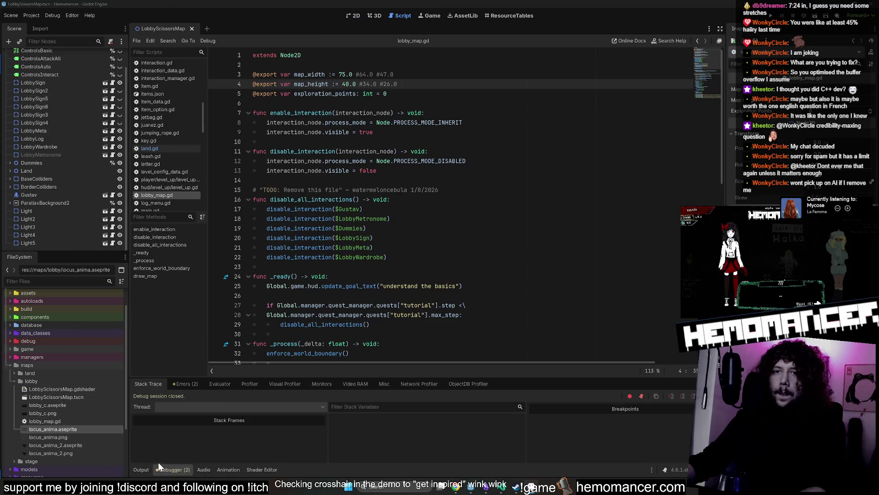
click(533, 486)
scroll(480, 290, down, 4)
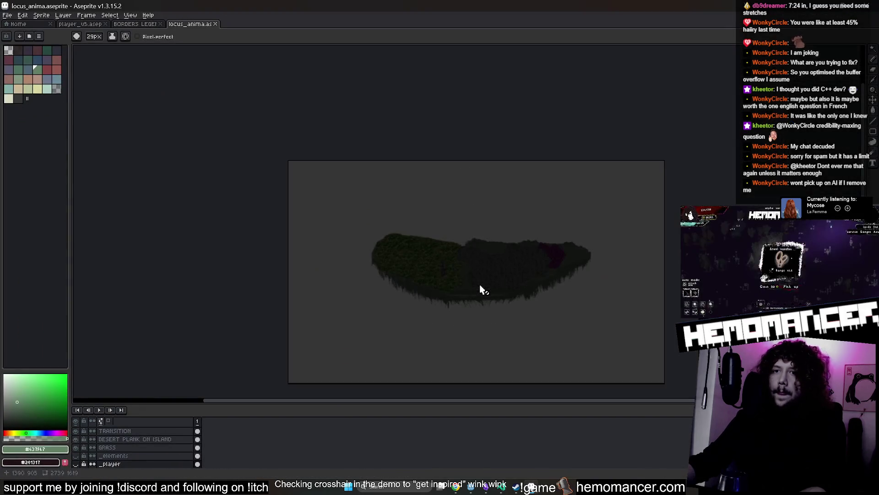
- Enlarge the layer list and hide the _player layer in locus_anima
drag(481, 290, 453, 233)
scroll(443, 202, up, 1)
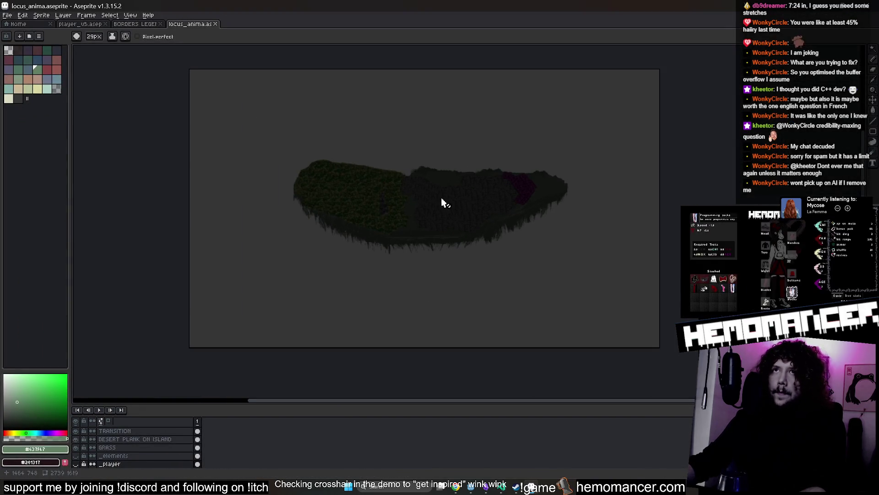
scroll(442, 200, up, 2)
scroll(377, 258, down, 1)
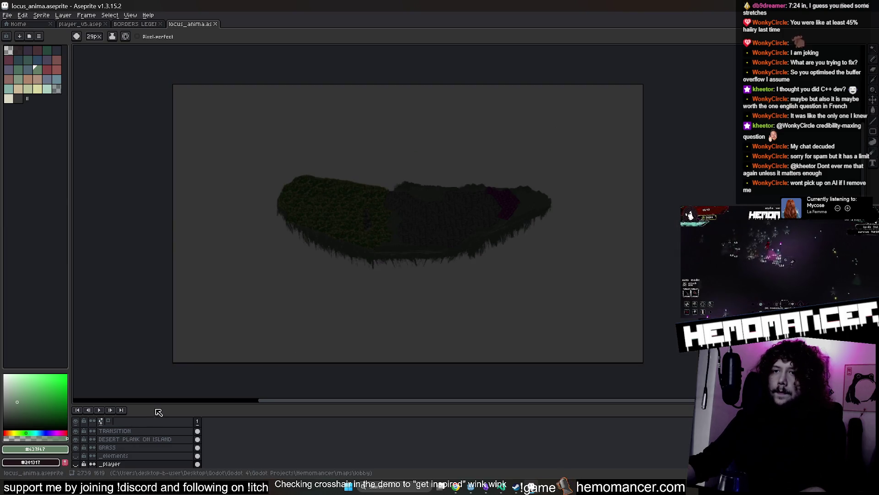
drag(157, 404, 165, 332)
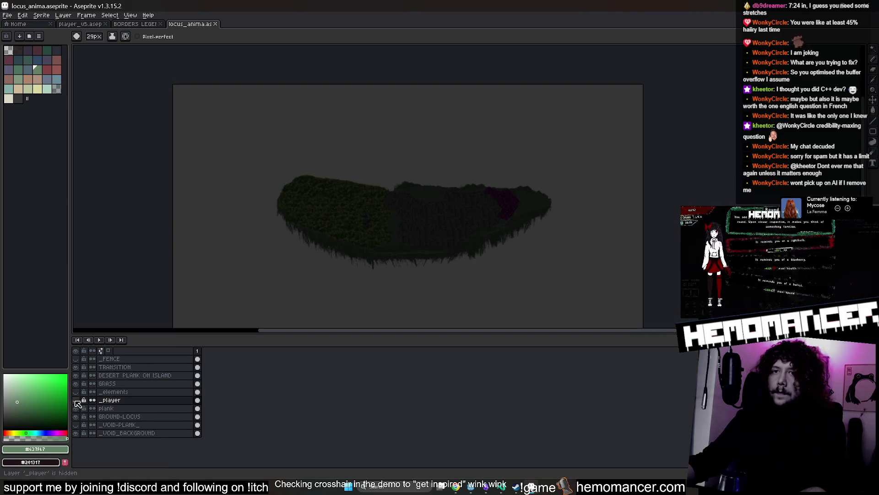
click(76, 400)
- Zoom and pan around the island artwork, then return to Godot
scroll(393, 264, up, 1)
scroll(394, 261, up, 1)
drag(394, 261, 364, 277)
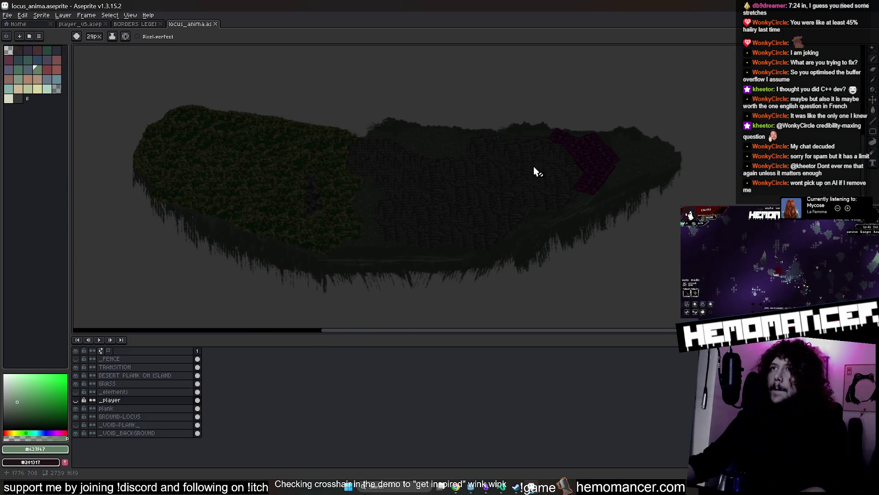
scroll(509, 170, up, 2)
scroll(408, 225, down, 3)
scroll(408, 223, up, 1)
drag(408, 224, 436, 220)
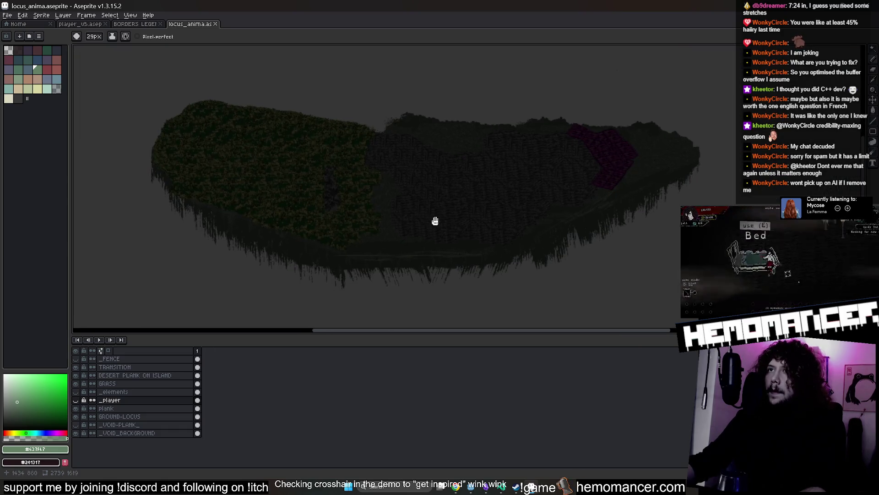
key(alt+Tab)
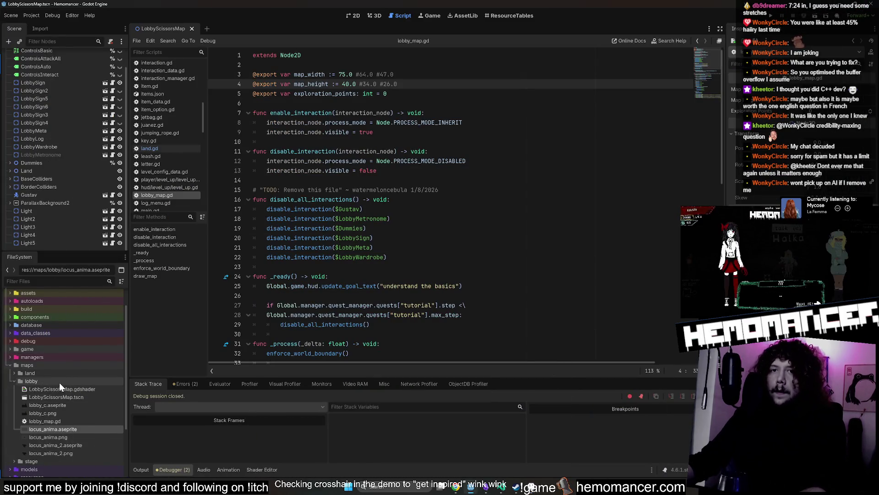
- Rename the maps/land/islands/island folder to void_island and return to the 2D lobby map
double_click(53, 380)
double_click(53, 373)
double_click(49, 397)
scroll(55, 397, down, 1)
click(65, 390)
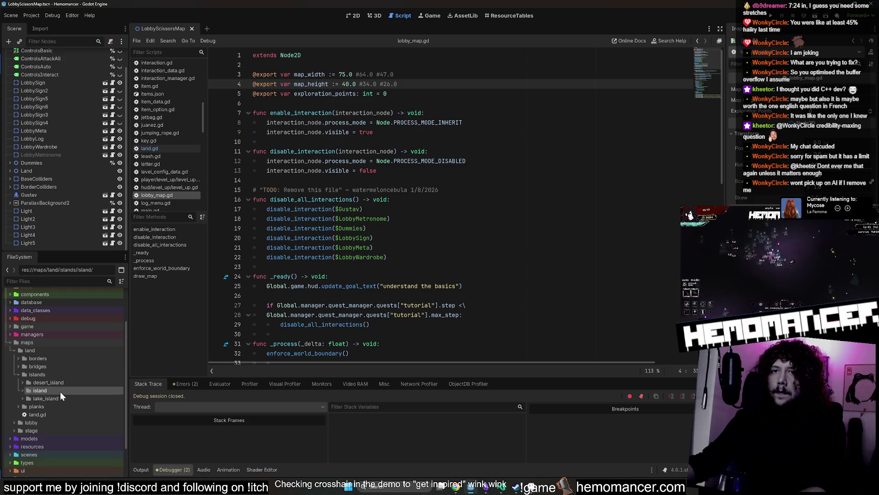
key(F2)
key(Home)
text(vo)
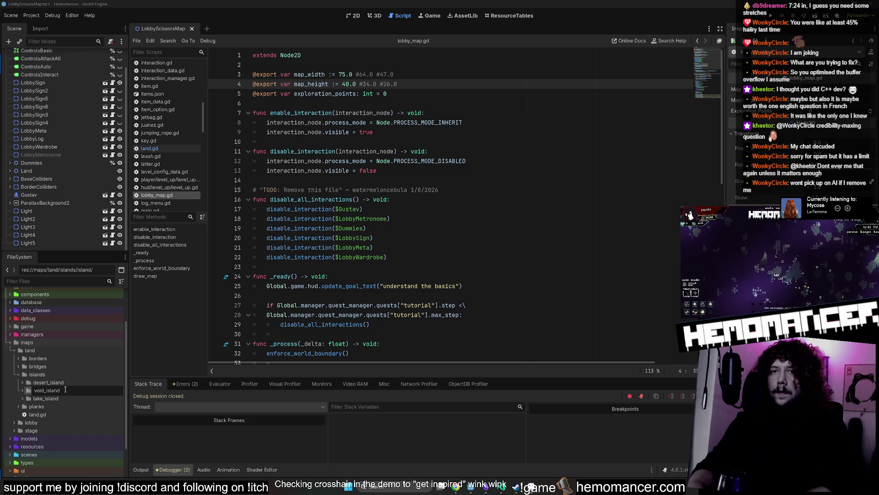
key(Escape)
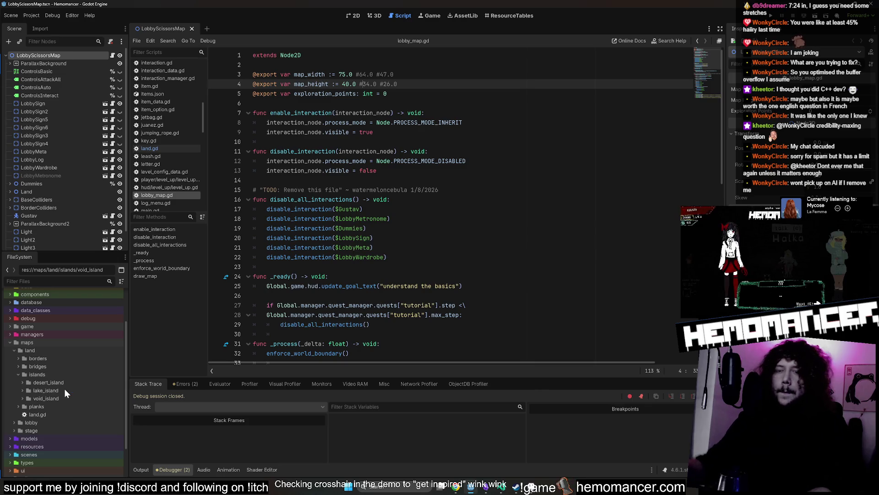
click(359, 15)
mouse_move(595, 178)
mouse_down()
mouse_move(514, 170)
mouse_move(569, 168)
mouse_up()
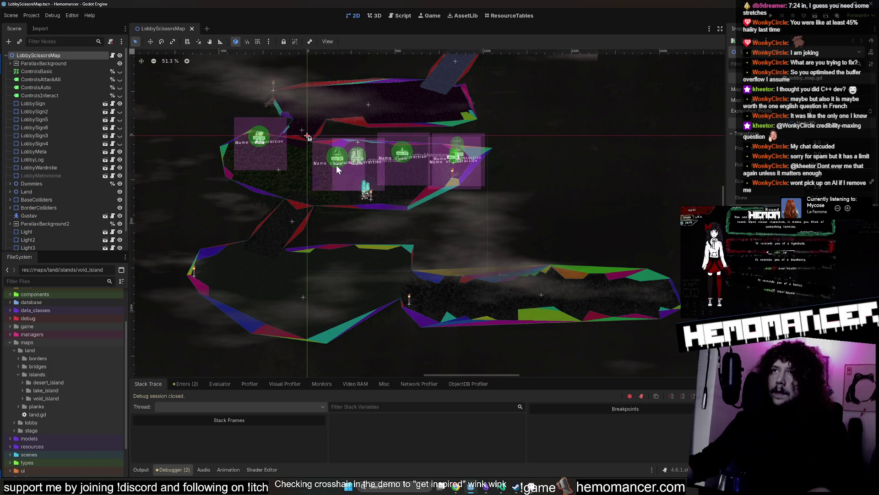
- Create a new folder named main_island inside the islands folder
right_click(71, 375)
mouse_move(121, 358)
click(213, 353)
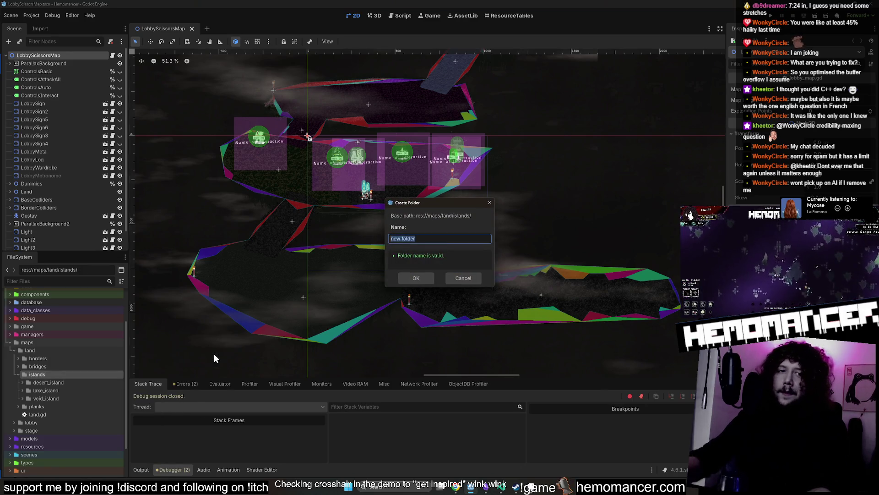
text(main_island)
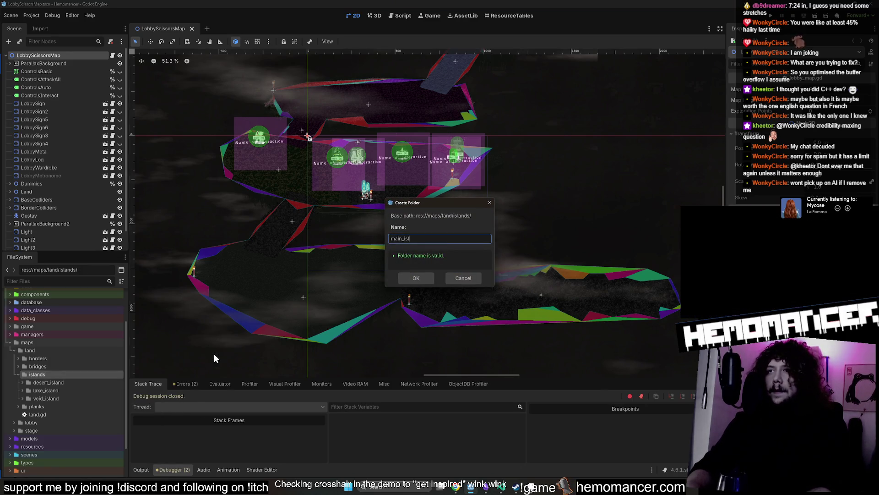
key(Return)
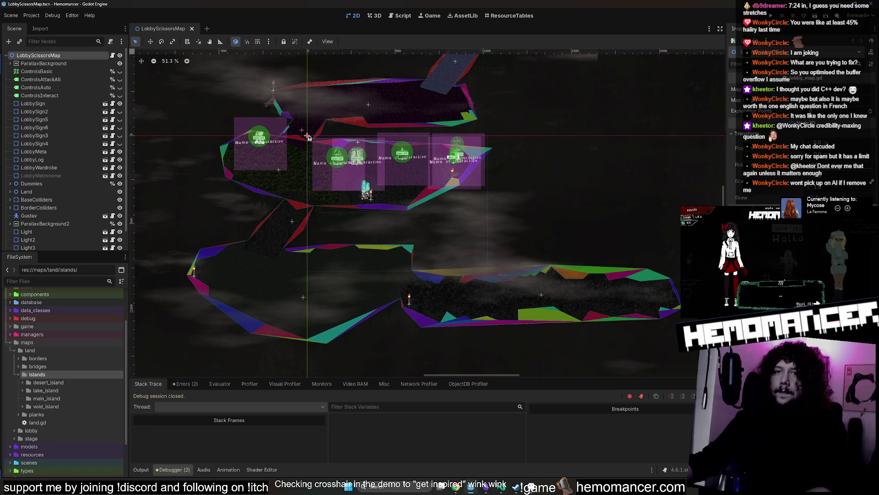
- Create a 2D scene named MainIsland inside the main_island folder
click(95, 398)
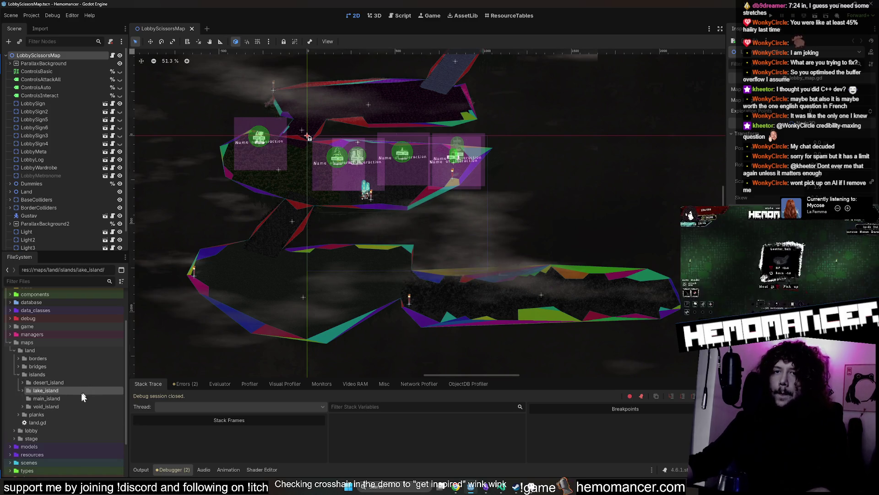
right_click(77, 398)
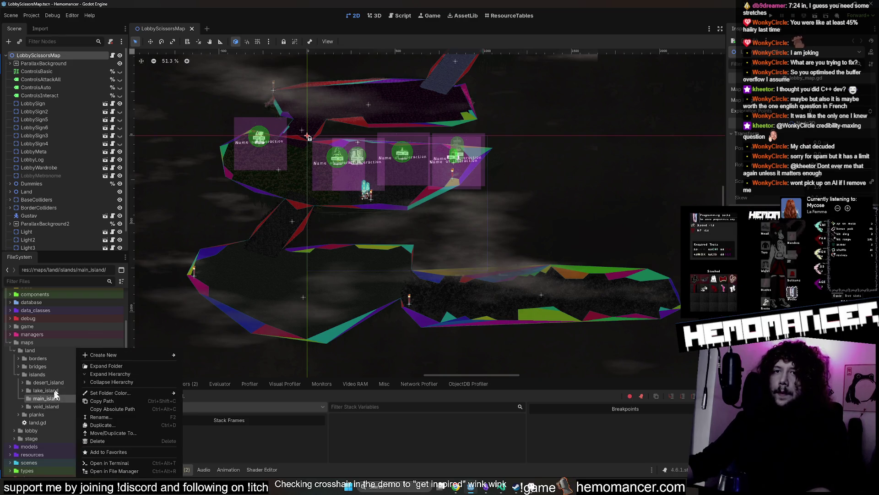
click(46, 404)
double_click(46, 405)
double_click(45, 405)
right_click(55, 398)
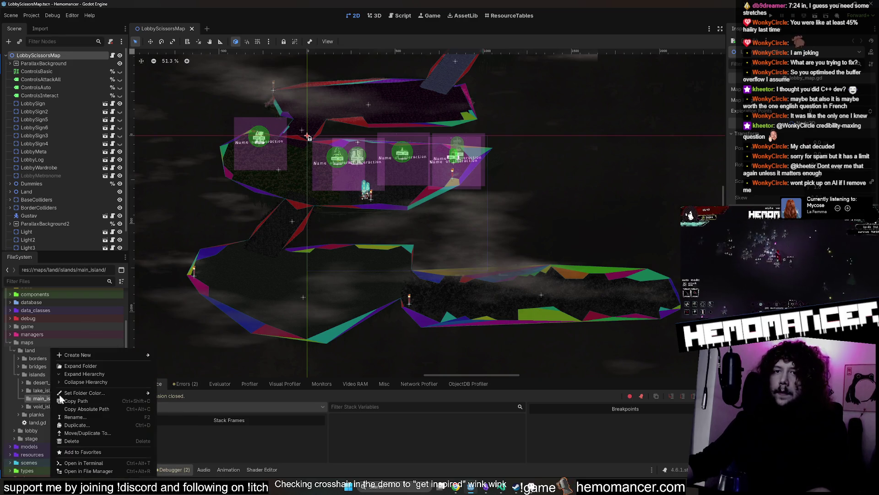
mouse_move(98, 358)
click(182, 364)
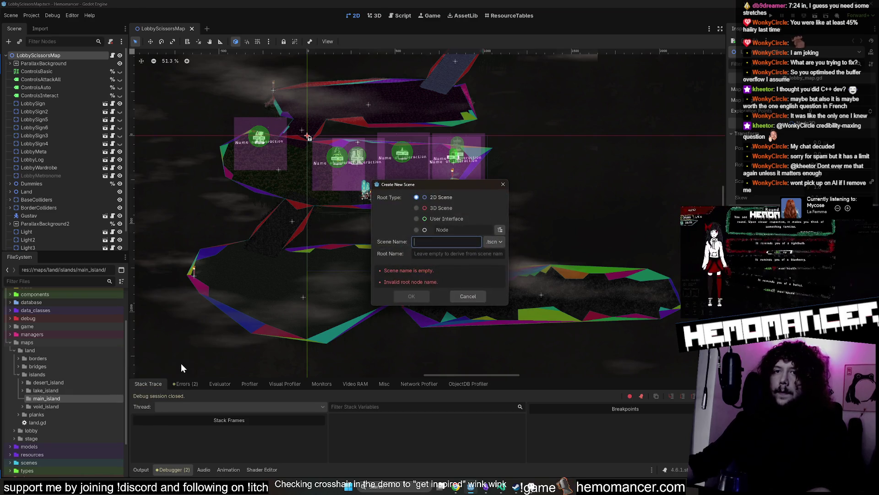
text(MainIsla)
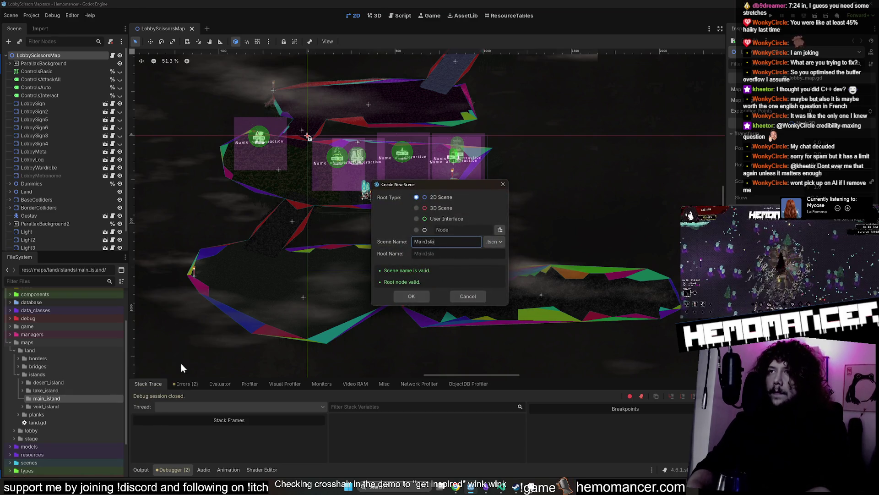
text(nd)
key(Return)
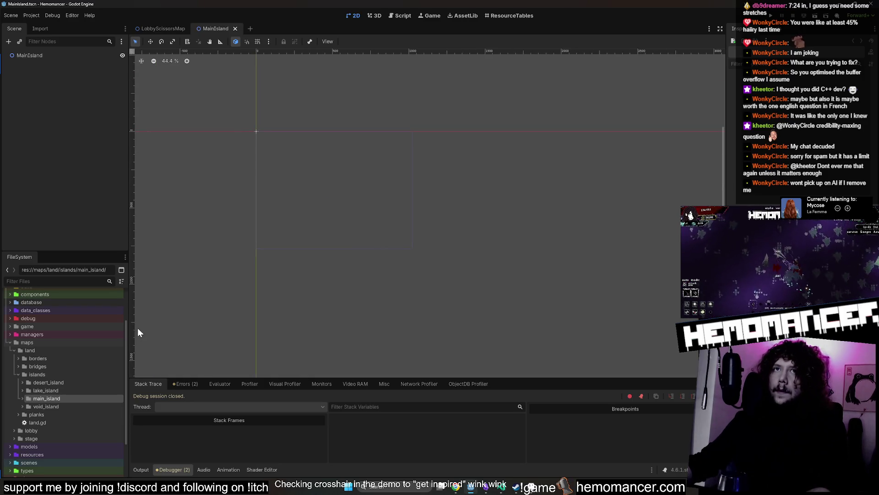
- Check that MainIsland.tscn sits in main_island and select the MainIsland root node
double_click(45, 406)
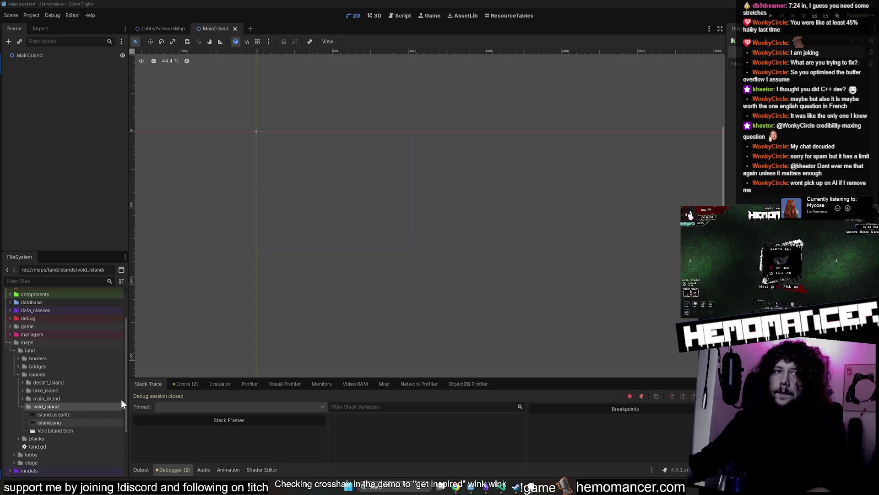
drag(308, 187, 330, 239)
click(80, 55)
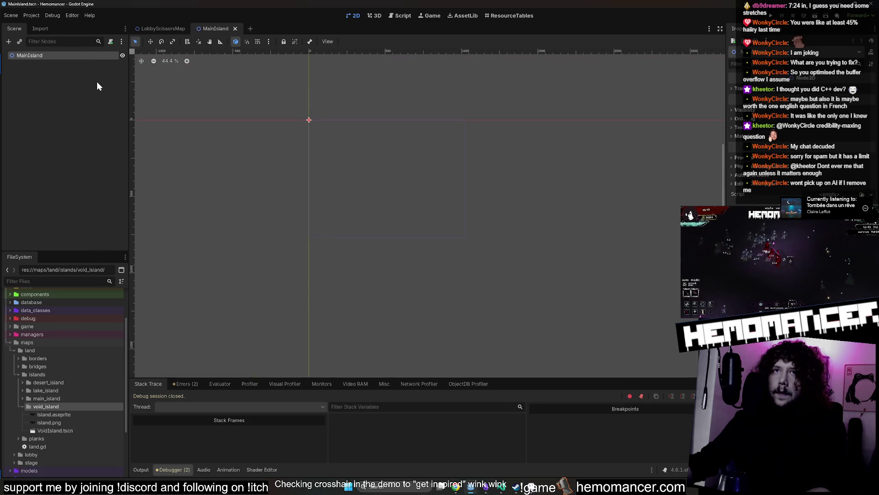
double_click(49, 398)
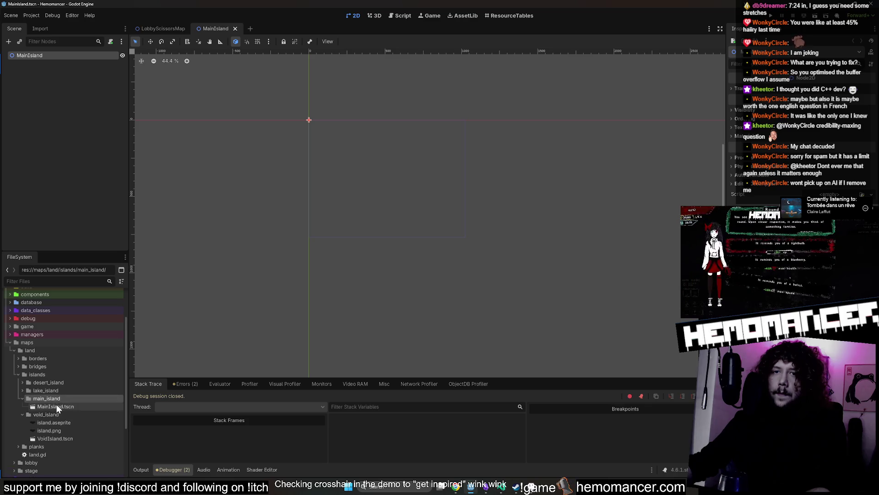
double_click(53, 398)
right_click(27, 58)
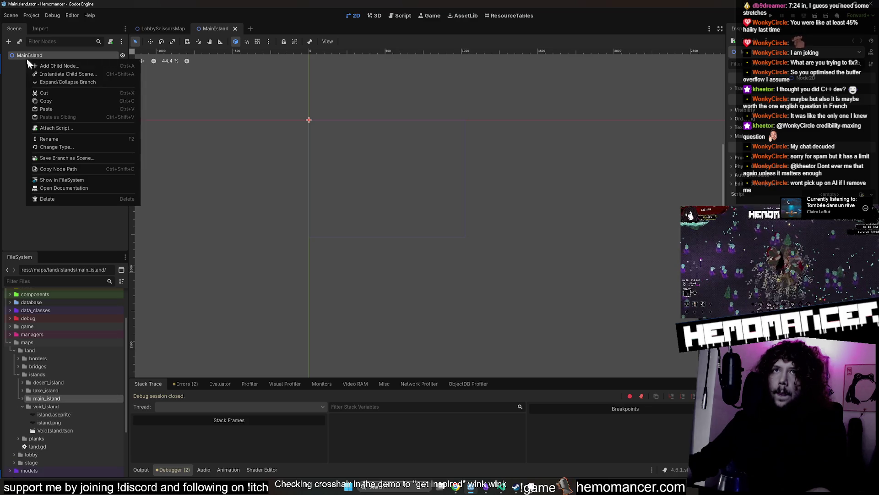
- Add a Sprite2D child node under the MainIsland root
click(72, 67)
text(sprite2d)
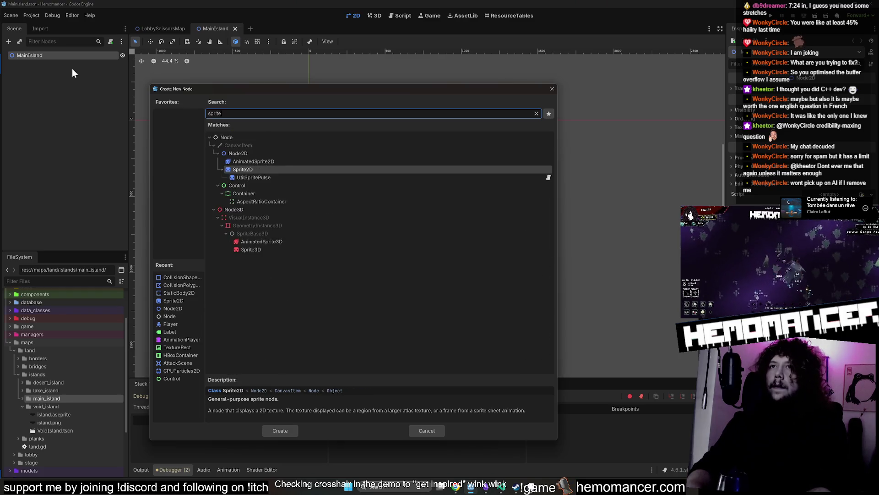
key(Return)
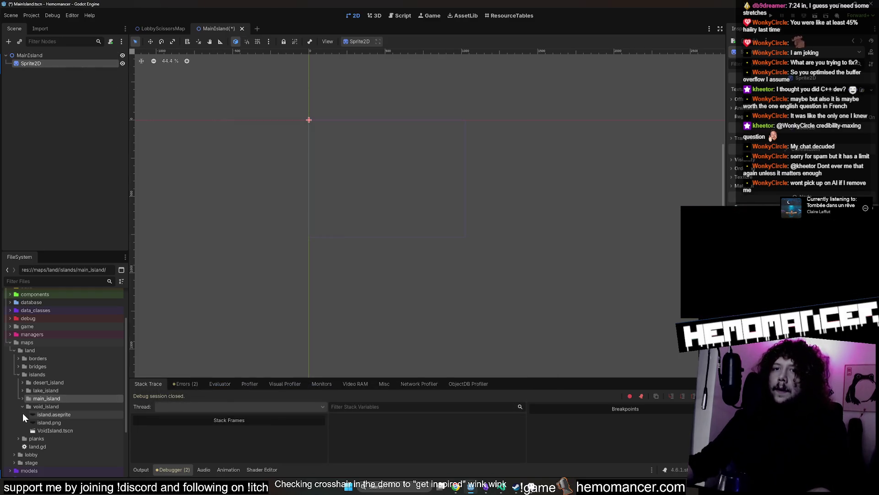
double_click(53, 398)
scroll(57, 411, down, 2)
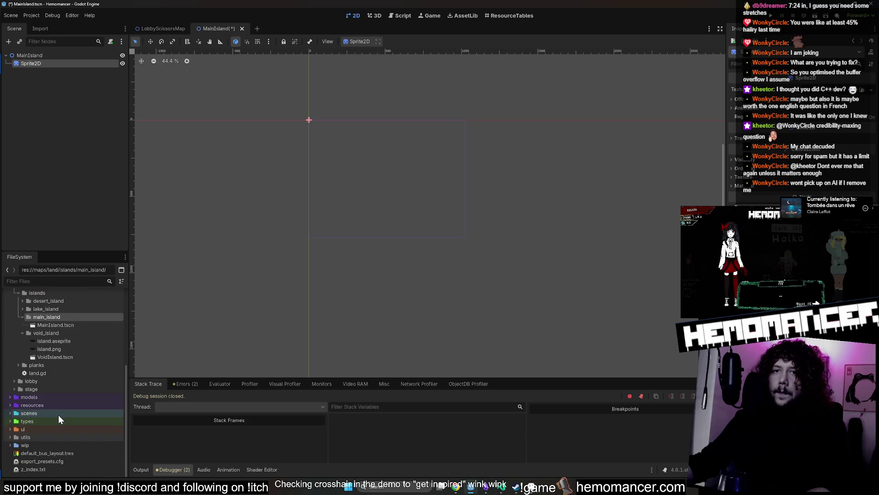
scroll(58, 414, down, 2)
scroll(54, 386, up, 3)
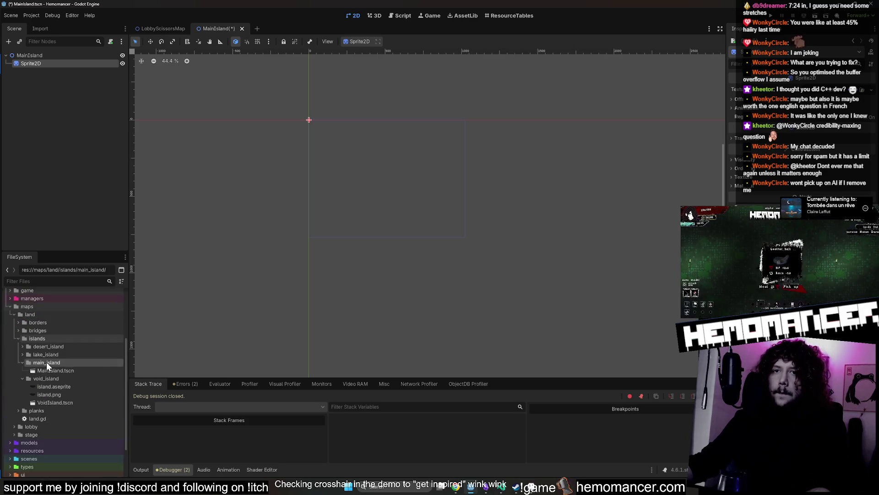
- Switch to LobbyScissorsMap, browse the island folders, and open the VoidIsland scene
click(160, 29)
scroll(76, 151, down, 2)
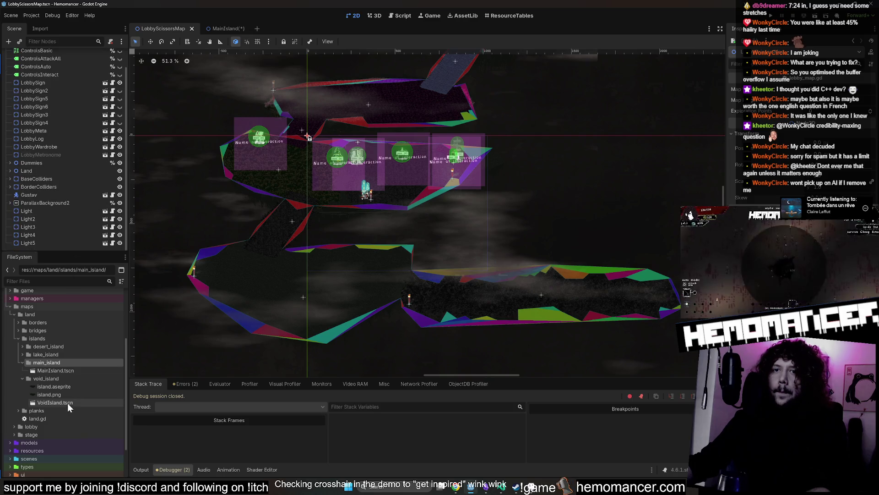
click(42, 409)
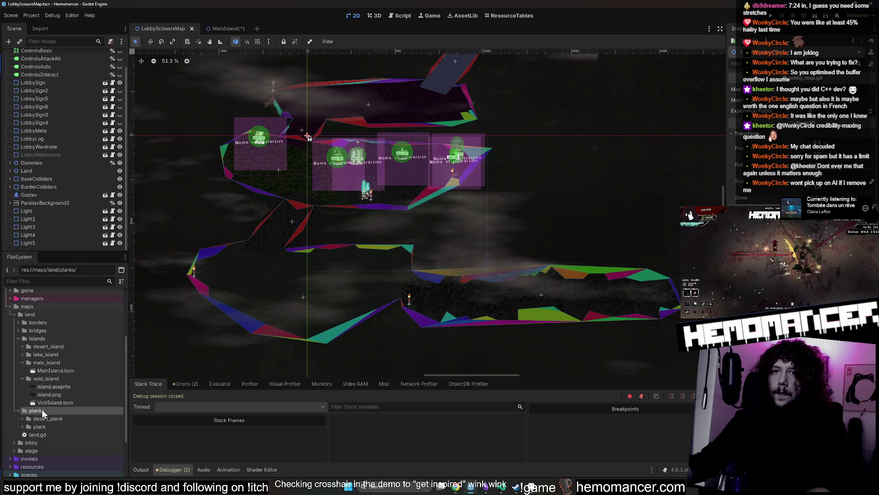
click(21, 362)
click(20, 369)
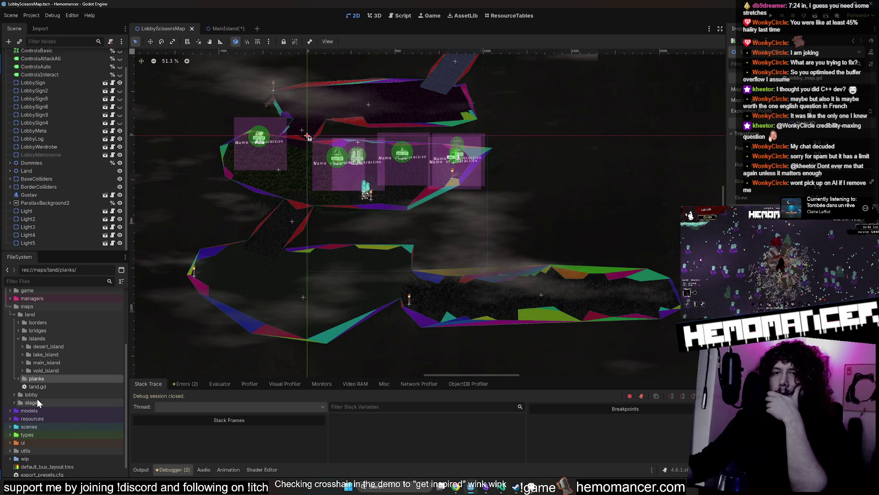
double_click(23, 345)
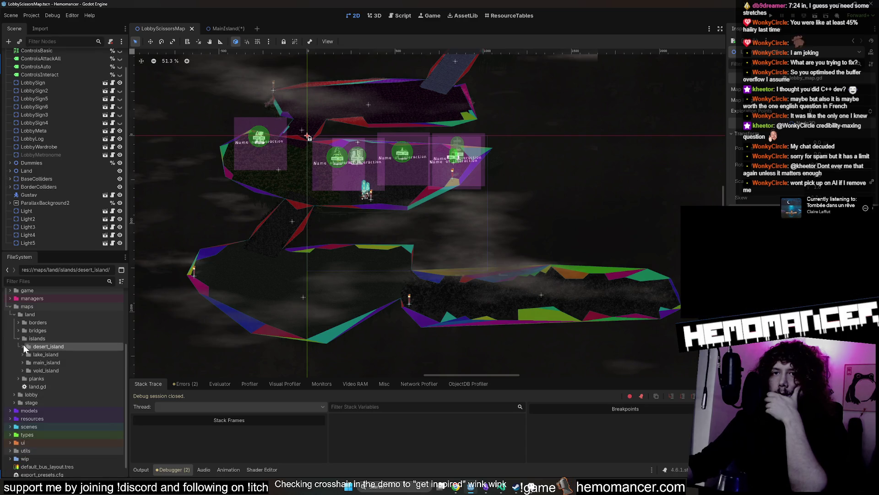
click(23, 345)
click(23, 372)
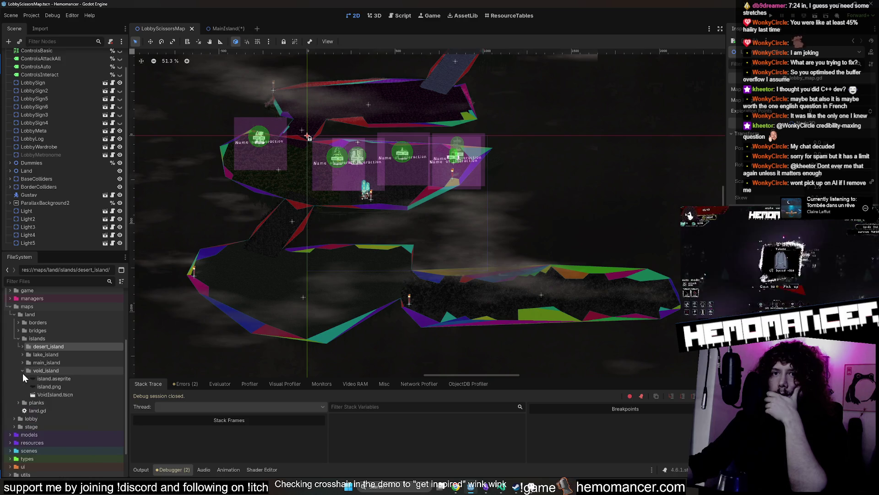
double_click(54, 395)
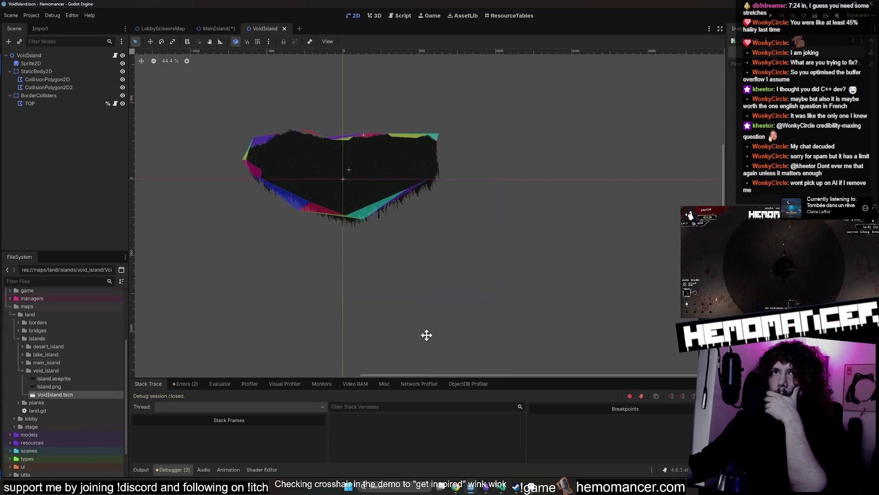
- Duplicate the lobby's locus_anima.aseprite as main_island.aseprite
scroll(357, 139, up, 3)
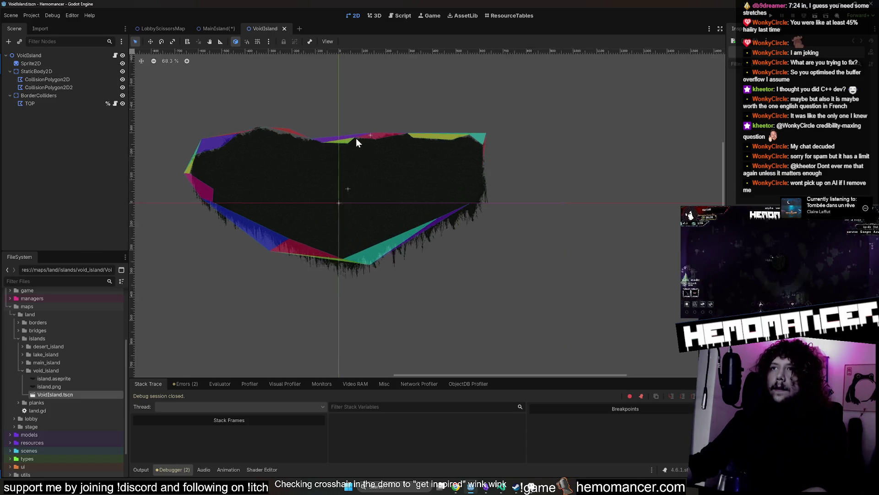
click(21, 368)
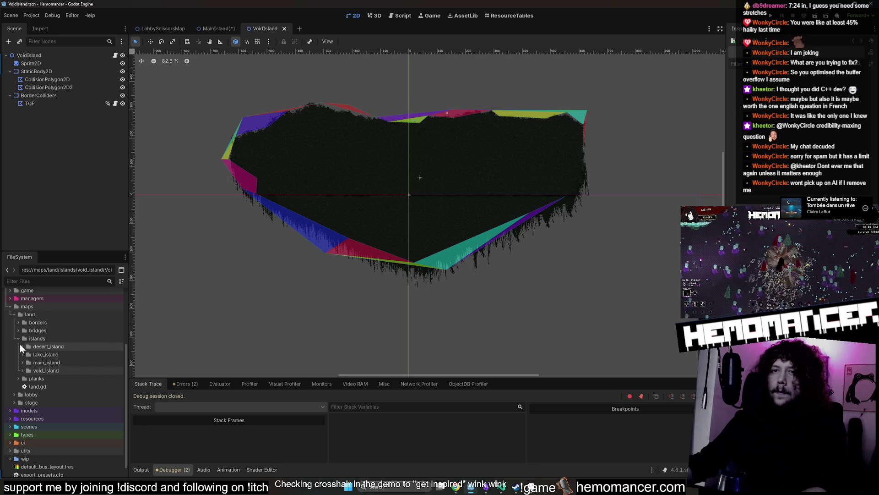
double_click(25, 395)
scroll(46, 376, down, 1)
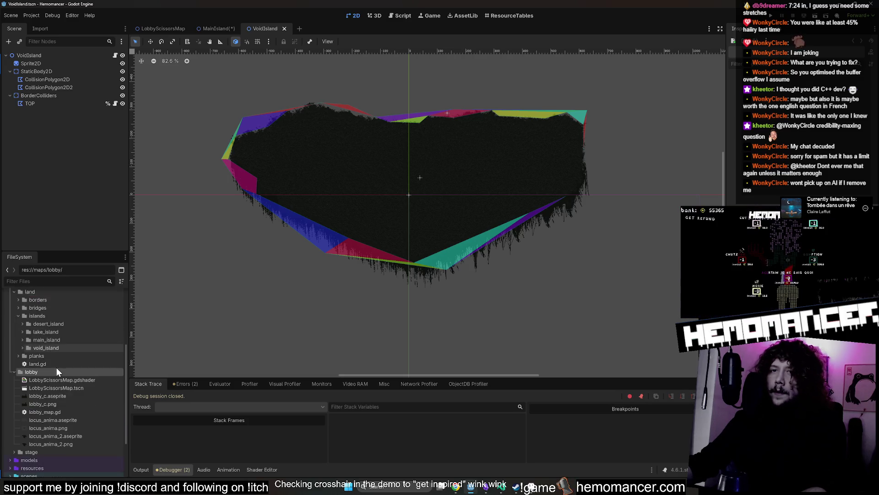
click(72, 419)
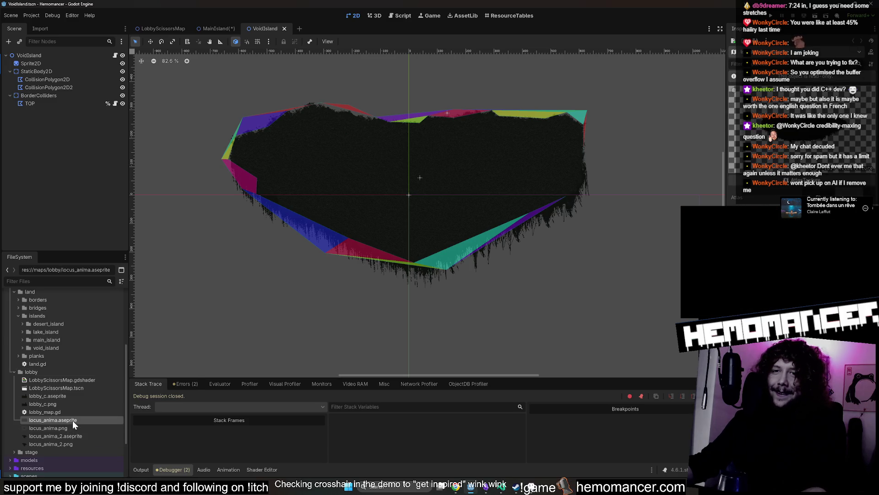
right_click(72, 420)
click(136, 408)
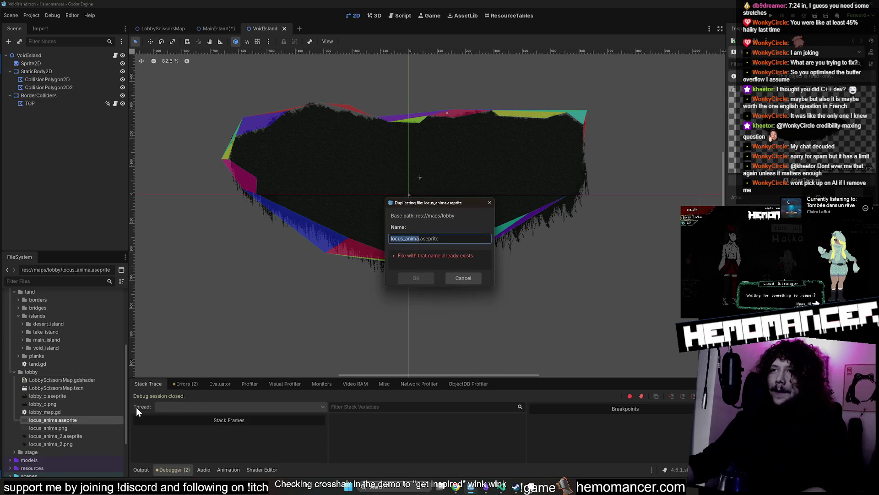
text(main_is)
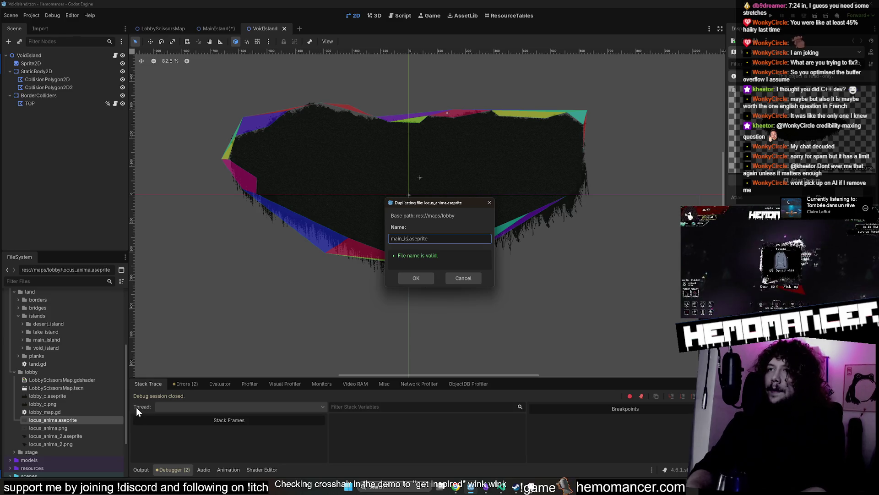
key(Return)
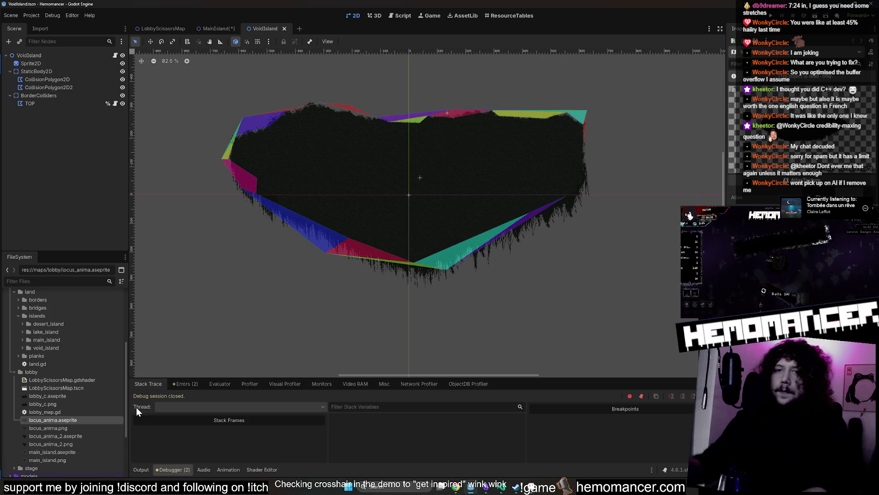
- Delete the generated main_island.png and move main_island.aseprite into the main_island folder
click(81, 460)
right_click(81, 459)
click(105, 437)
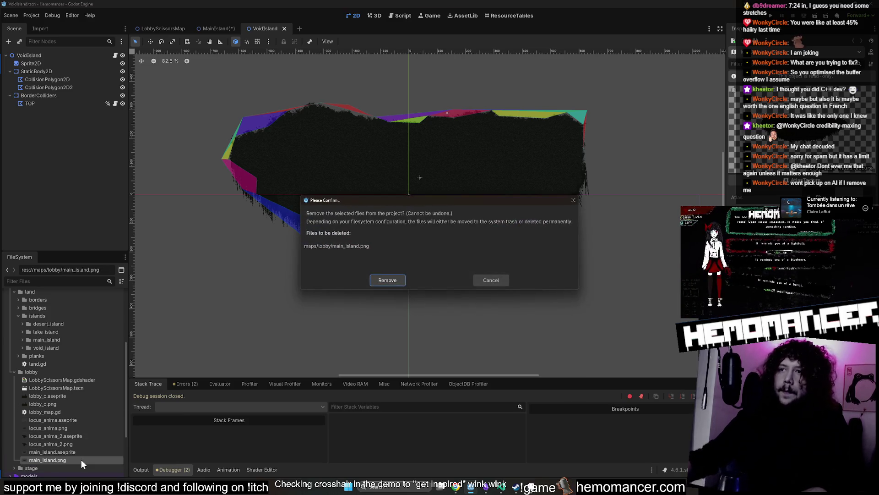
click(404, 278)
mouse_move(65, 451)
mouse_down()
mouse_move(86, 437)
mouse_move(68, 274)
mouse_move(32, 451)
mouse_move(48, 399)
mouse_move(51, 411)
mouse_up()
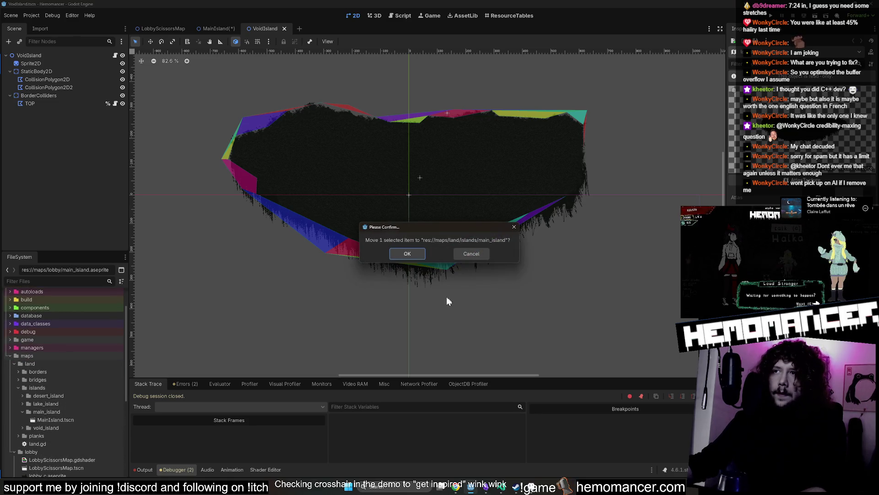
click(407, 252)
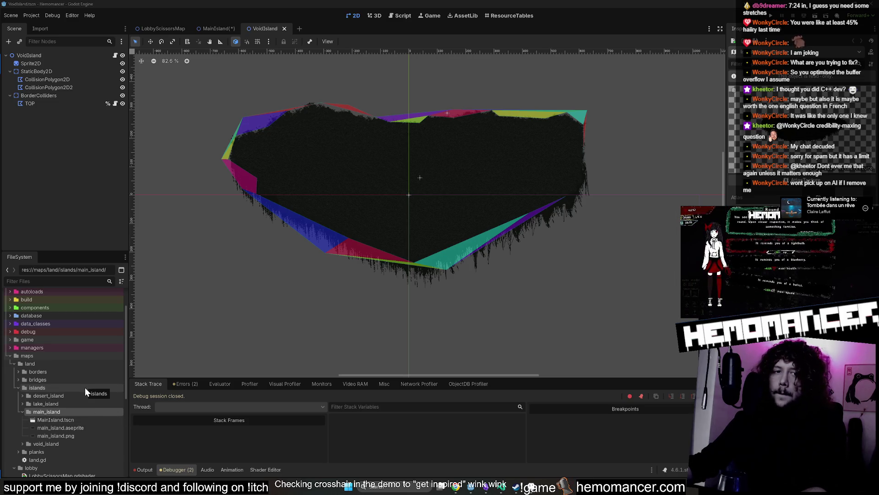
- Open main_island.aseprite in Aseprite to view the whole island artwork
right_click(71, 428)
click(51, 428)
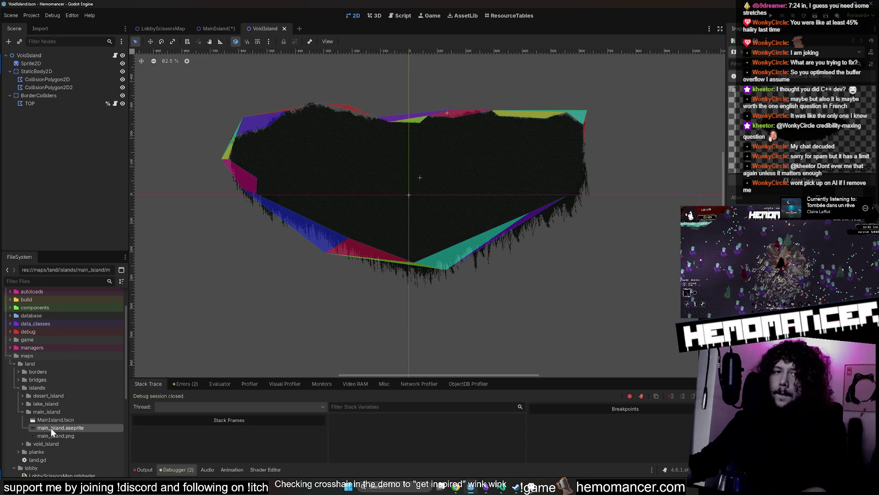
right_click(59, 429)
click(109, 463)
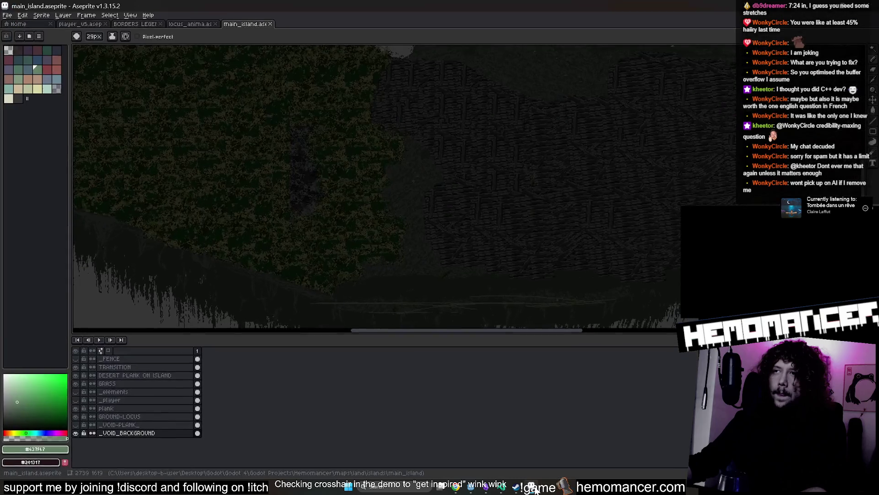
scroll(383, 228, down, 3)
drag(379, 226, 339, 250)
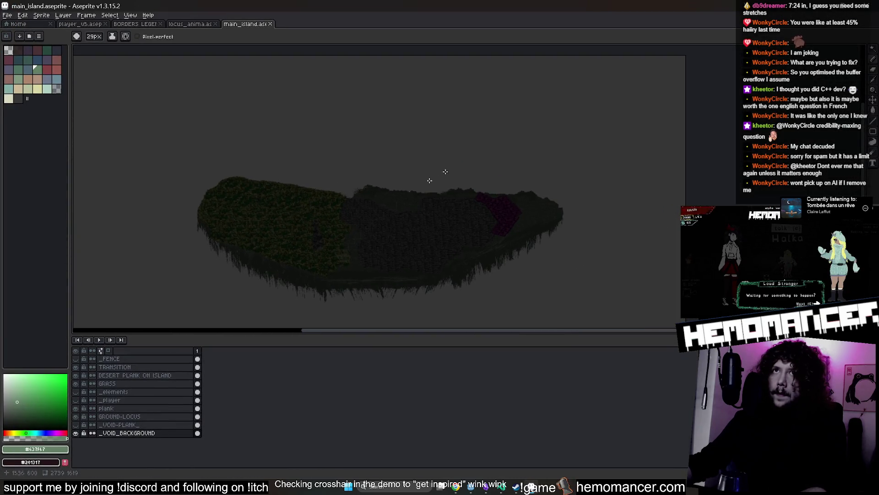
key(alt+Tab)
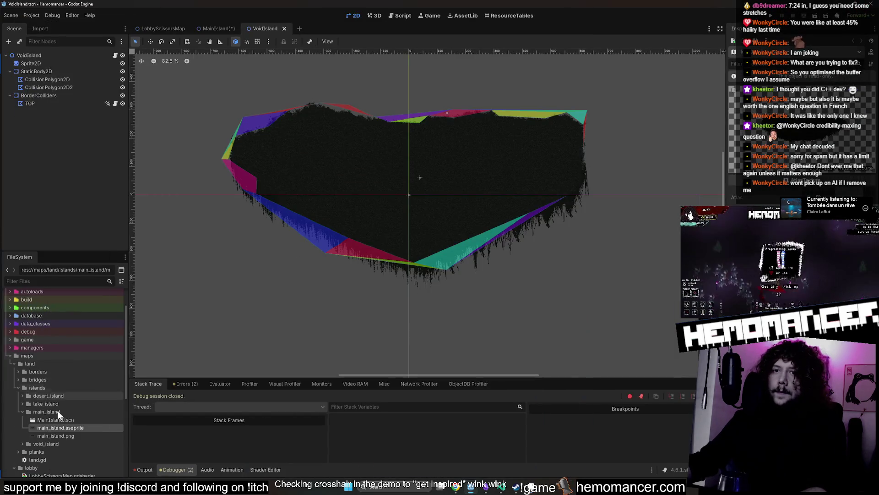
- Close VoidIsland and load main_island.aseprite so the MainIsland sprite shows the island
click(218, 28)
middle_click(269, 28)
click(67, 427)
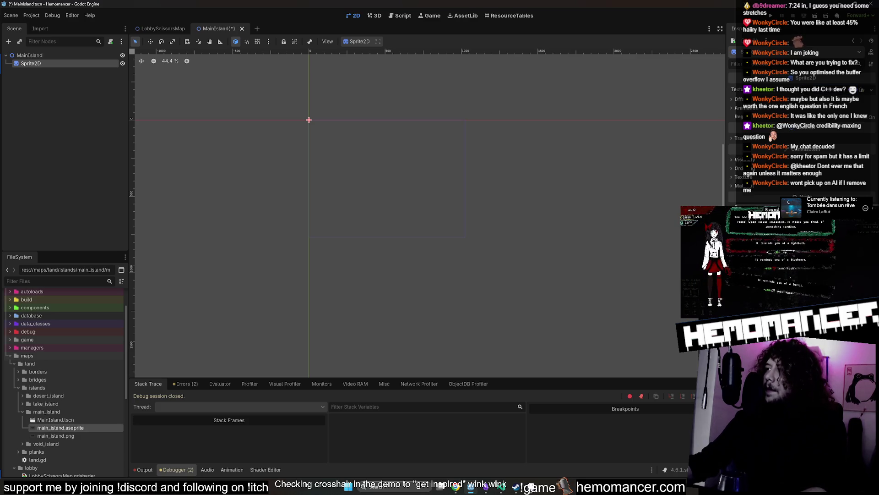
click(69, 428)
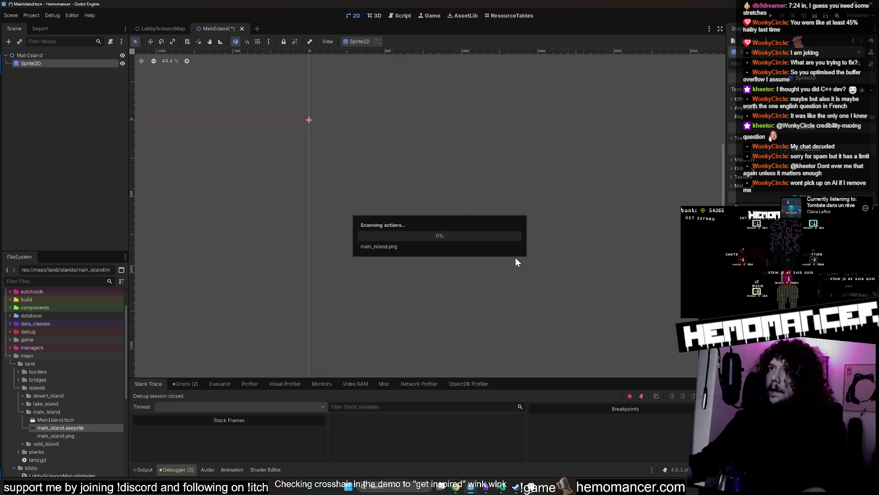
drag(588, 265, 613, 245)
scroll(369, 142, up, 2)
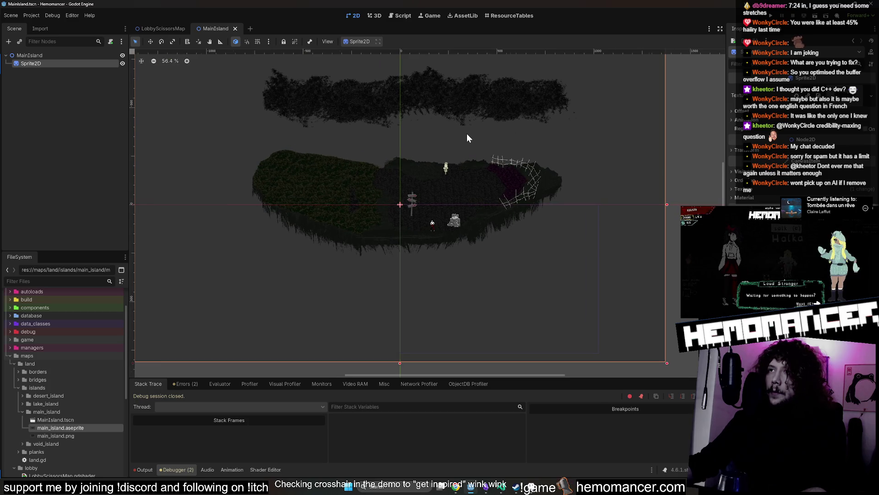
scroll(468, 124, down, 2)
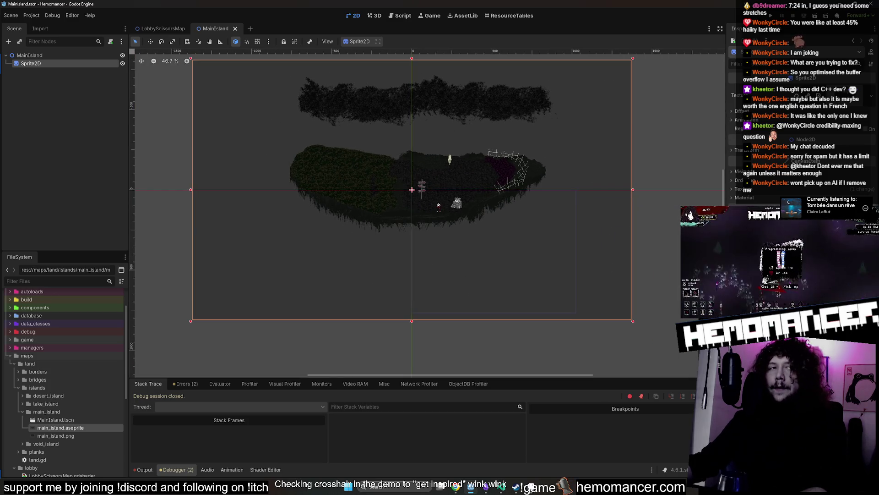
scroll(561, 144, up, 9)
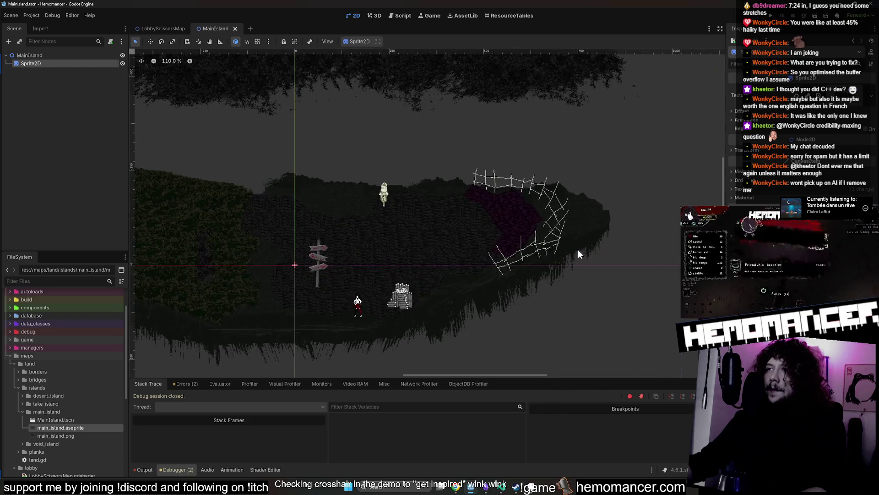
scroll(607, 168, down, 8)
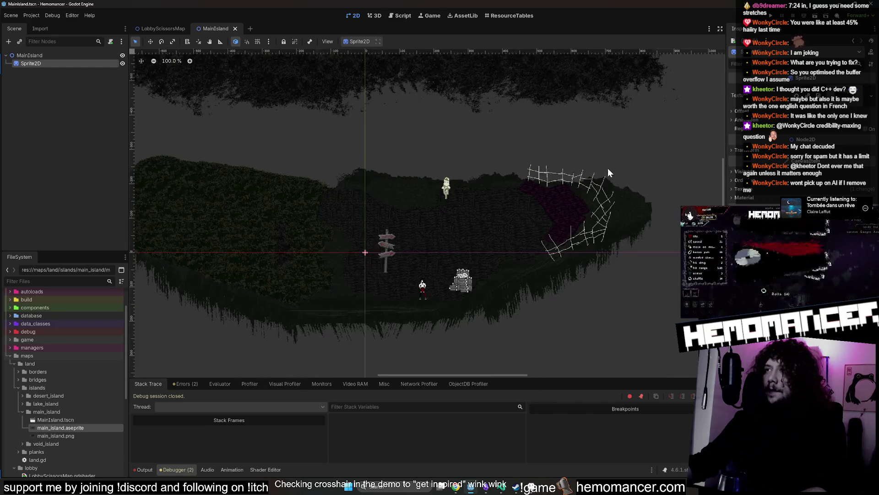
scroll(603, 174, up, 5)
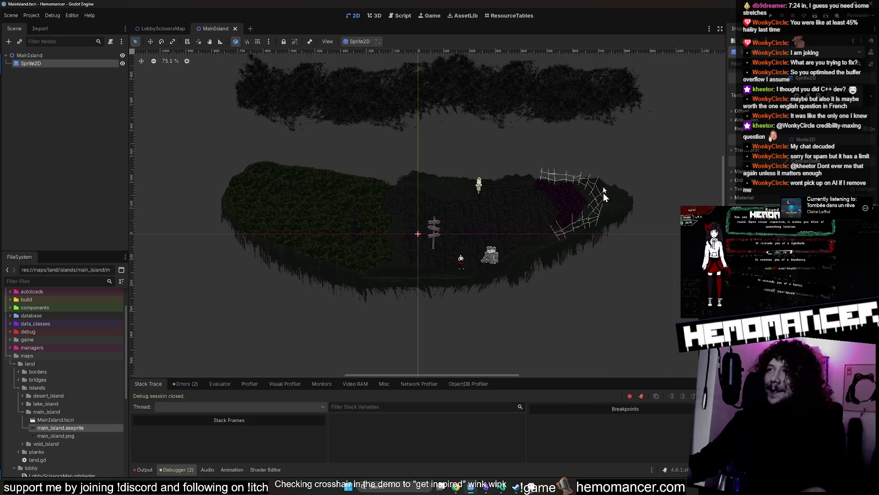
scroll(604, 180, up, 1)
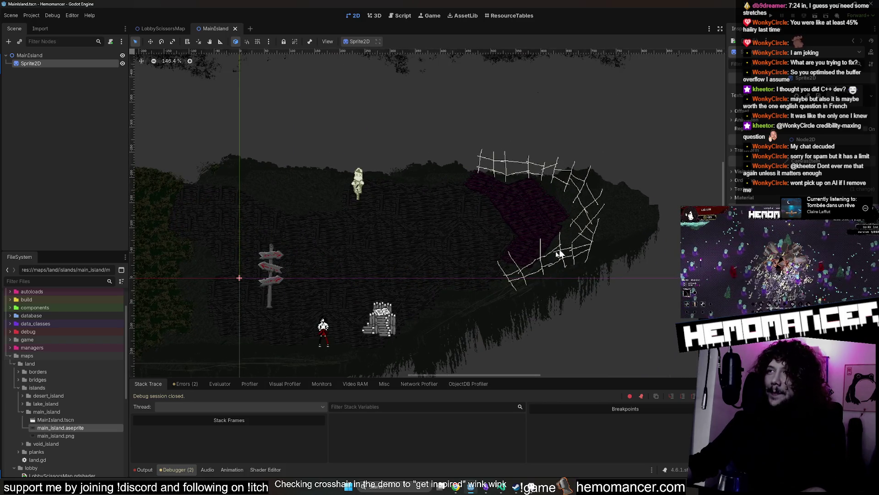
scroll(583, 202, down, 8)
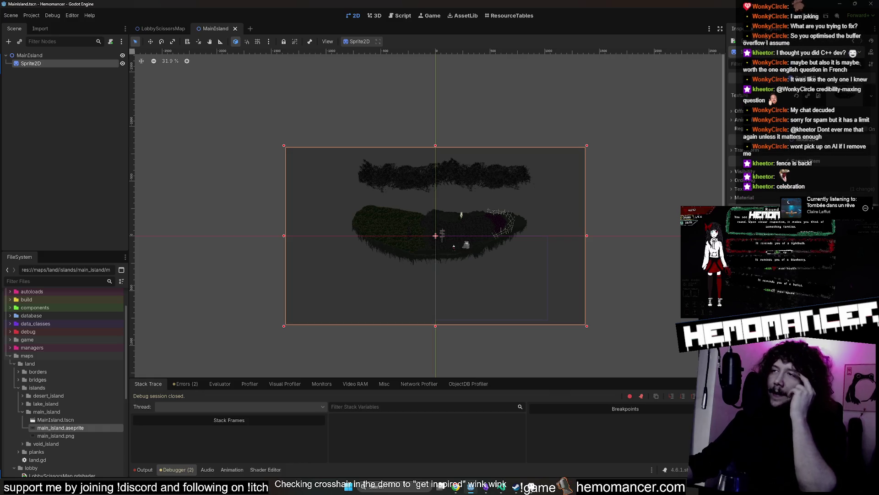
scroll(526, 204, up, 5)
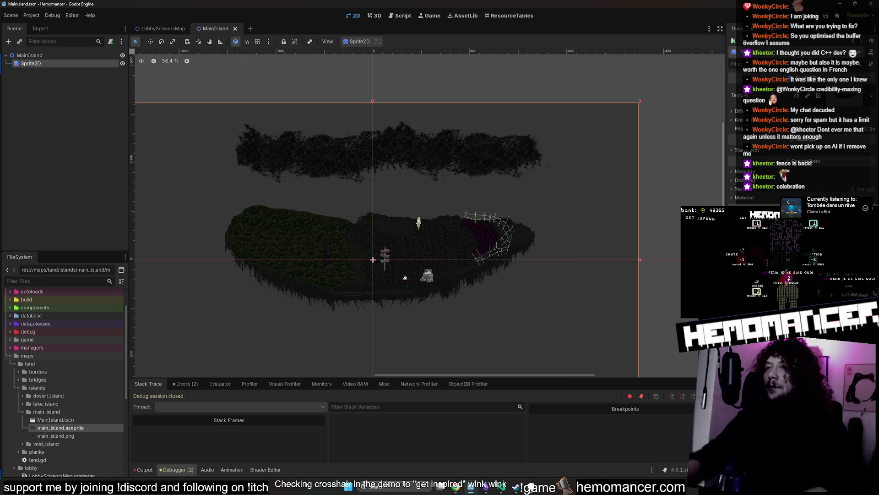
scroll(503, 247, up, 10)
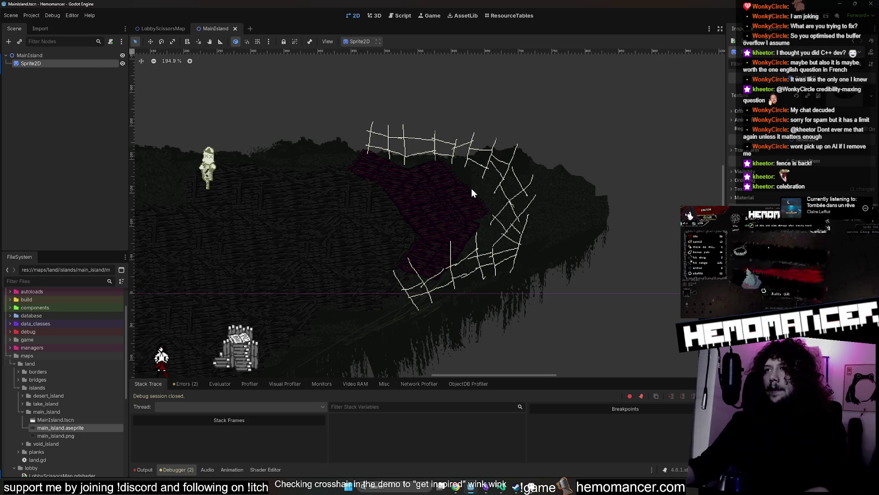
- Zoom in to inspect the island's fence, then zoom out and recentre on the island
scroll(411, 141, up, 5)
scroll(411, 141, up, 10)
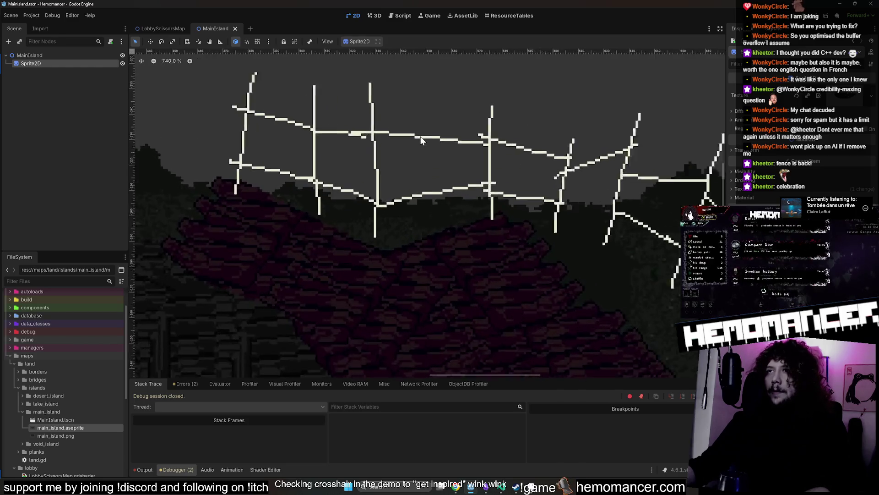
scroll(331, 206, down, 10)
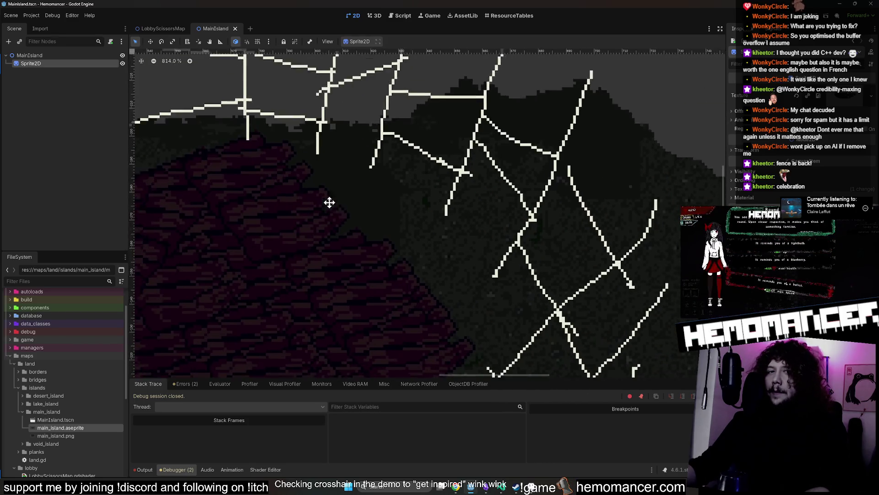
scroll(362, 169, up, 5)
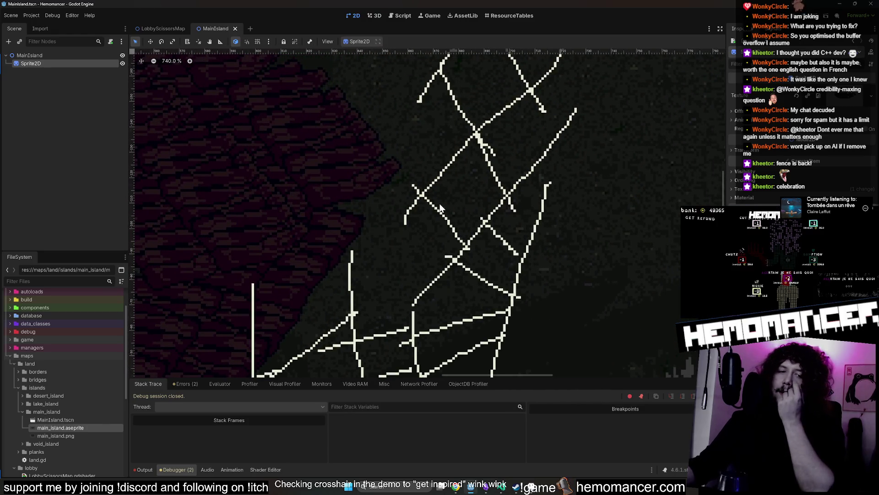
scroll(424, 262, down, 3)
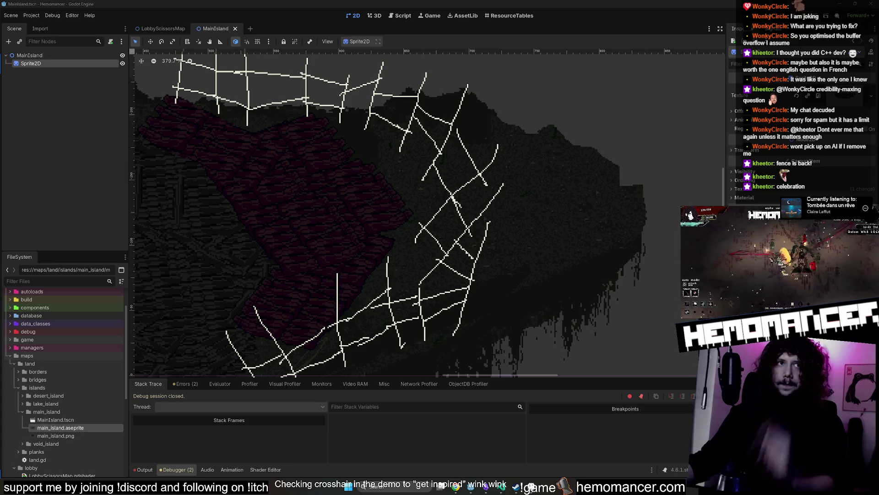
scroll(553, 174, down, 5)
scroll(533, 188, down, 5)
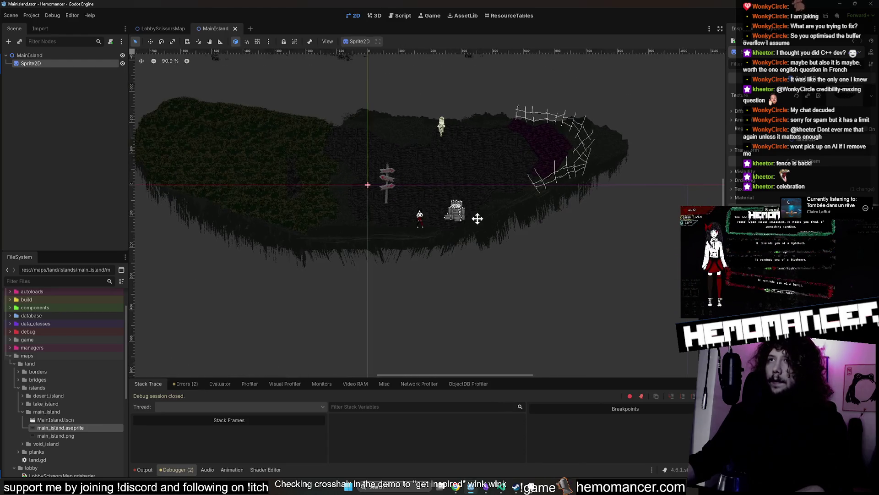
drag(478, 218, 499, 237)
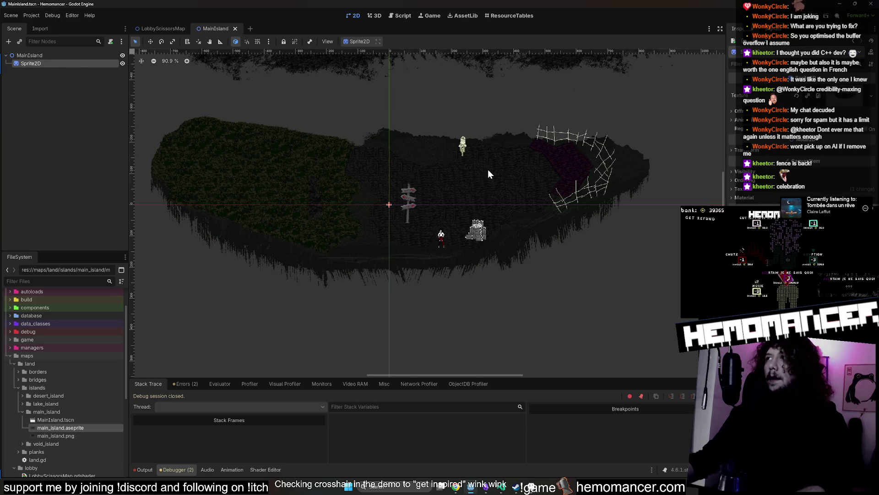
- Glance at LobbyScissorsMap, then save MainIsland so the island sprite reimports
click(165, 29)
click(214, 28)
mouse_move(339, 137)
mouse_down()
mouse_move(351, 155)
mouse_move(363, 225)
mouse_move(333, 263)
mouse_move(339, 270)
mouse_up()
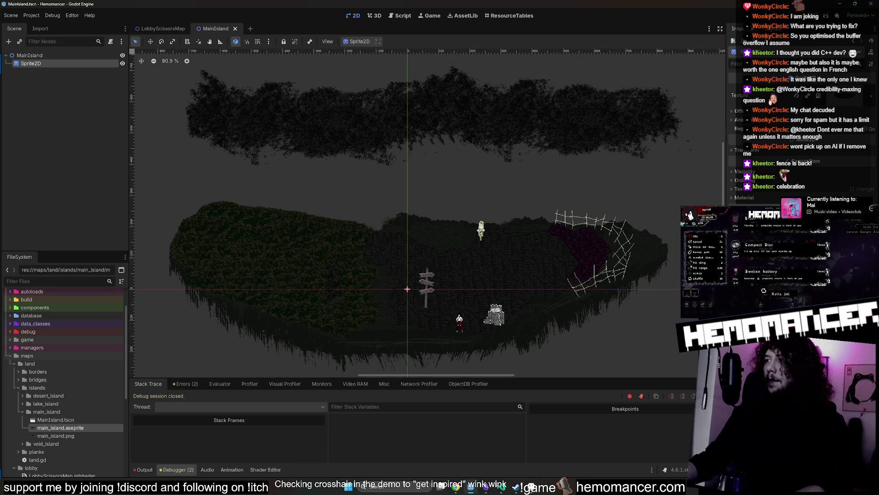
click(551, 197)
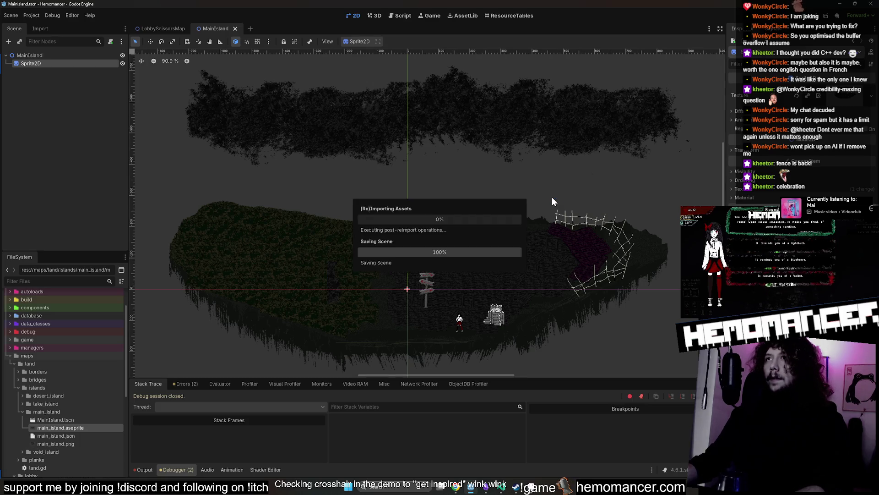
scroll(574, 194, down, 5)
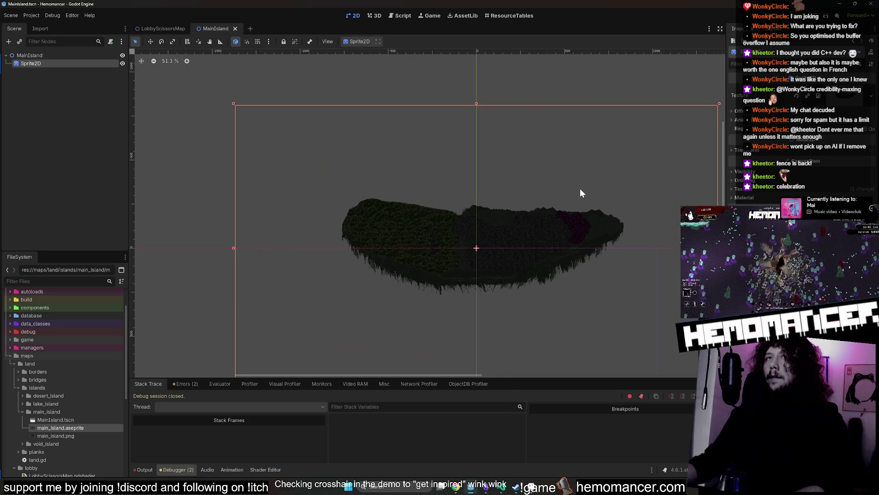
- Copy BorderColliders from LobbyScissorsMap's Land node and paste it under the MainIsland root
click(164, 29)
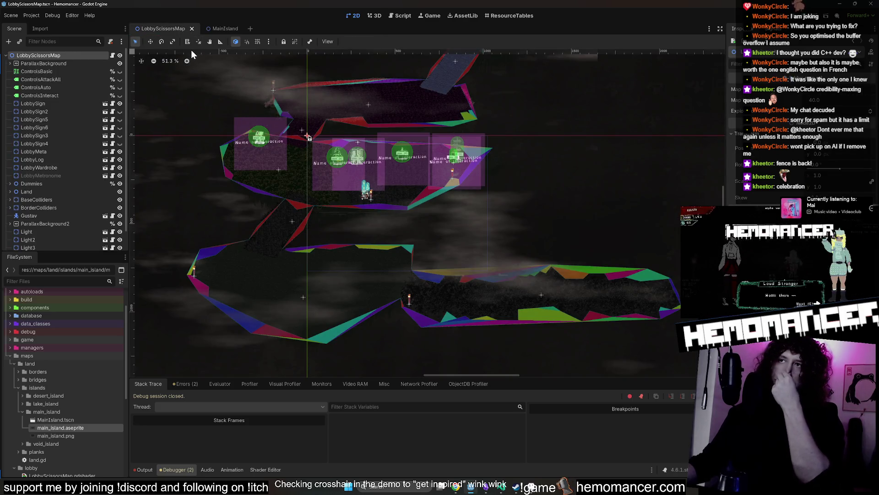
drag(228, 104, 272, 111)
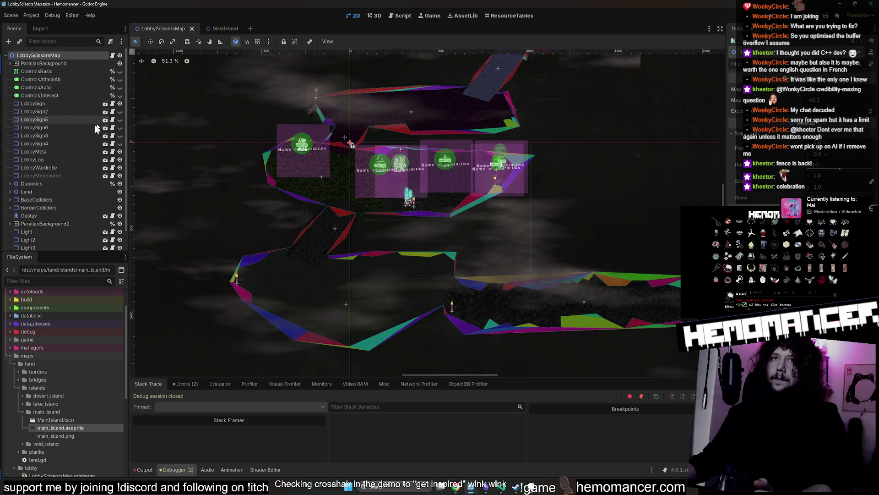
click(50, 168)
scroll(52, 154, down, 1)
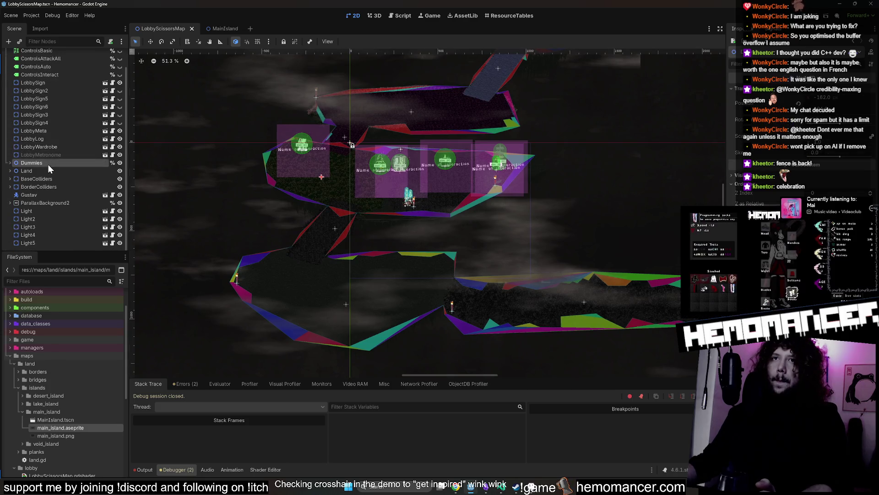
click(45, 171)
scroll(321, 171, up, 3)
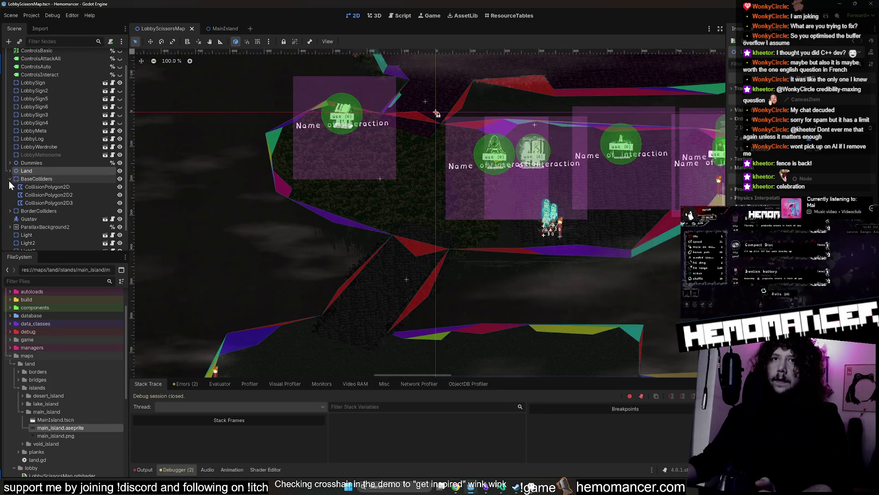
click(110, 187)
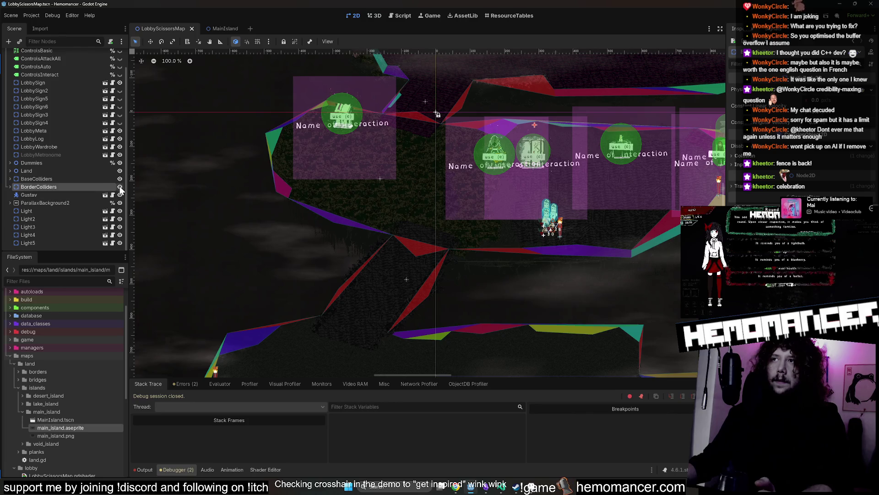
double_click(119, 186)
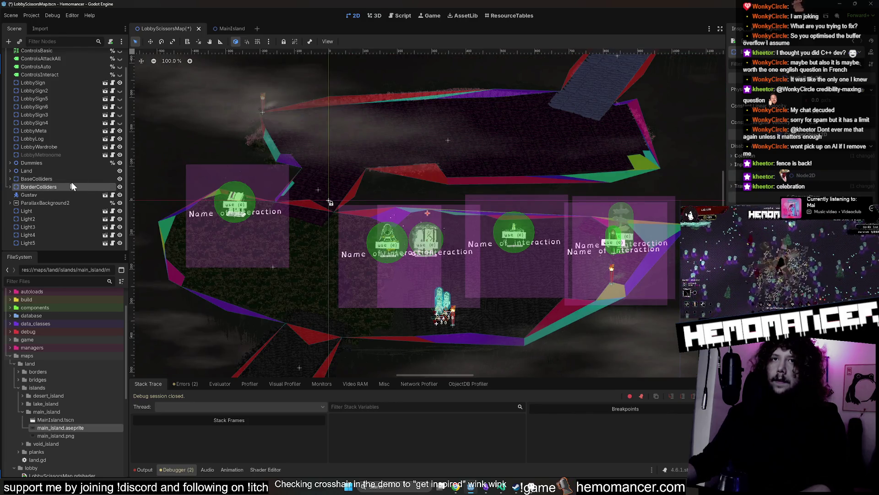
click(218, 29)
click(54, 53)
key(ctrl+v)
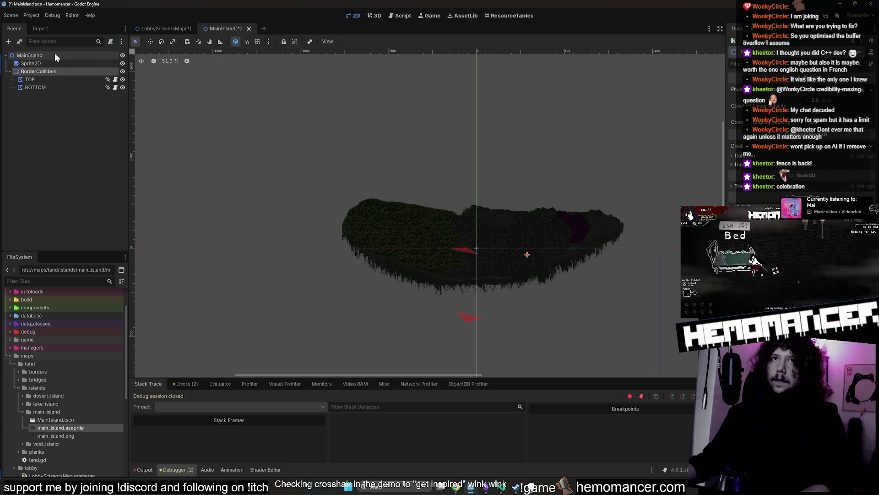
- Paste BaseColliders under MainIsland as well and select both collider groups
click(162, 29)
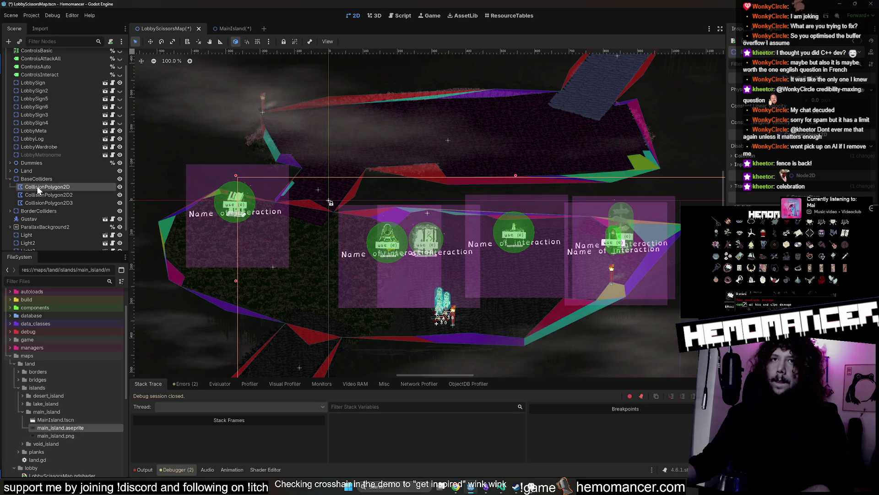
click(209, 29)
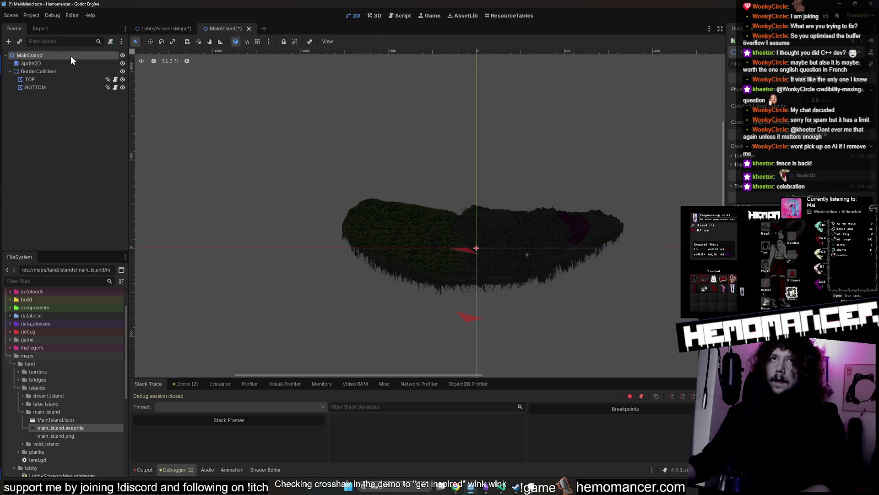
key(ctrl+v)
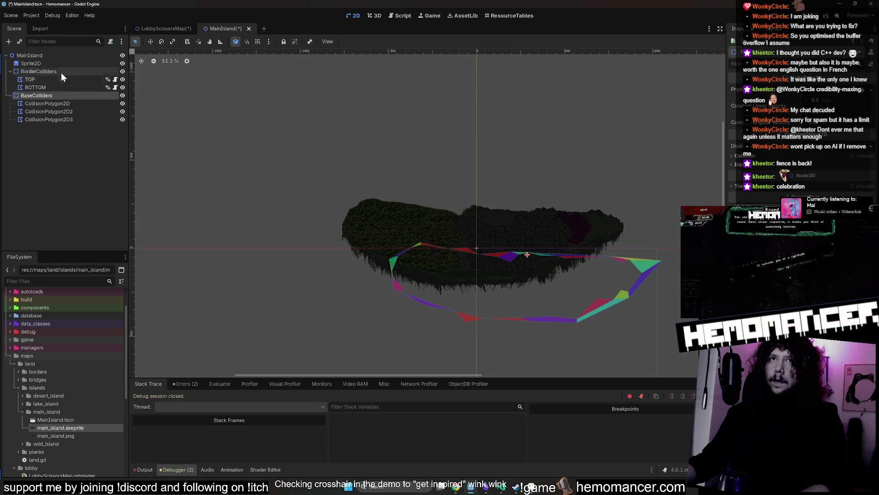
shift+click(62, 71)
drag(291, 130, 251, 94)
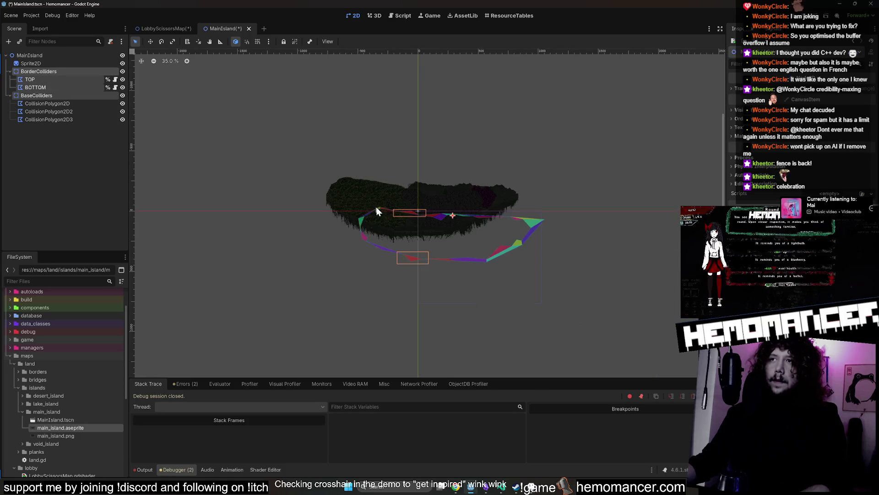
- Select both collider groups and drag them with the Move tool onto the island's top edge
click(54, 96)
ctrl+click(51, 71)
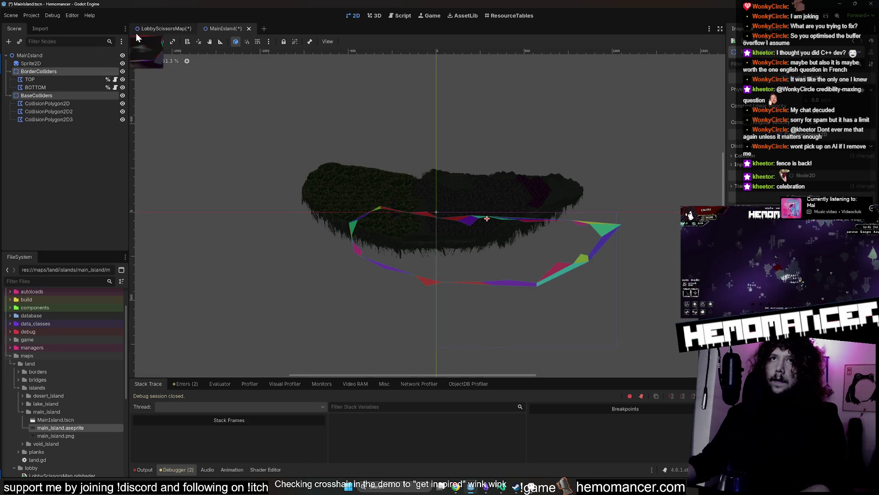
click(150, 42)
mouse_move(412, 169)
mouse_down()
mouse_move(375, 126)
mouse_move(335, 99)
mouse_move(346, 238)
mouse_move(386, 273)
mouse_move(371, 206)
mouse_move(347, 243)
mouse_move(293, 237)
mouse_move(300, 234)
mouse_up()
scroll(341, 100, up, 3)
scroll(346, 237, up, 3)
scroll(347, 243, down, 2)
scroll(302, 234, down, 9)
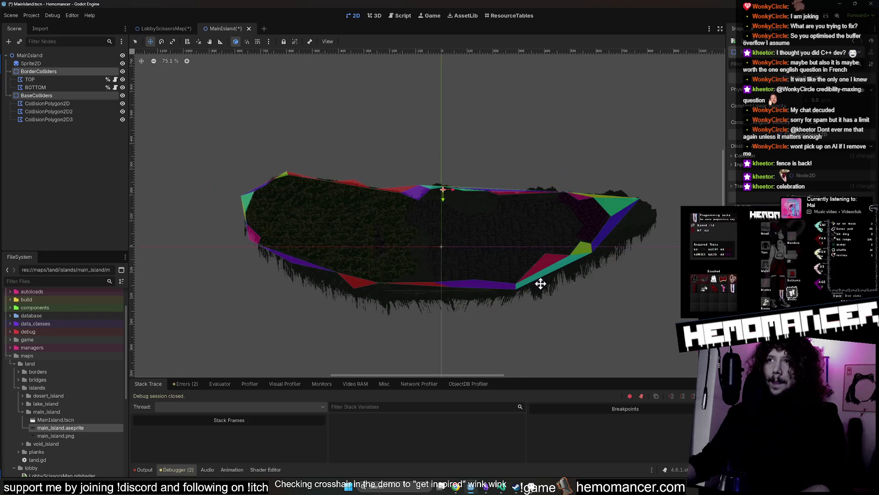
scroll(608, 280, up, 2)
scroll(581, 134, up, 3)
scroll(466, 183, up, 6)
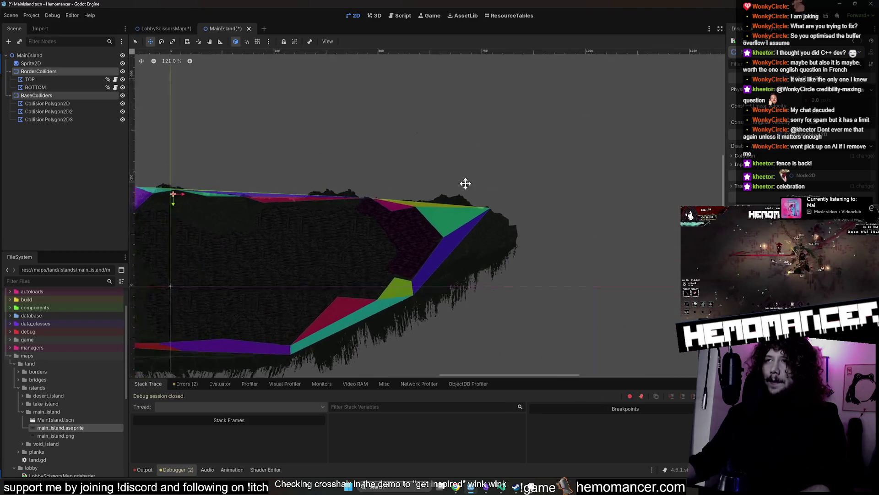
scroll(368, 221, up, 6)
mouse_move(367, 222)
mouse_down()
mouse_move(352, 208)
mouse_move(334, 216)
mouse_move(343, 216)
mouse_up()
scroll(342, 212, up, 3)
scroll(339, 206, down, 15)
scroll(479, 114, down, 4)
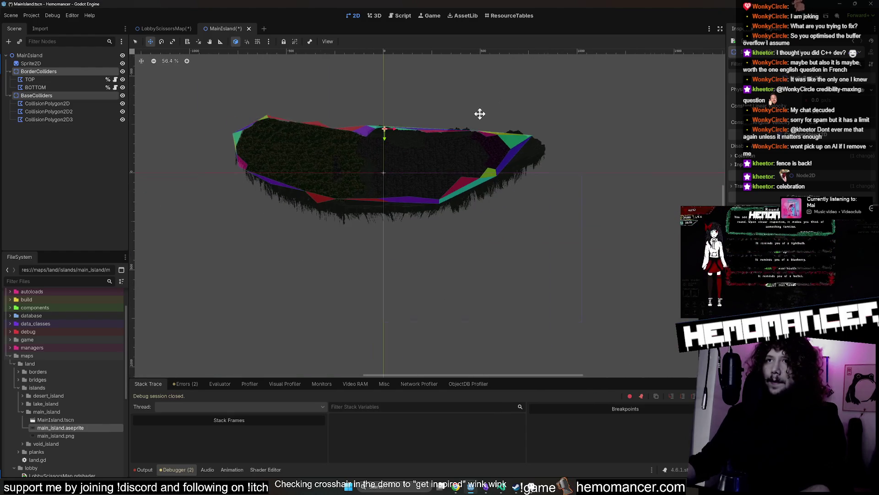
key(ctrl+z)
- Undo the rough placement and shift the colliders up-left to match the island outline
drag(438, 112, 507, 147)
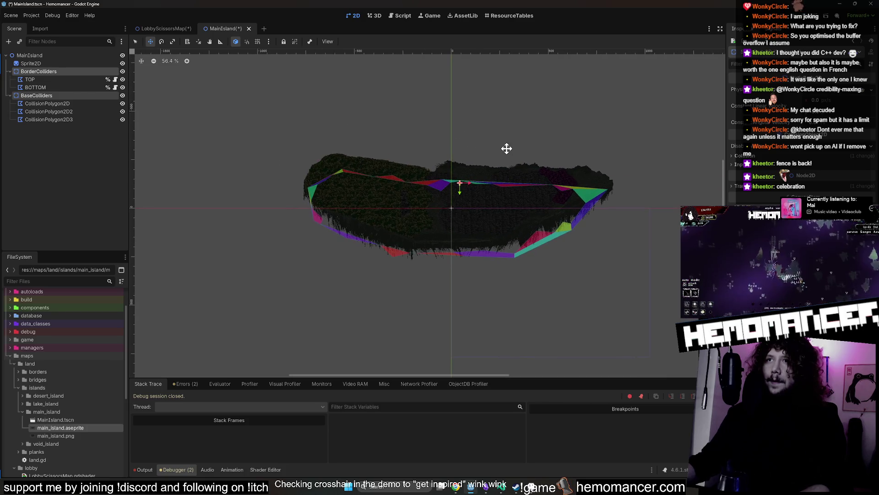
key(ctrl+z)
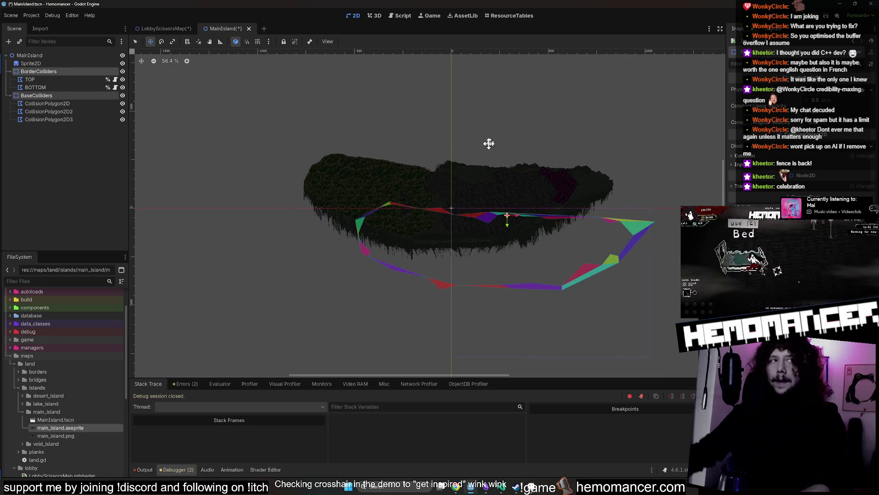
scroll(428, 233, up, 3)
mouse_move(428, 218)
mouse_down()
mouse_move(308, 127)
mouse_move(335, 129)
mouse_move(335, 138)
mouse_up()
scroll(560, 264, up, 5)
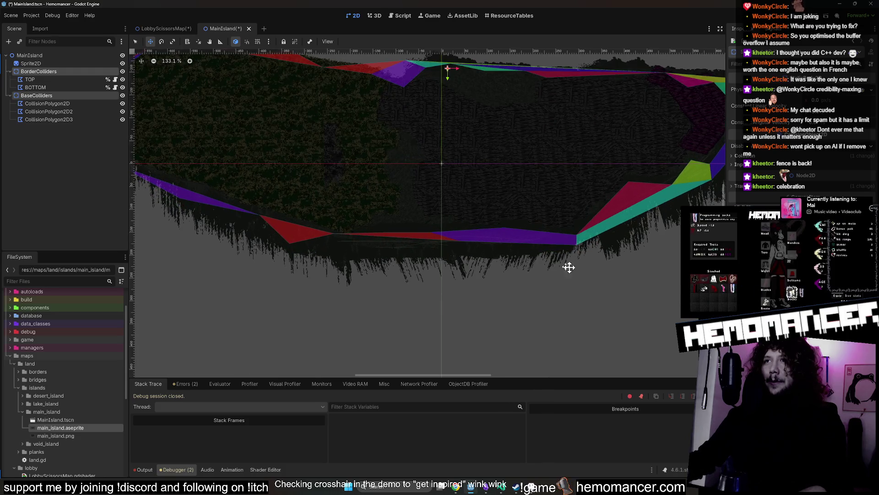
scroll(466, 194, up, 2)
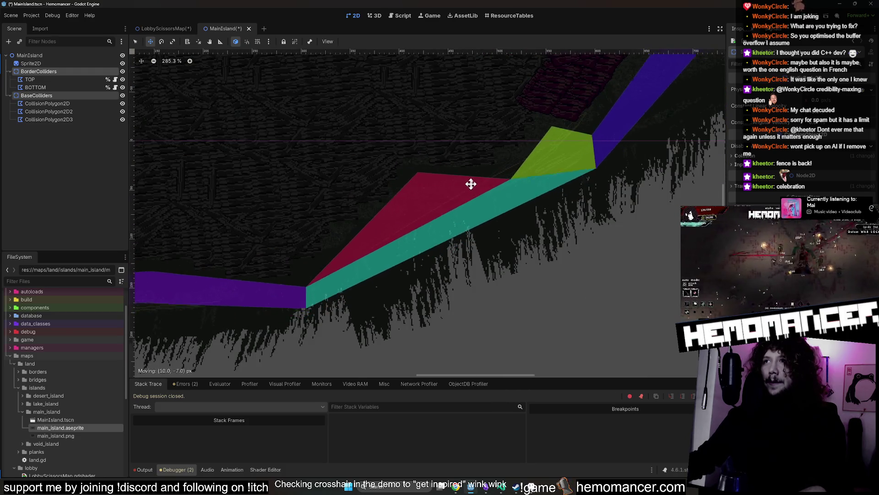
scroll(534, 159, up, 1)
scroll(524, 238, up, 1)
drag(524, 238, 515, 229)
scroll(515, 229, down, 5)
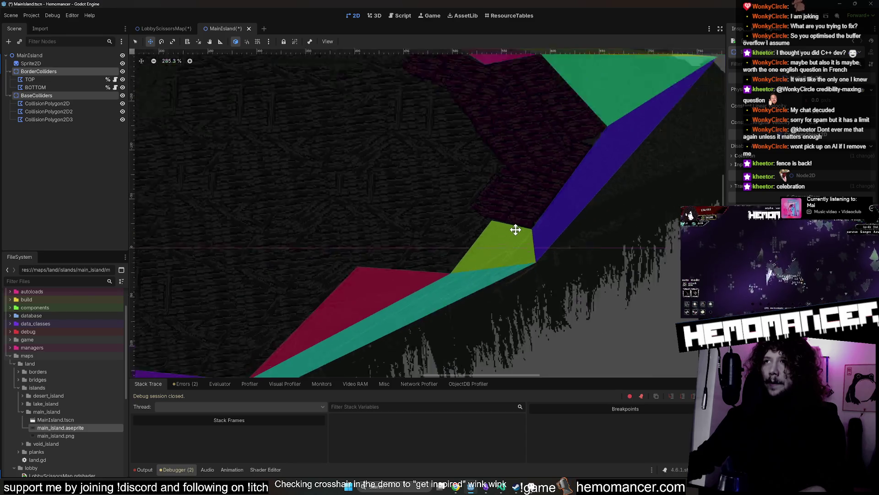
mouse_move(298, 128)
mouse_down()
mouse_move(400, 173)
mouse_move(445, 157)
mouse_move(425, 140)
mouse_up()
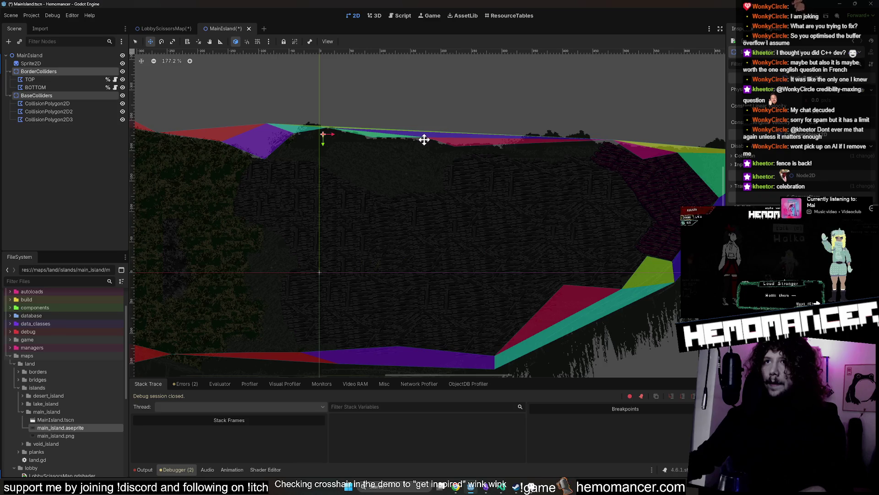
- Fine-tune the polygons against the island's top edge and clear the selection
scroll(484, 112, left, 5)
scroll(501, 267, left, 5)
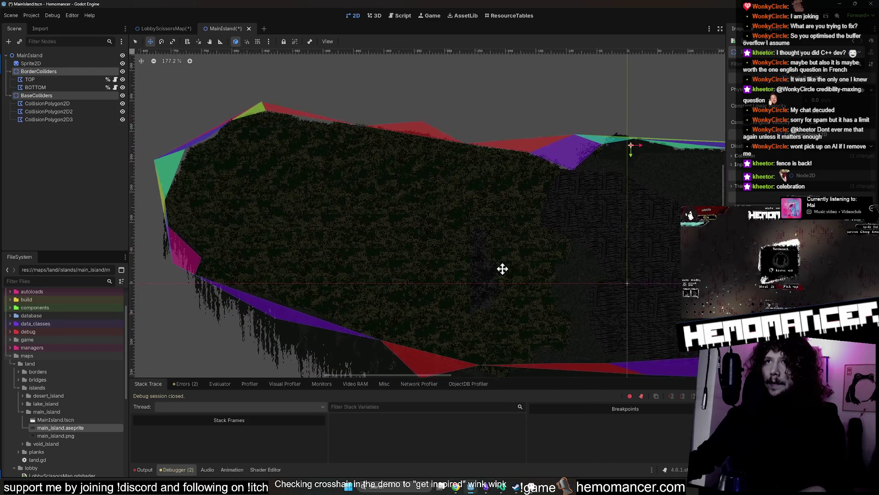
scroll(350, 122, up, 4)
mouse_move(346, 122)
mouse_down()
mouse_move(332, 105)
mouse_move(321, 108)
mouse_move(342, 164)
mouse_up()
scroll(338, 145, down, 5)
scroll(513, 128, down, 2)
scroll(556, 140, right, 8)
scroll(471, 134, up, 8)
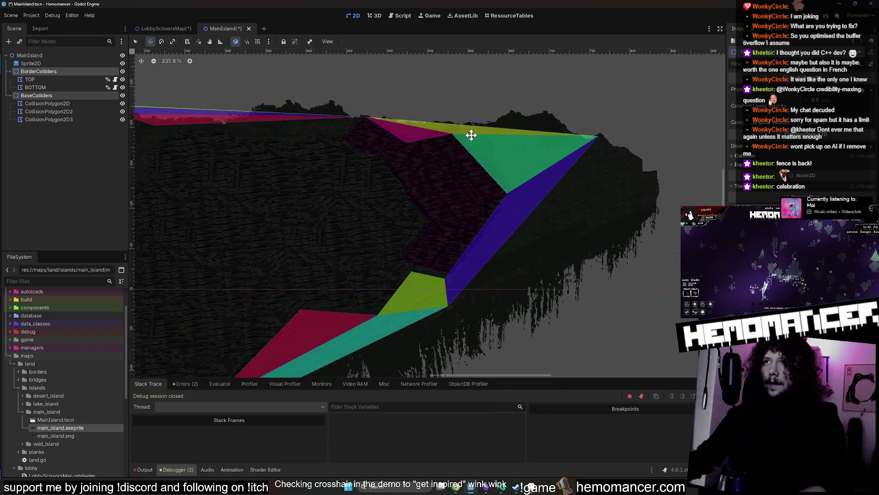
scroll(468, 142, down, 20)
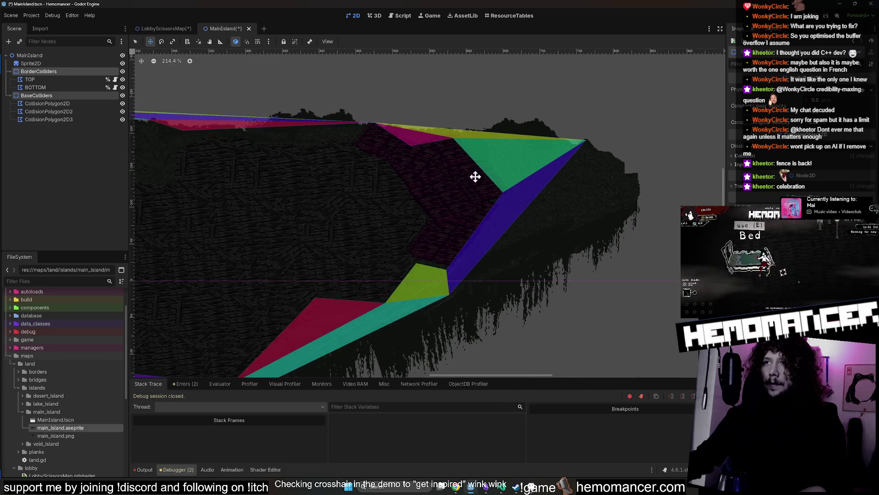
scroll(374, 195, up, 2)
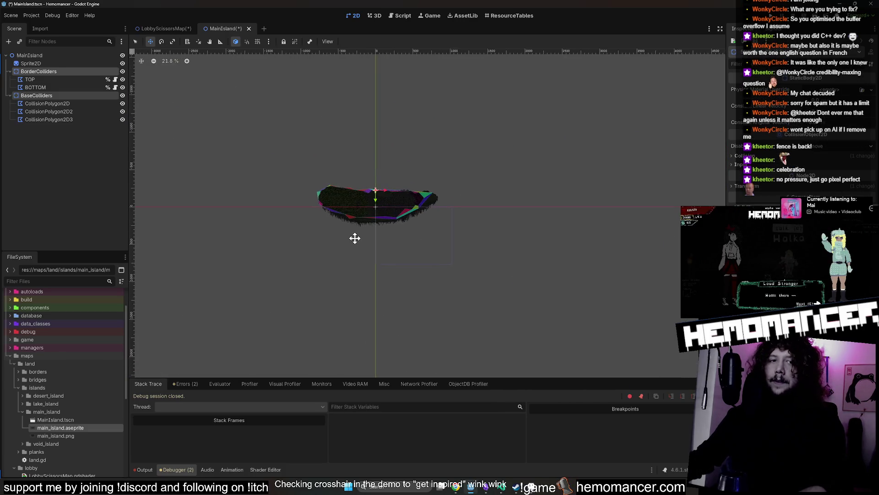
click(232, 155)
- Save the MainIsland scene
key(ctrl+s)
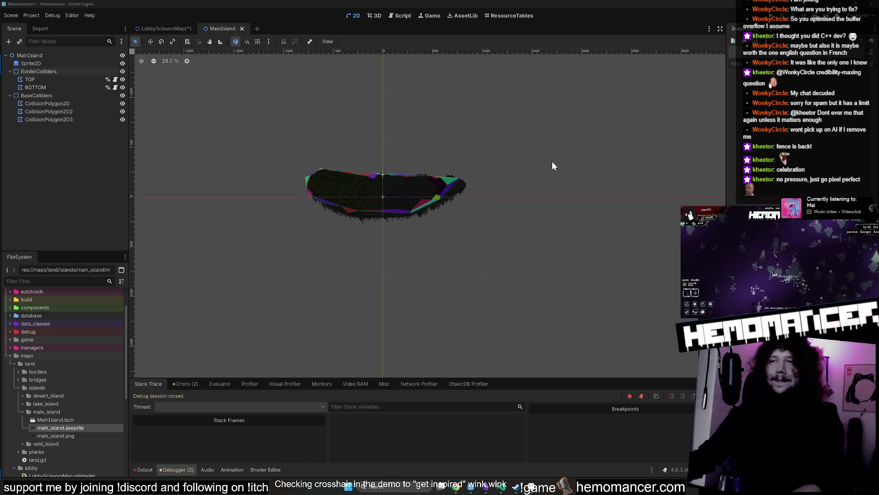
scroll(322, 206, up, 4)
scroll(339, 171, up, 3)
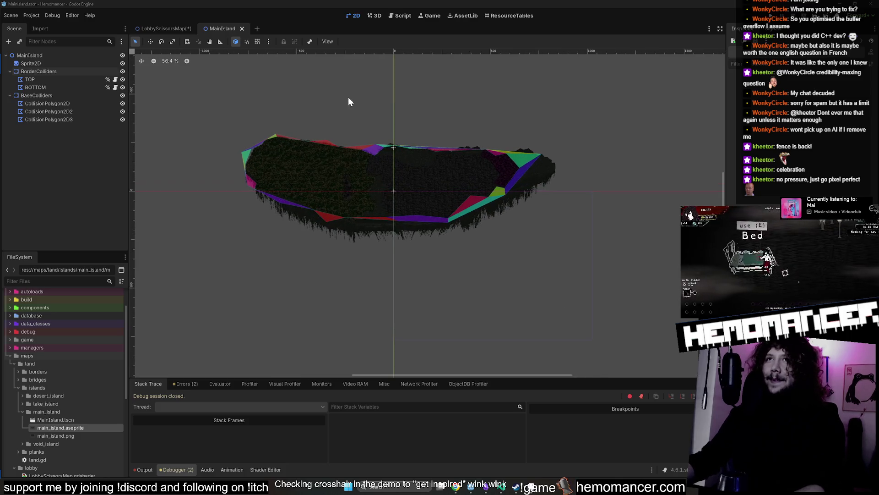
key(ctrl+s)
- In LobbyScissorsMap, hide the BaseColliders and BorderColliders polygons and select the Land node
click(156, 29)
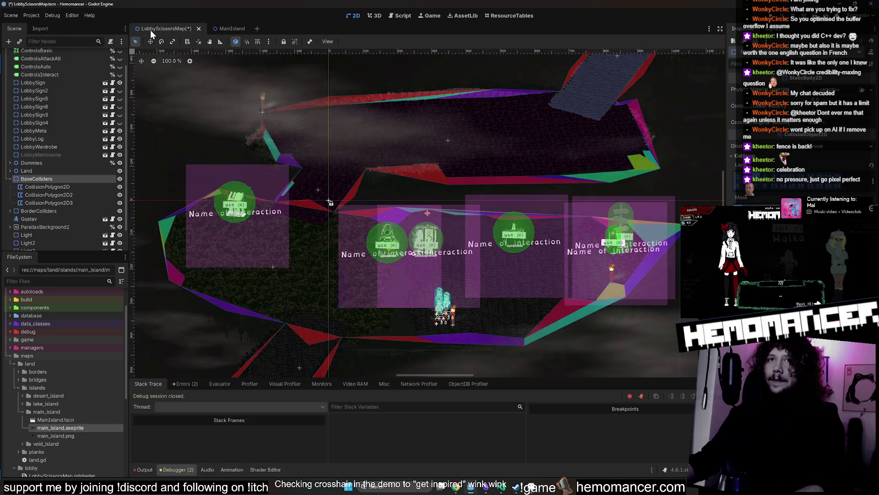
click(10, 179)
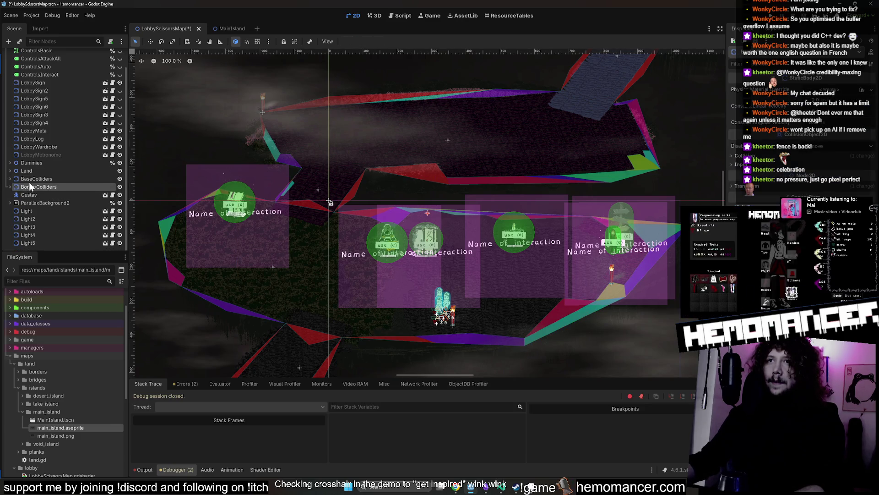
click(119, 178)
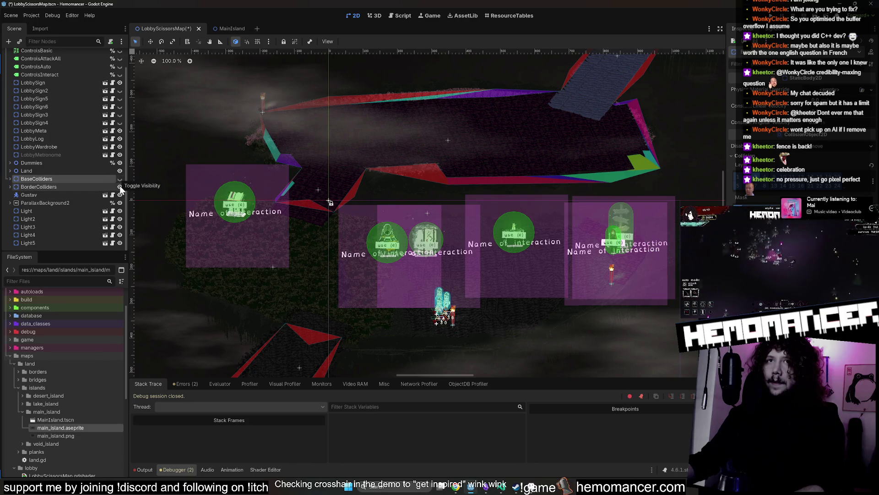
click(119, 186)
click(110, 171)
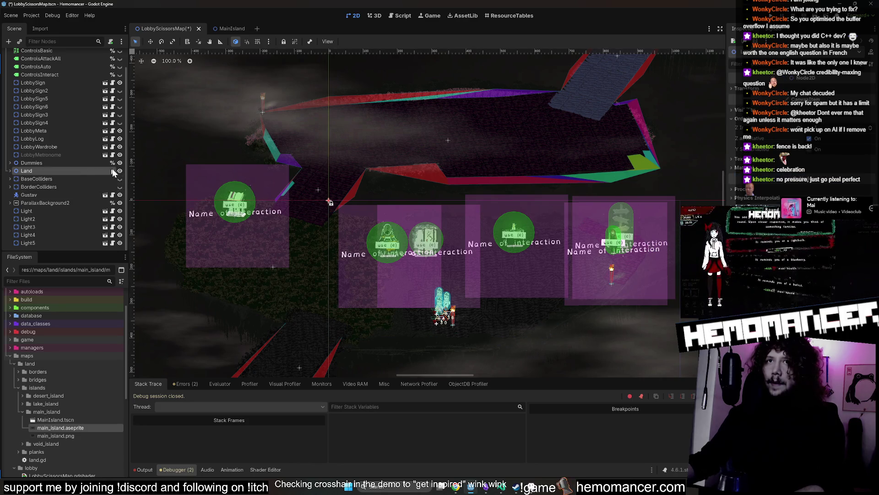
scroll(183, 162, down, 2)
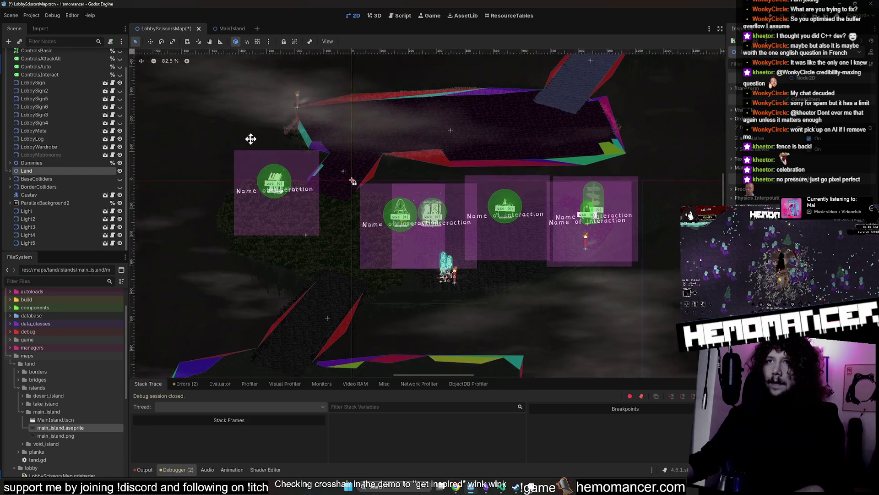
scroll(60, 101, up, 2)
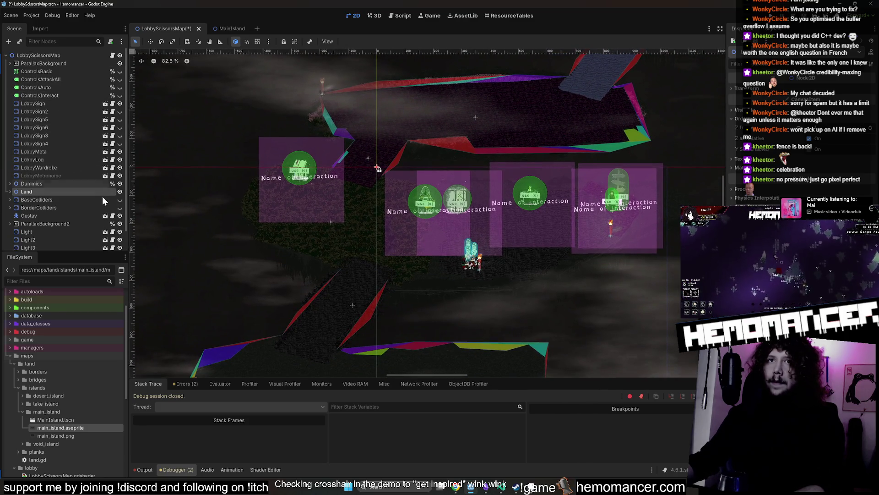
- Show BorderColliders again and expand Land to list its island children
click(119, 208)
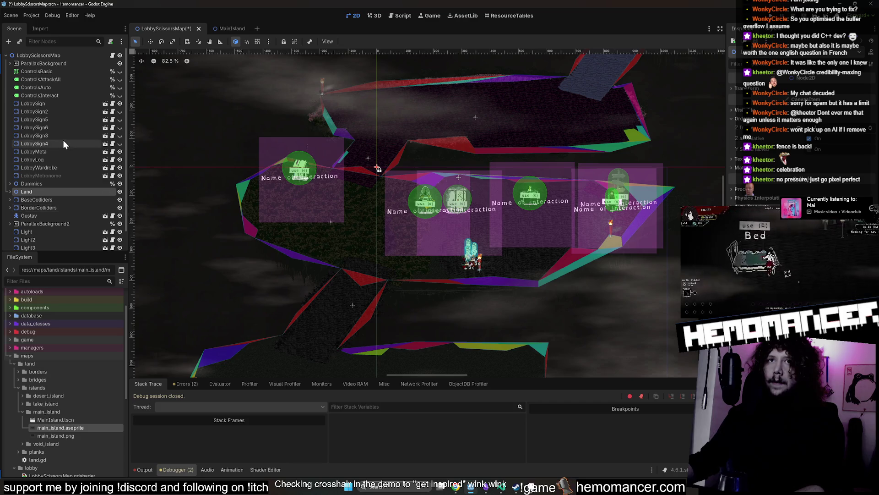
click(10, 192)
right_click(35, 191)
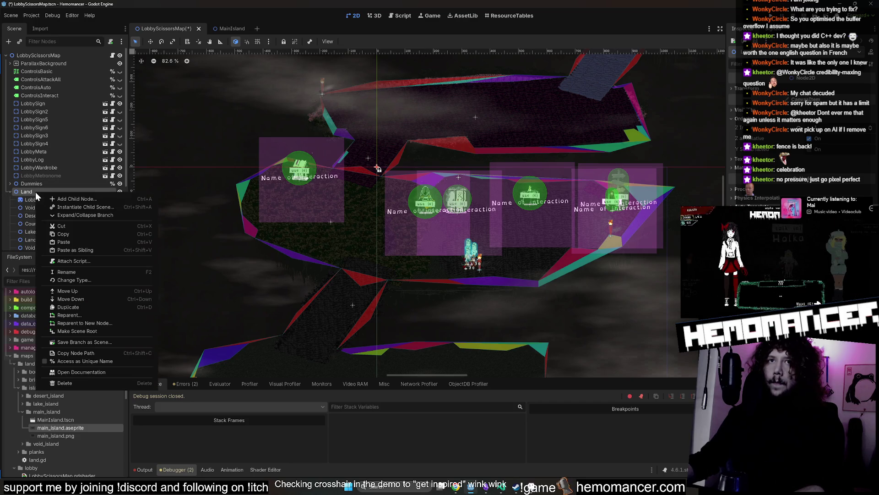
- Instantiate the MainIsland scene under Land, ordered right after VoidIsland
click(79, 207)
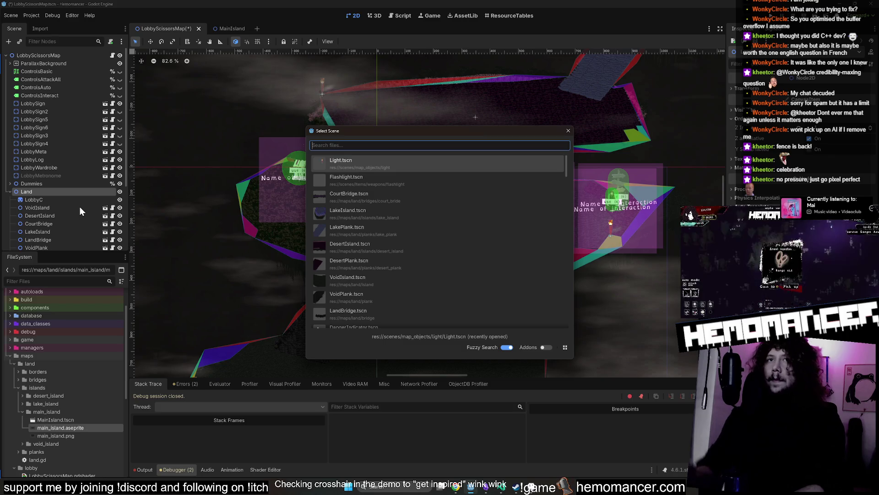
text(mainisland)
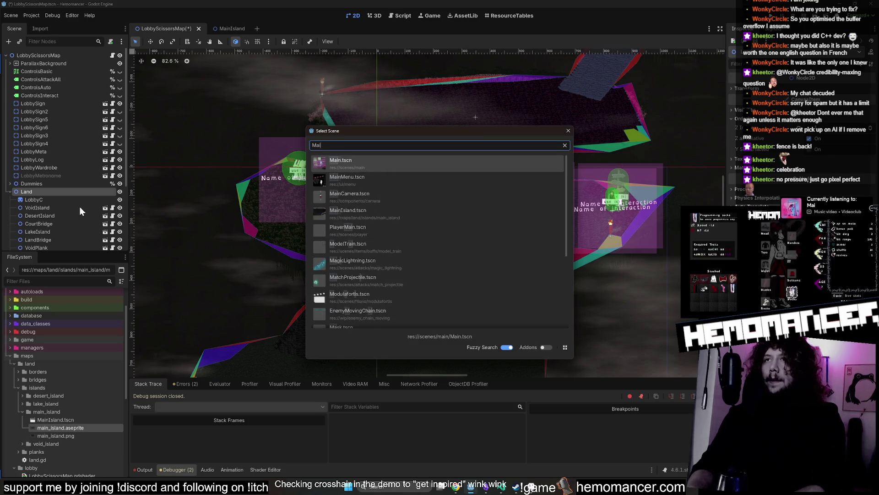
key(Return)
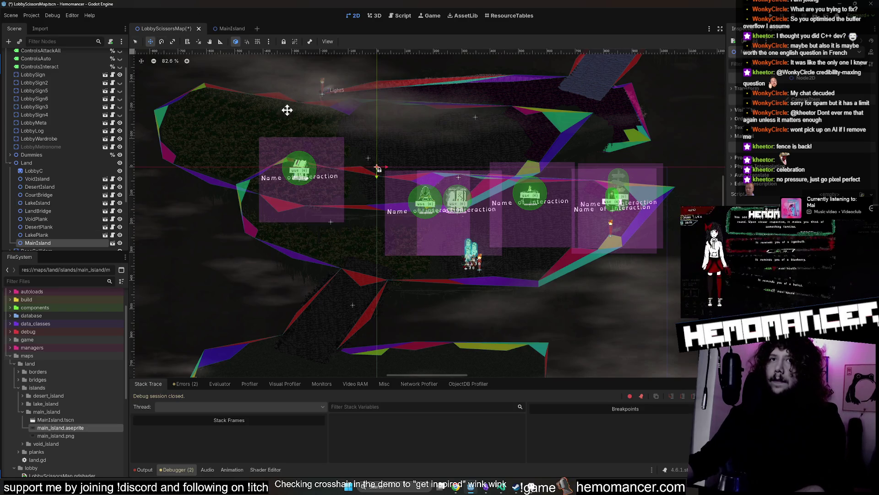
drag(50, 244, 67, 183)
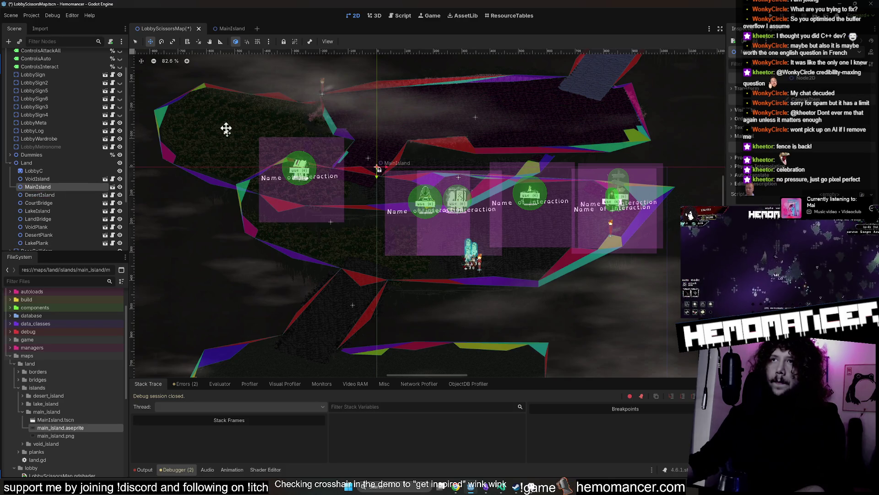
- Move the MainIsland instance into place over the hub island on the map
mouse_move(272, 78)
mouse_down()
mouse_move(314, 143)
mouse_move(346, 172)
mouse_move(356, 177)
mouse_move(359, 129)
mouse_move(389, 137)
mouse_move(230, 212)
mouse_up()
scroll(355, 177, up, 1)
scroll(352, 169, up, 3)
scroll(358, 130, down, 5)
scroll(307, 167, up, 5)
scroll(384, 136, up, 5)
scroll(356, 147, down, 10)
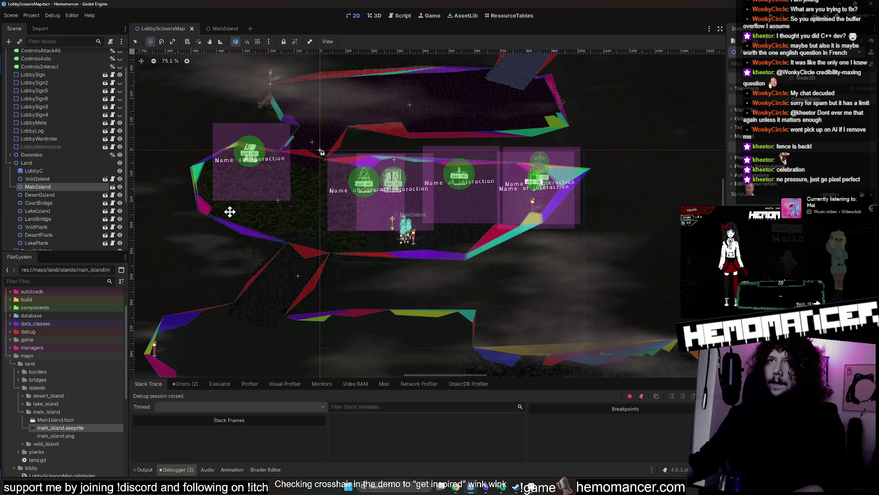
- Compare against the MainIsland scene, then return to LobbyScissorsMap to review the placement
click(218, 29)
click(168, 29)
scroll(190, 212, up, 2)
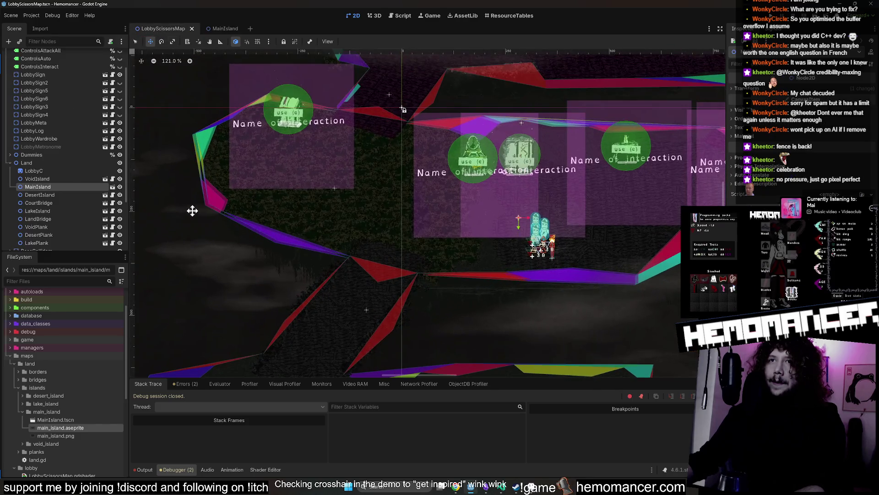
scroll(202, 199, up, 5)
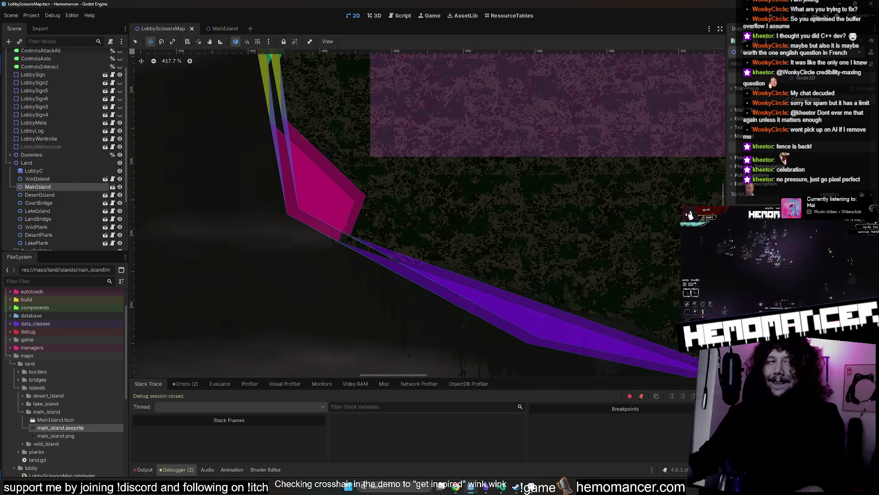
scroll(314, 243, down, 2)
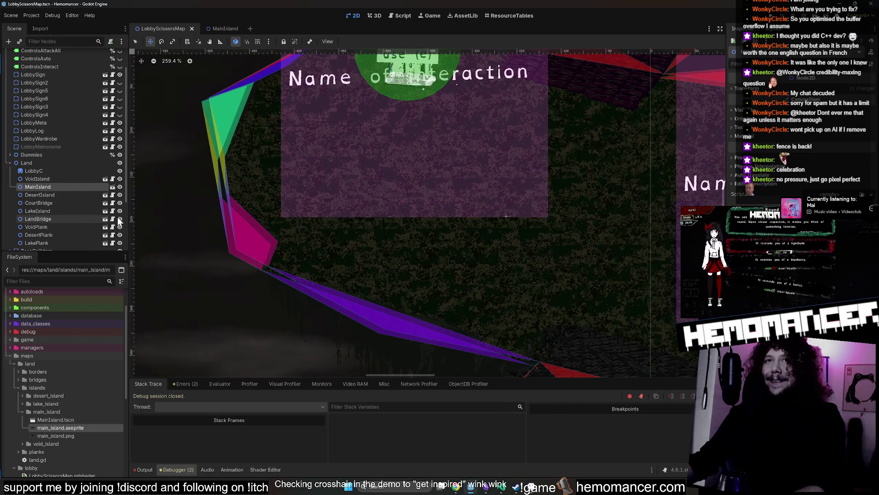
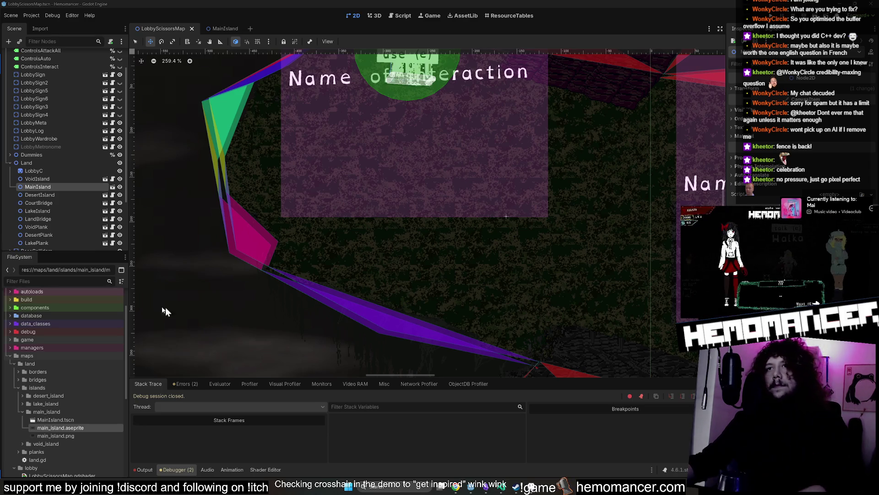
- Make MainIsland's children editable and select its BorderColliders and BaseColliders nodes
scroll(155, 310, right, 2)
right_click(65, 187)
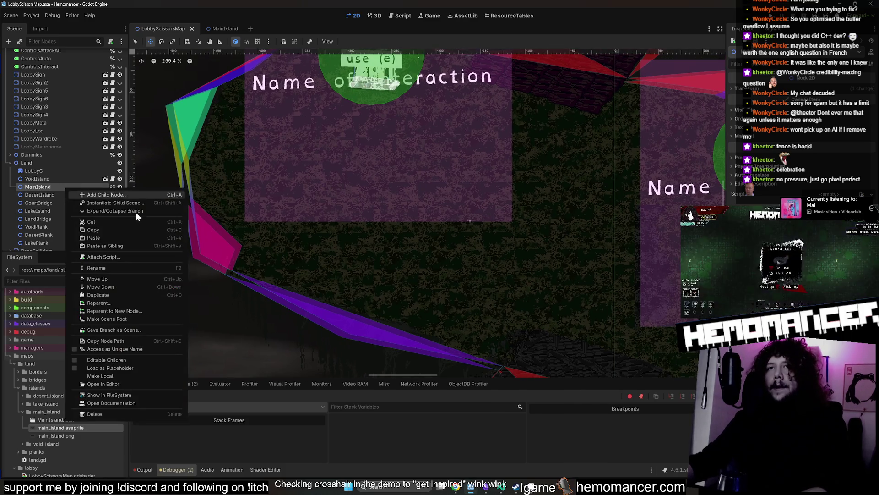
click(141, 361)
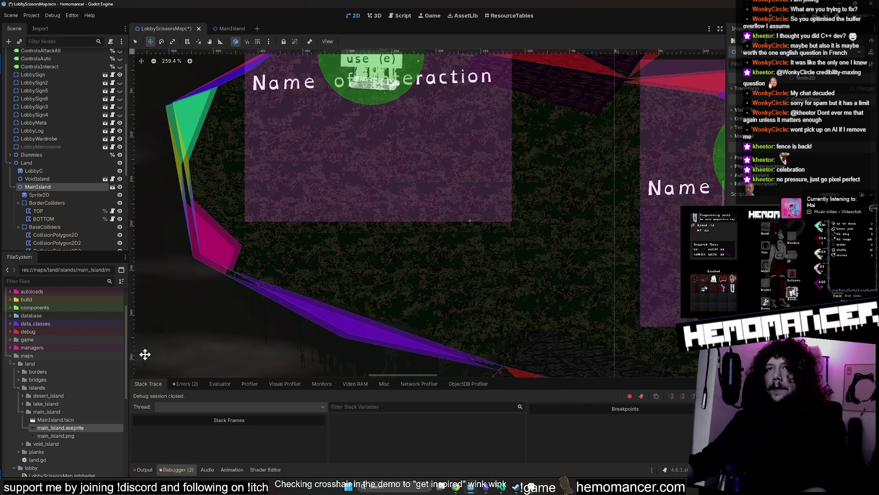
click(42, 205)
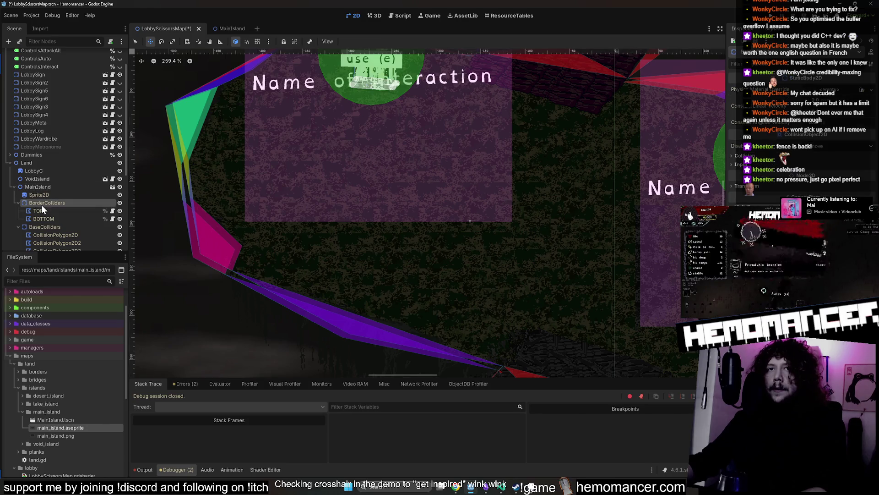
ctrl+click(71, 227)
- Nudge and drag the selected colliders a pixel or two so the purple band stops overlapping
key(Left)
key(Up)
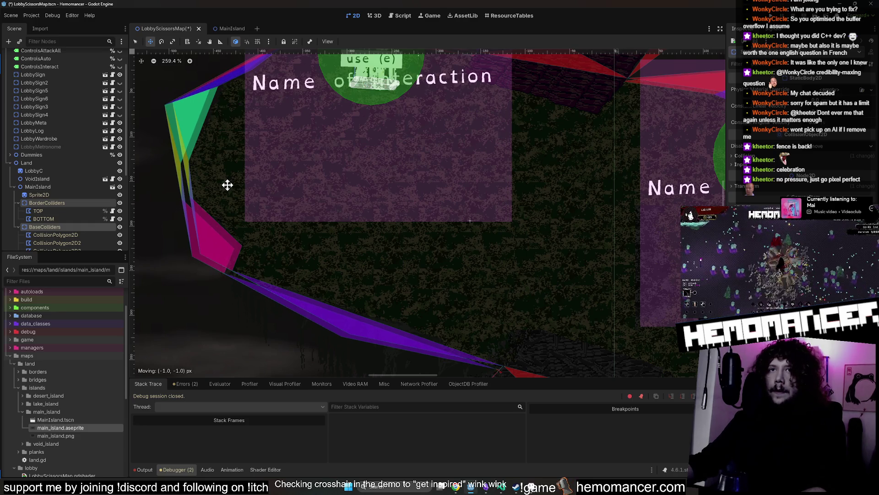
scroll(228, 184, up, 6)
key(Right)
key(Right)
key(Right)
key(Up)
key(Up)
key(Up)
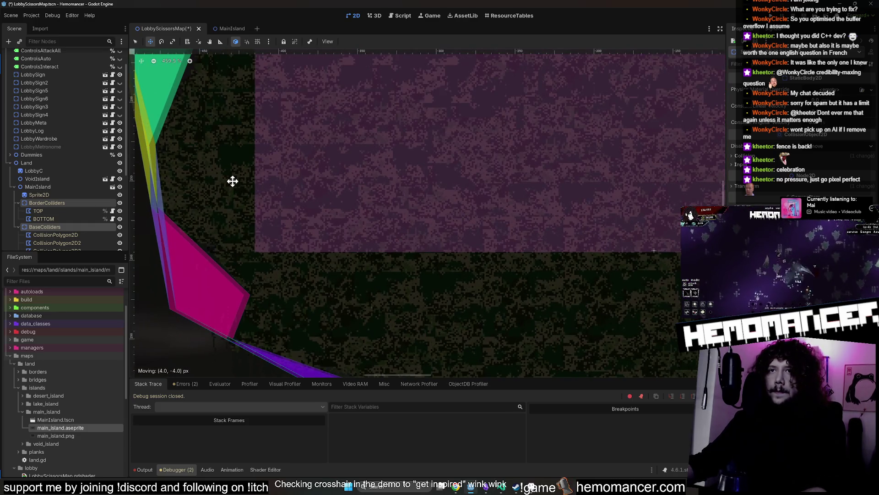
scroll(167, 267, up, 20)
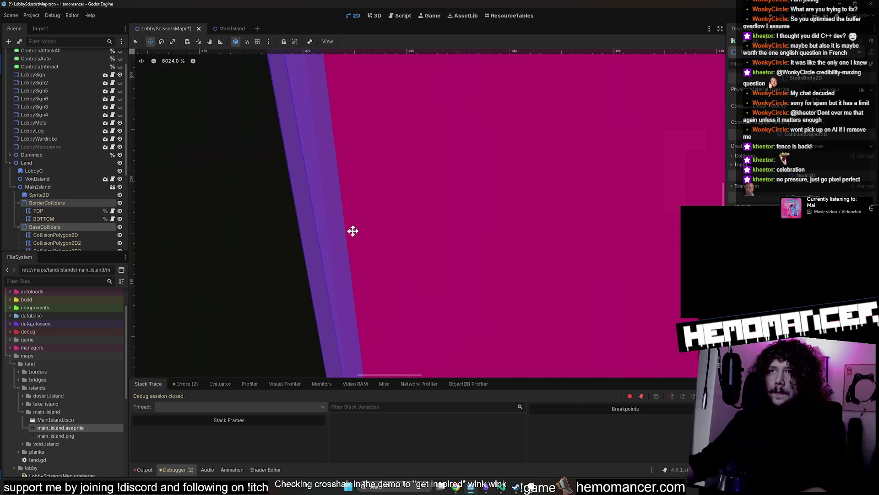
mouse_move(364, 223)
mouse_down()
mouse_move(394, 220)
mouse_move(395, 194)
mouse_move(381, 174)
mouse_move(399, 186)
mouse_move(386, 188)
mouse_up()
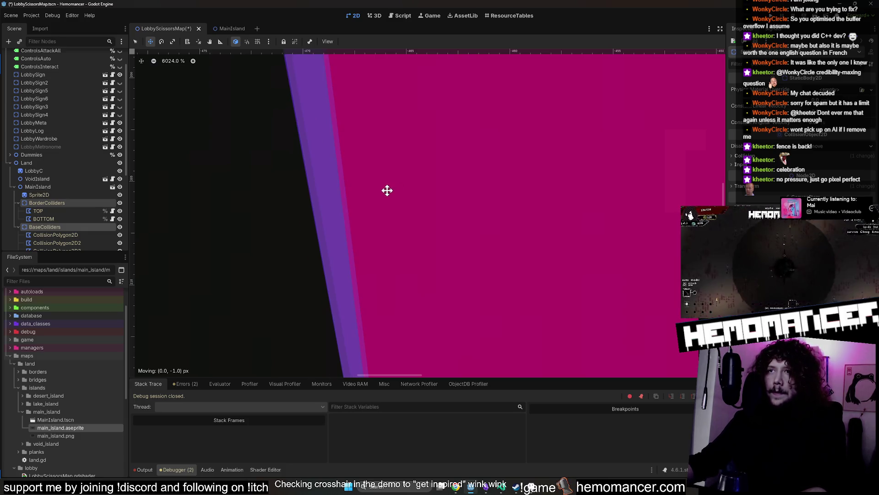
scroll(386, 192, down, 15)
scroll(437, 235, up, 4)
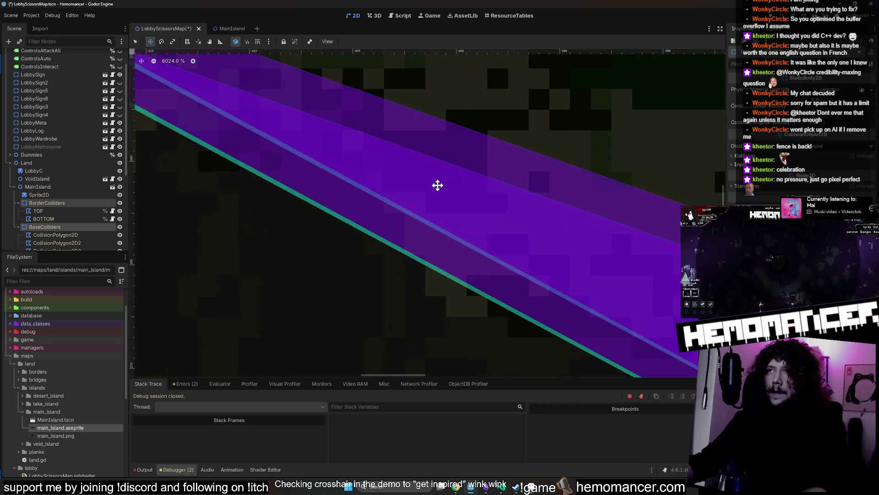
scroll(435, 184, down, 2)
scroll(410, 197, up, 2)
mouse_move(480, 159)
mouse_down()
mouse_move(495, 150)
mouse_move(462, 180)
mouse_up()
scroll(457, 179, down, 4)
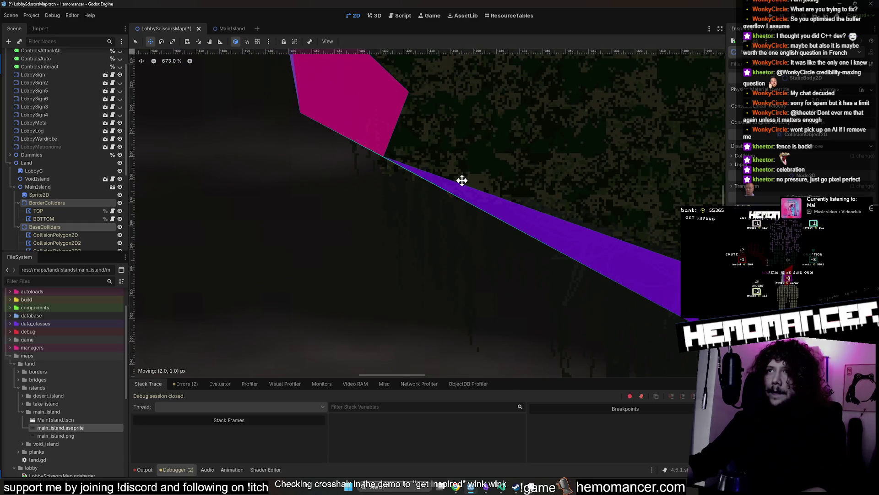
scroll(387, 199, right, 15)
scroll(481, 273, down, 5)
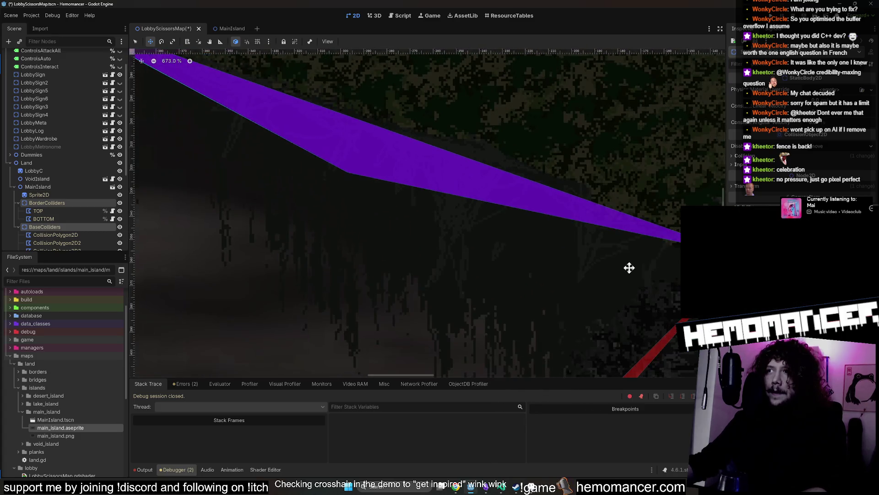
scroll(480, 288, down, 10)
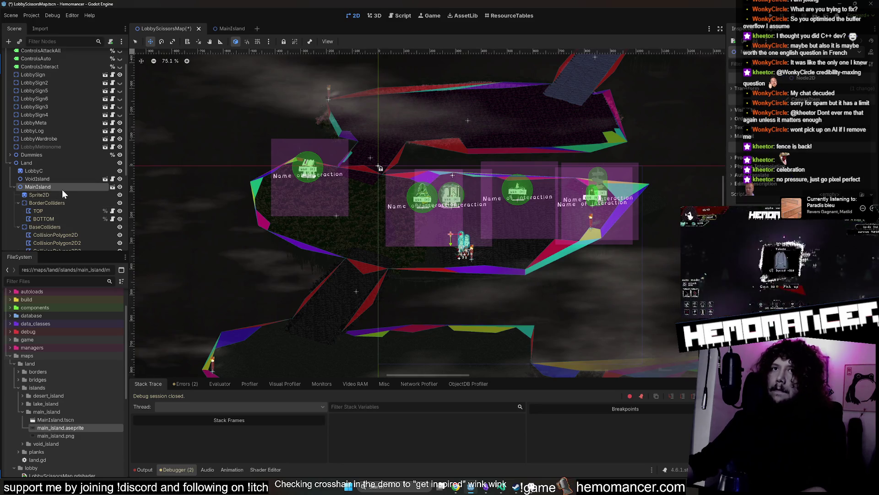
- Save the lobby map with its adjusted colliders
key(ctrl+s)
scroll(59, 201, down, 3)
shift+click(60, 172)
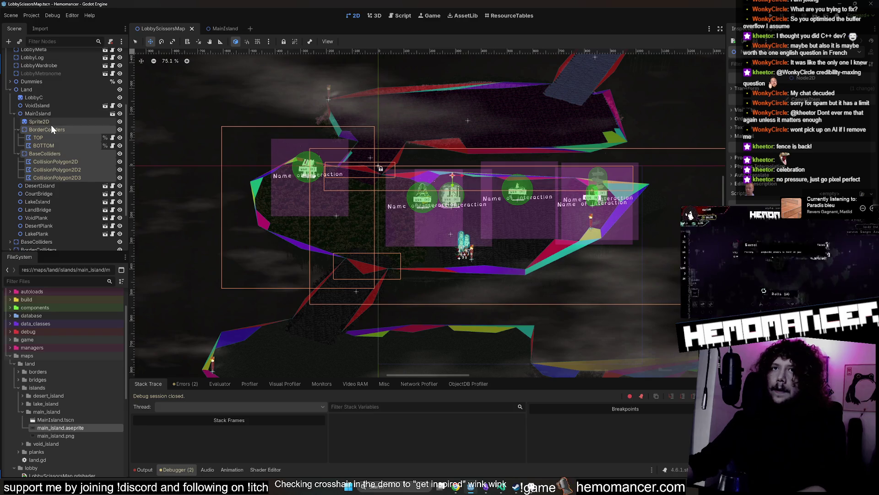
- In the MainIsland scene, delete the collider nodes through CollisionPolygon2D3, then undo the deletion
click(224, 30)
click(34, 71)
shift+click(35, 95)
shift+click(68, 119)
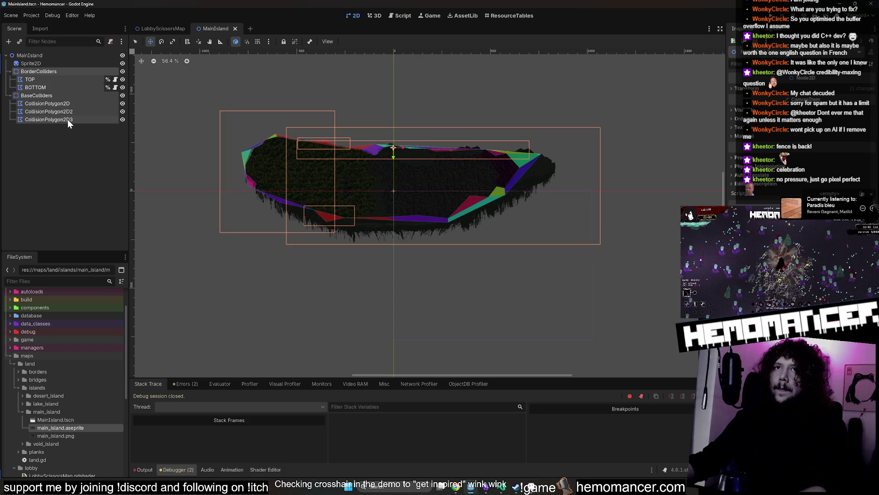
key(Delete)
key(Return)
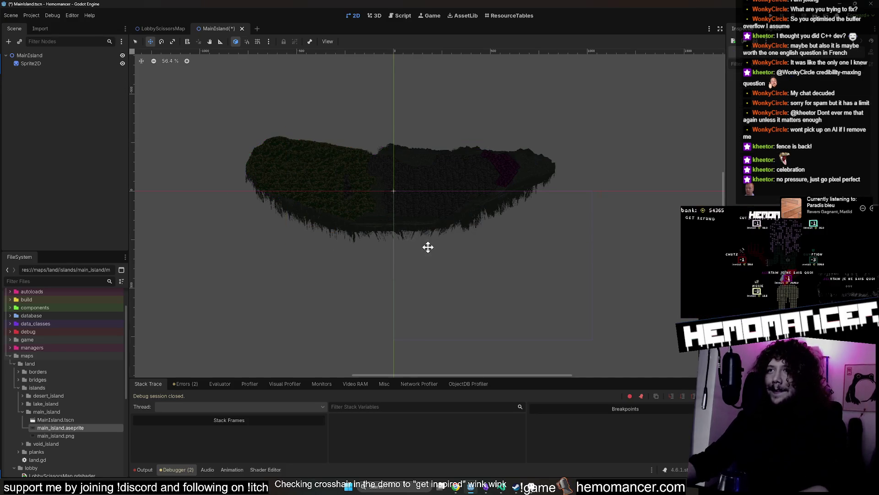
key(ctrl+z)
- Return to the LobbyScissorsMap scene and select the MainIsland node
scroll(329, 150, up, 5)
scroll(288, 173, up, 4)
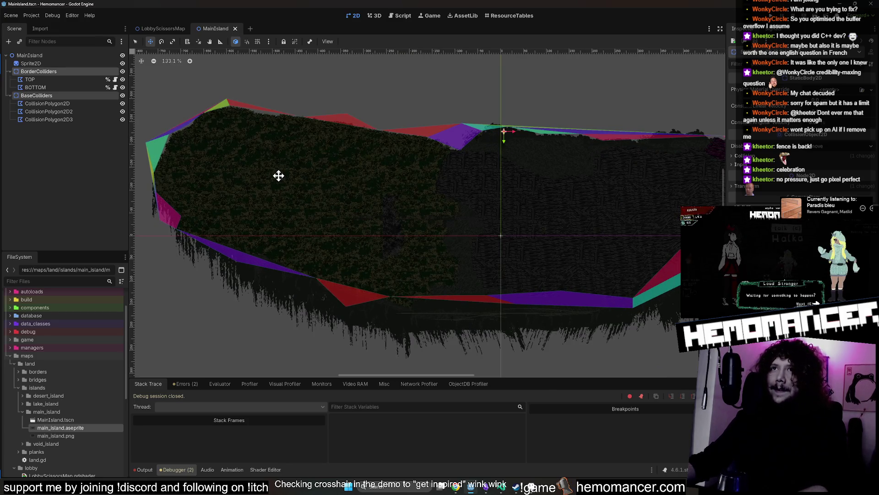
click(164, 29)
click(46, 113)
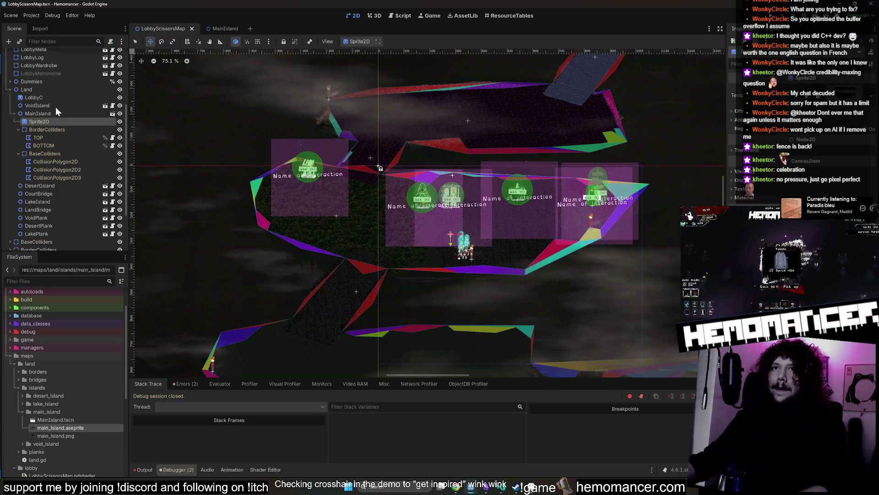
- Turn off Editable Children on MainIsland and confirm
right_click(55, 114)
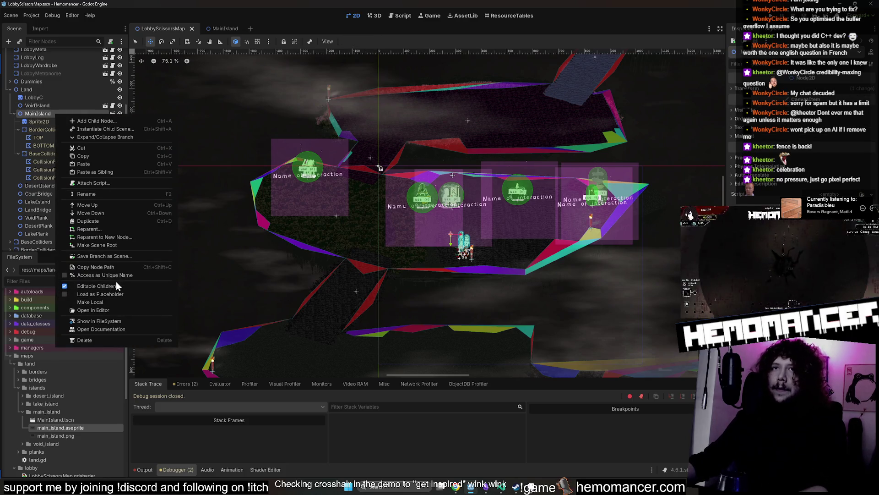
click(116, 283)
click(384, 254)
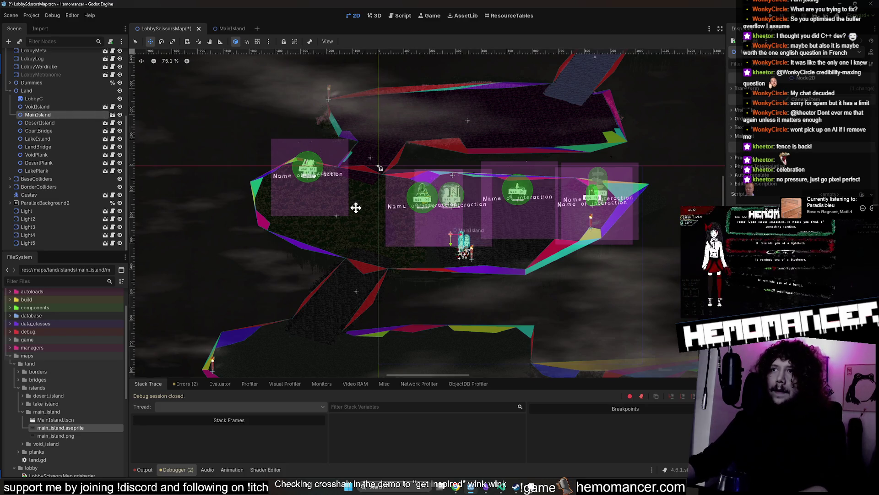
- Delete the lobby's BaseColliders and BorderColliders nodes and save the lobby map
scroll(356, 208, up, 5)
scroll(290, 238, up, 3)
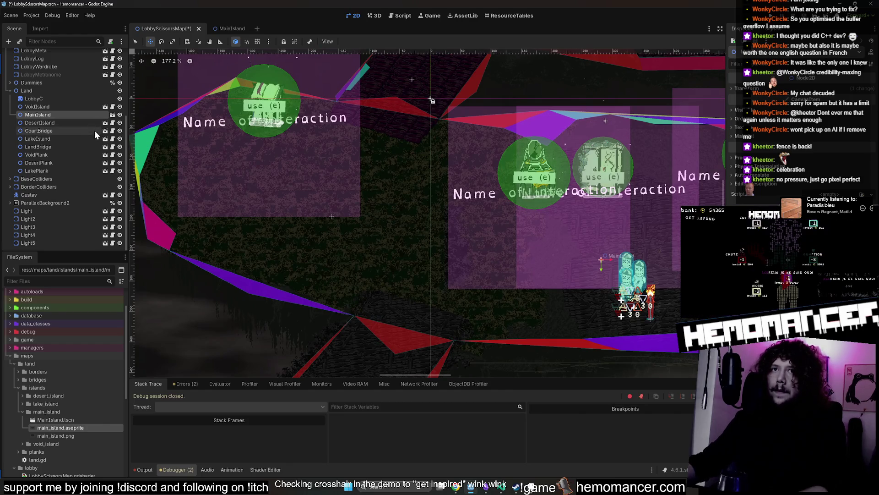
click(120, 179)
key(f)
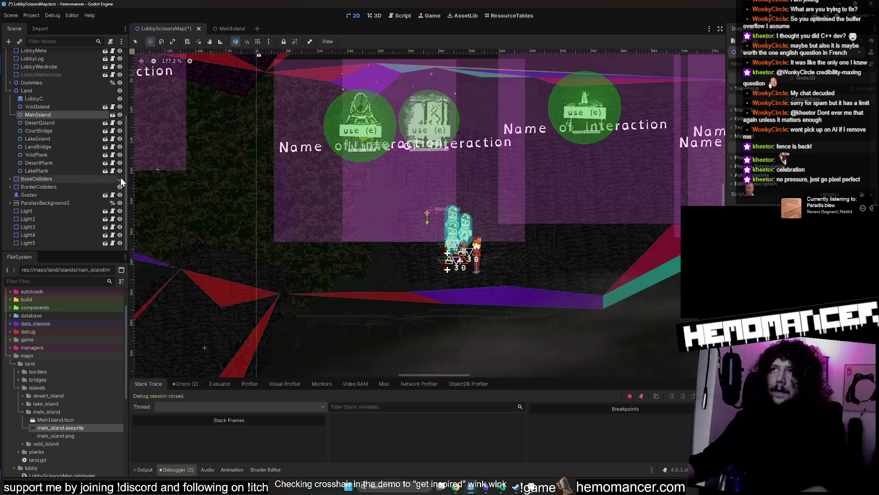
scroll(186, 180, down, 6)
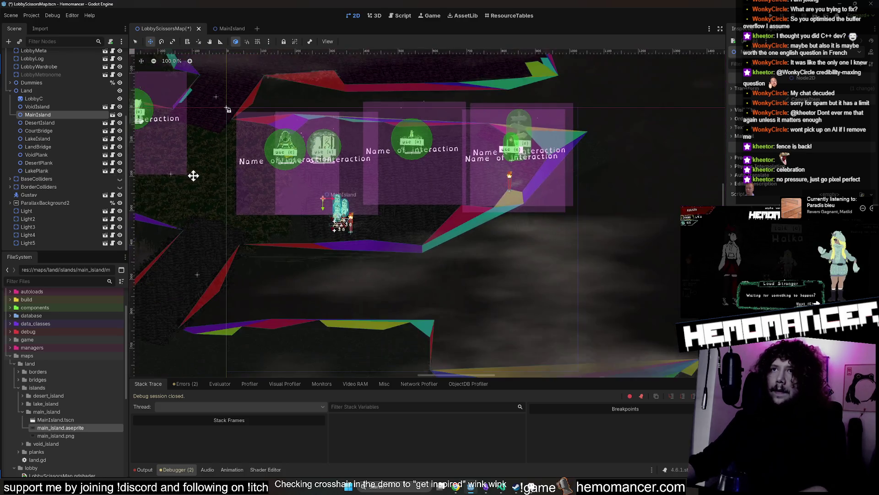
click(120, 178)
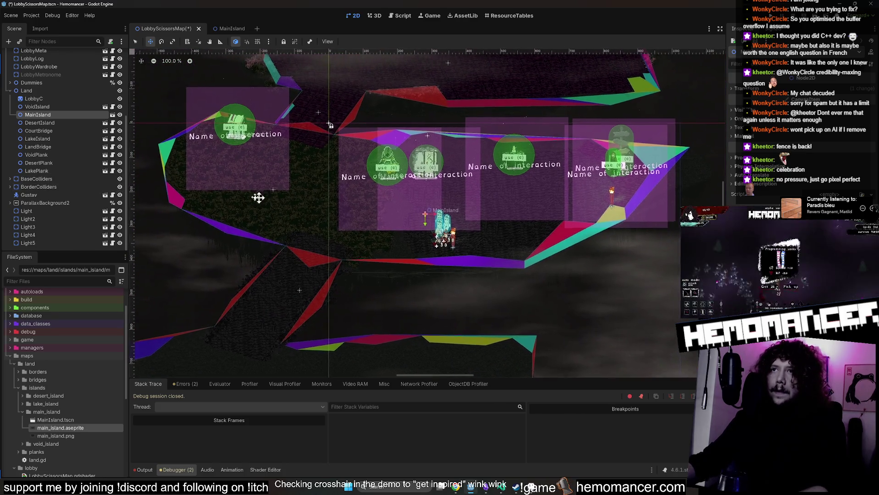
click(46, 178)
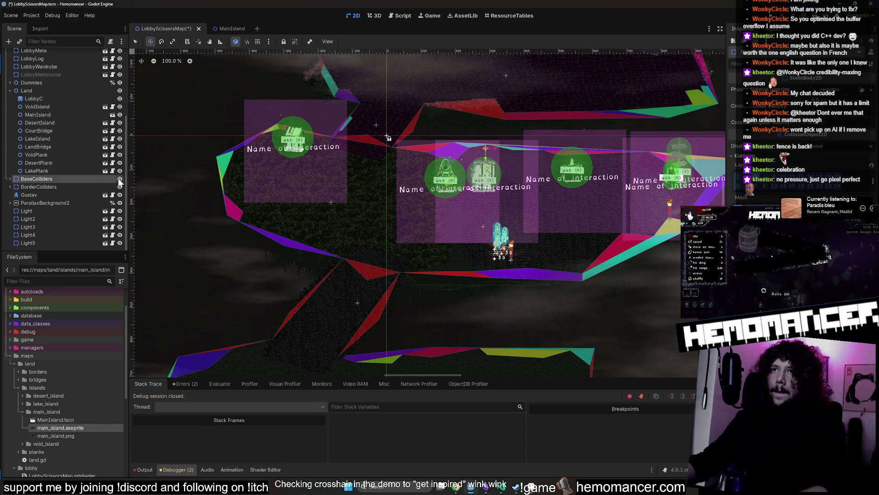
key(f)
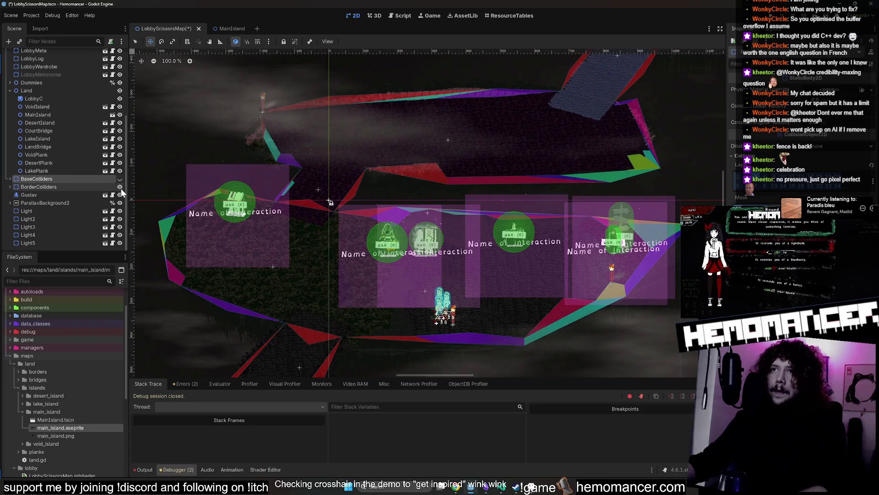
shift+click(59, 186)
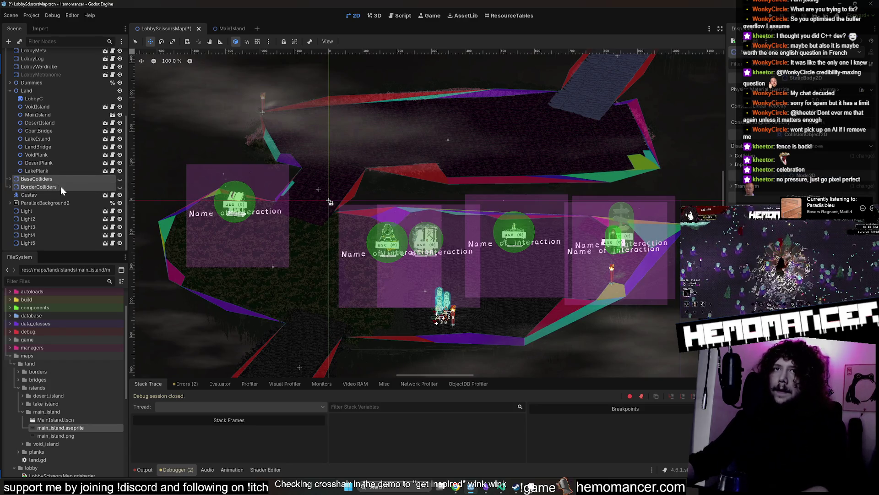
key(Delete)
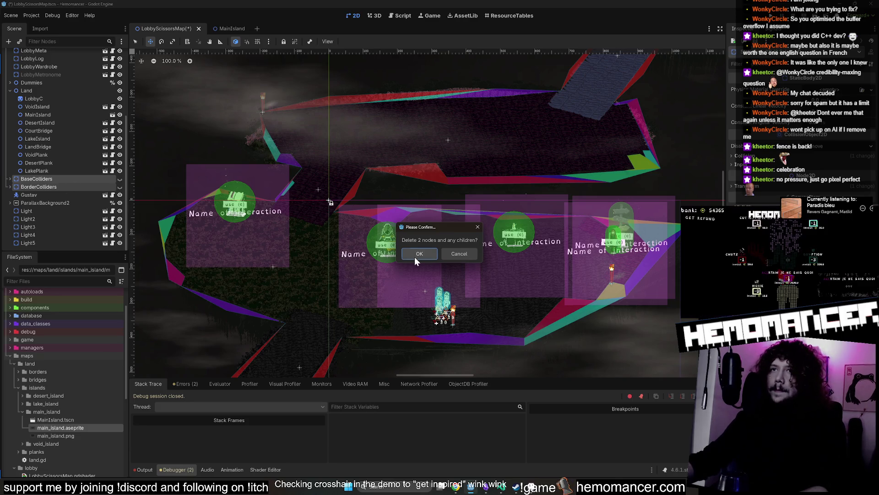
click(414, 257)
key(ctrl+s)
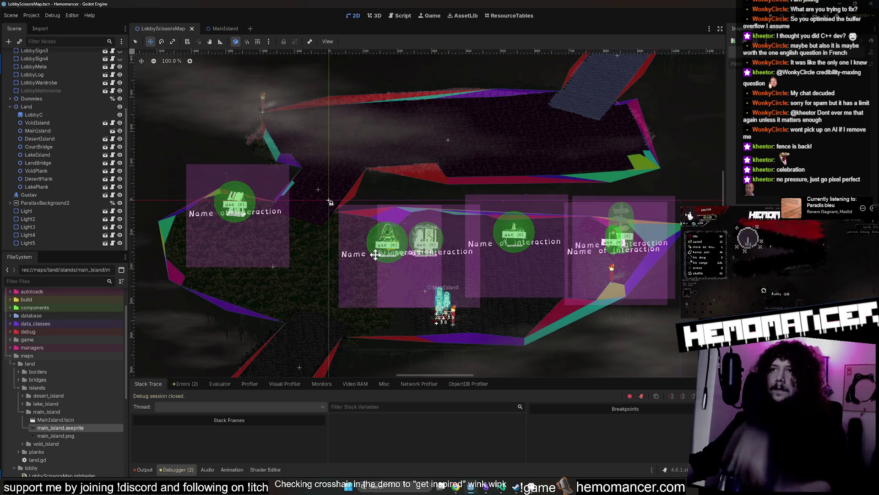
- Inspect the Fog, VoidIsland, VoidPlank and MainIsland nodes to see what belongs to each
scroll(375, 254, down, 5)
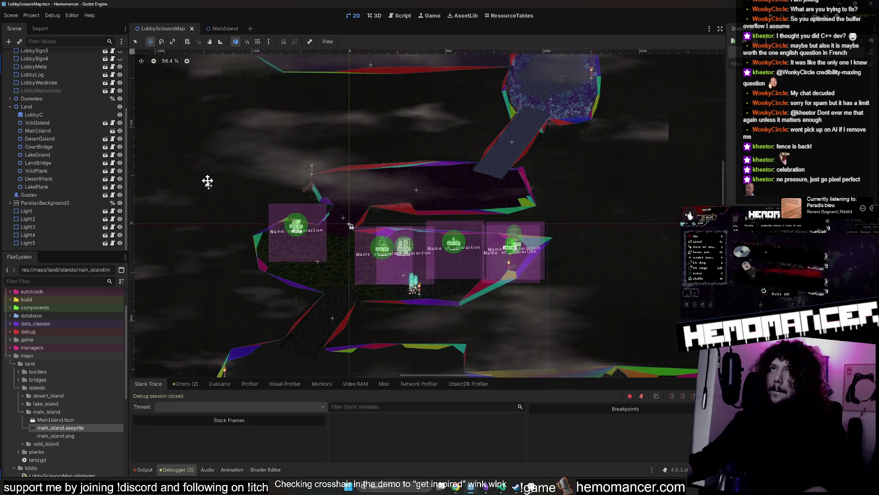
click(138, 40)
click(216, 119)
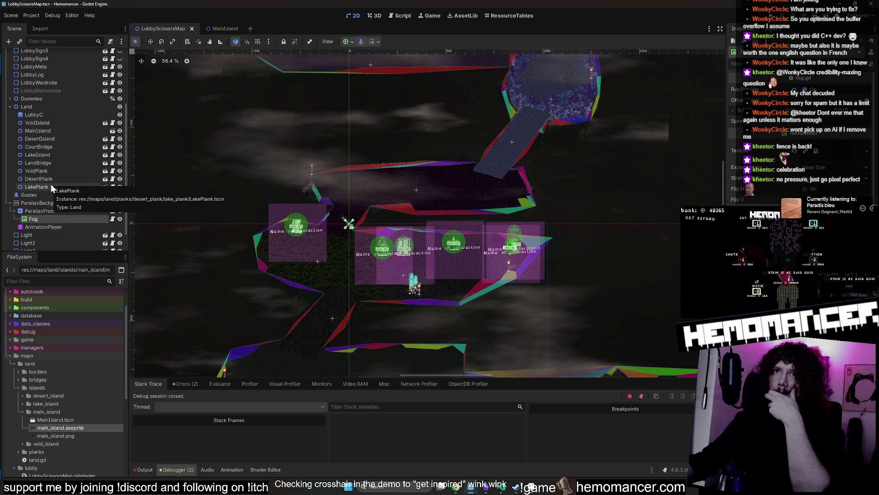
click(62, 122)
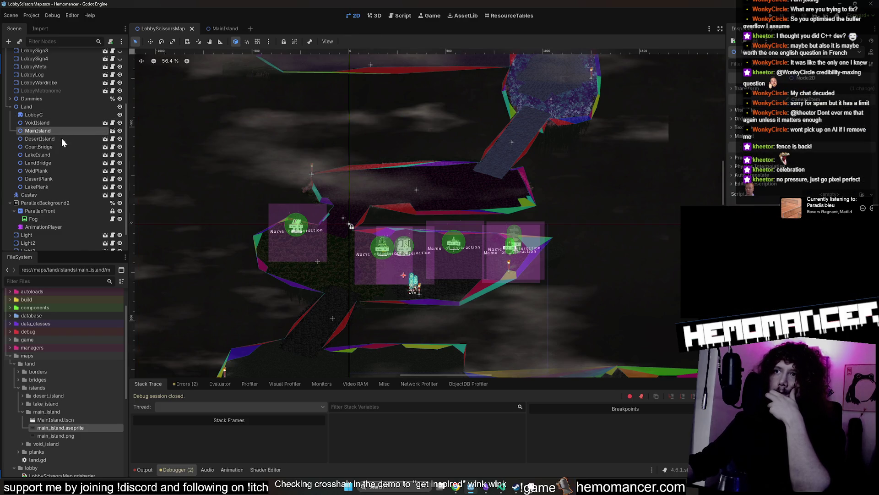
click(57, 171)
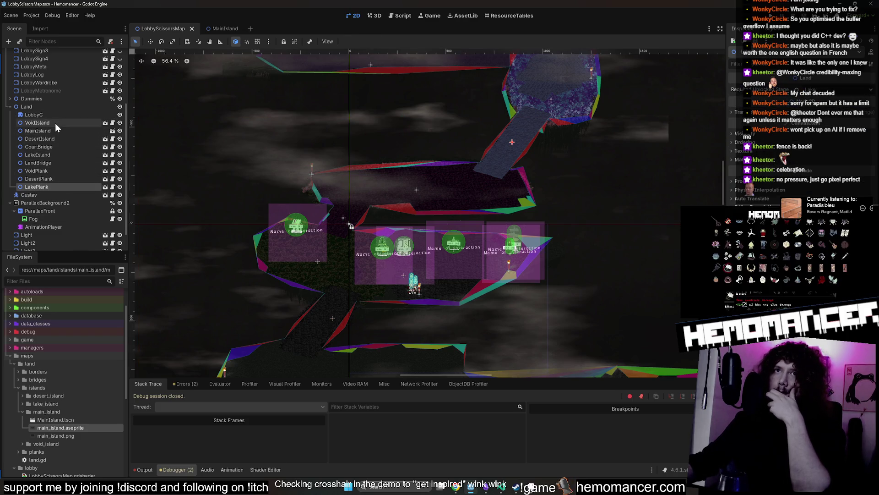
click(54, 108)
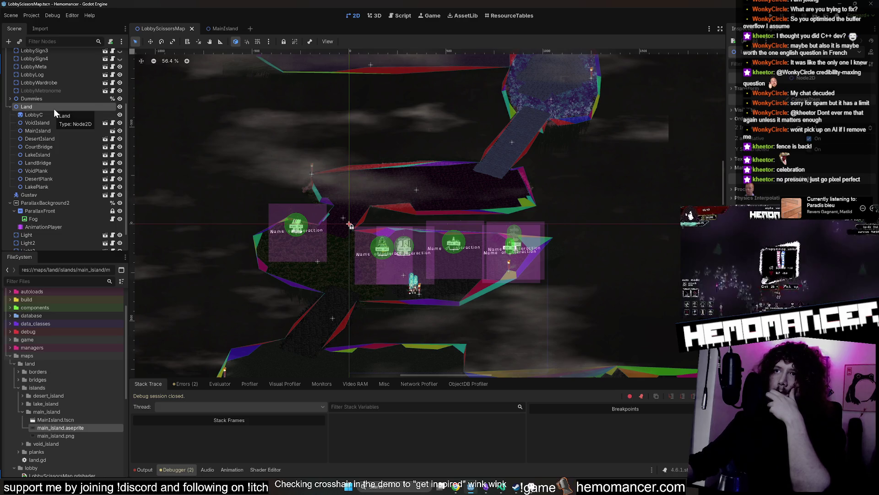
scroll(417, 232, up, 3)
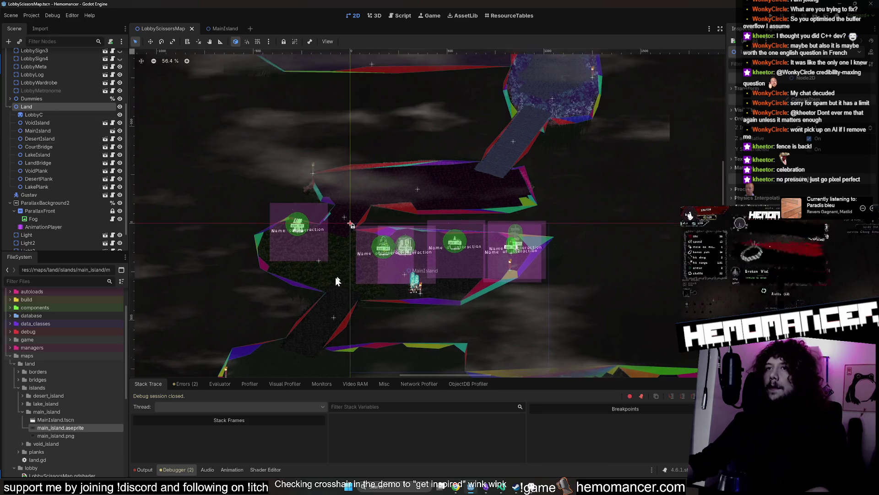
click(42, 131)
drag(182, 148, 216, 123)
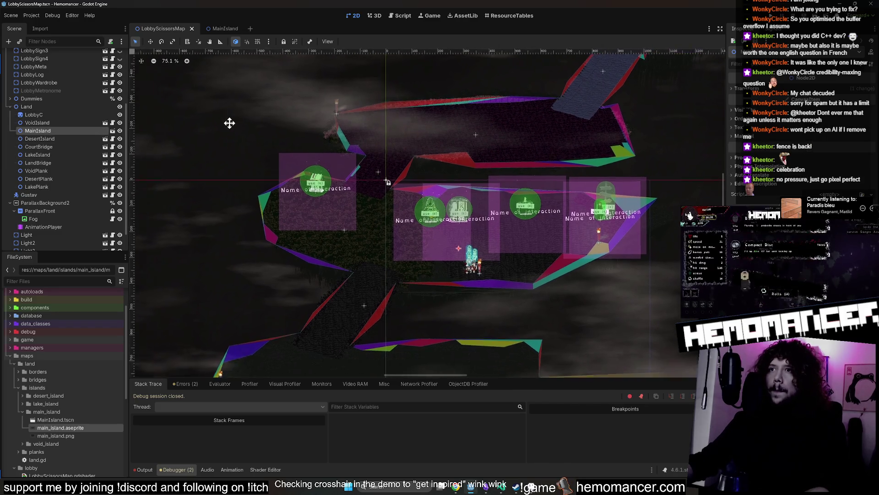
click(120, 131)
click(120, 131)
click(9, 107)
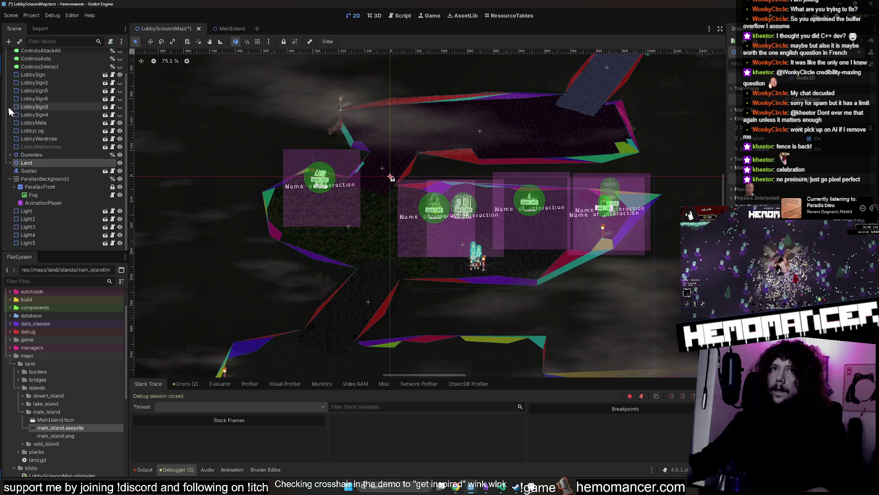
- Expand Land and delete the LobbyC sprite, confirming the deletion
click(10, 191)
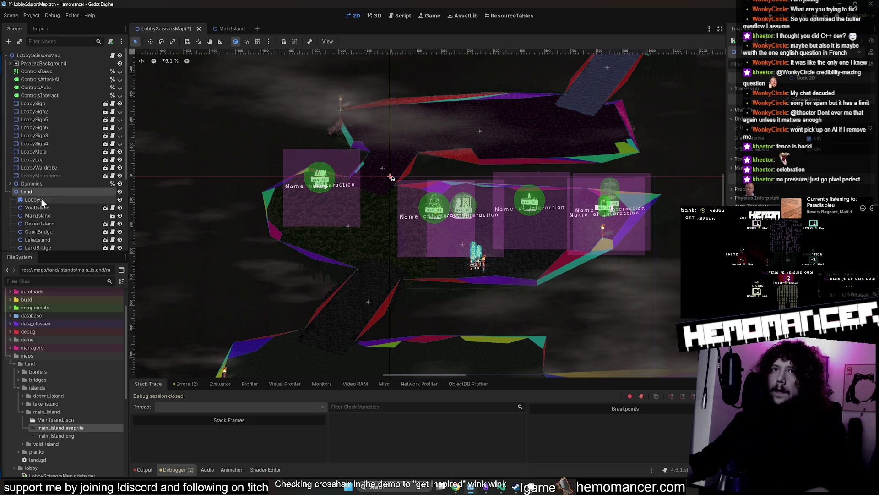
click(111, 200)
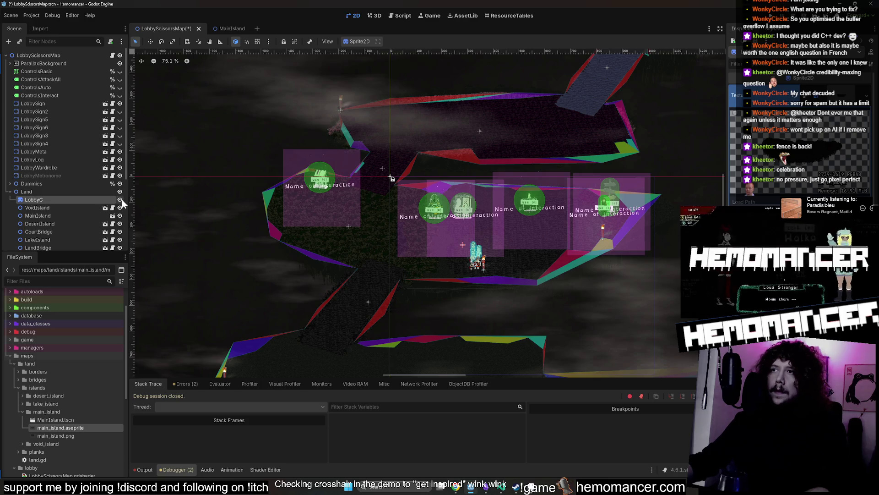
click(120, 200)
click(69, 191)
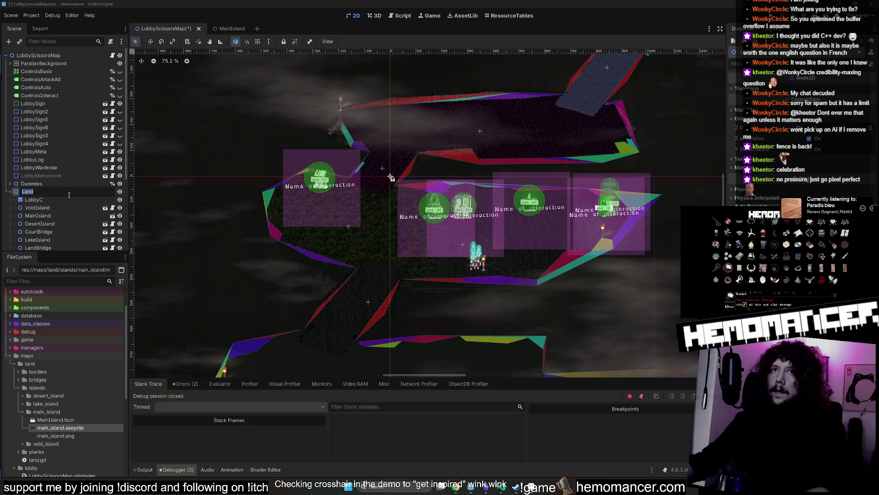
click(67, 199)
scroll(303, 211, down, 5)
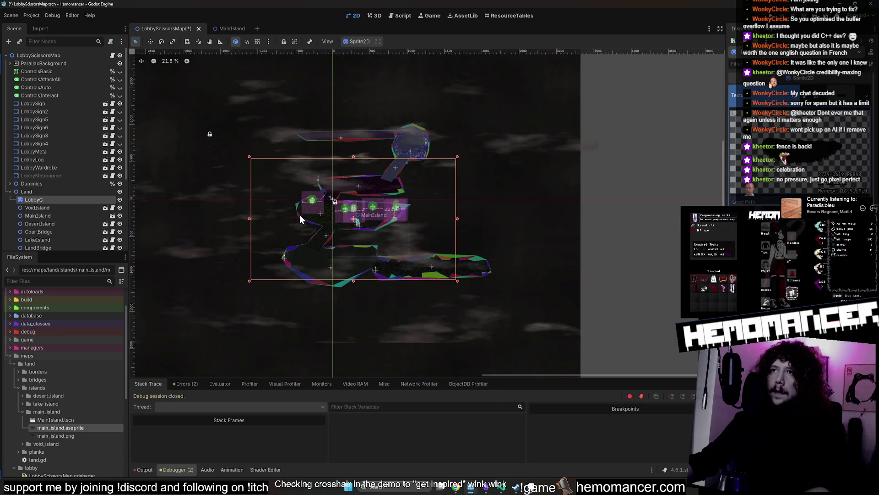
key(Delete)
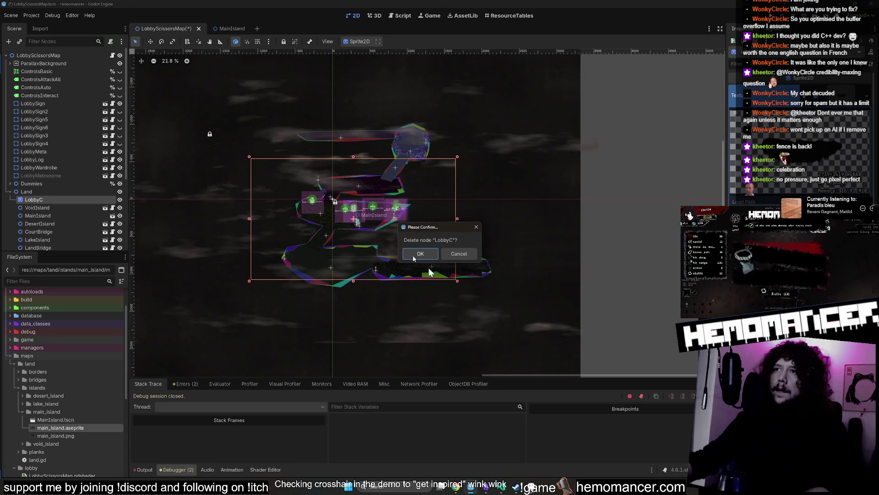
click(407, 256)
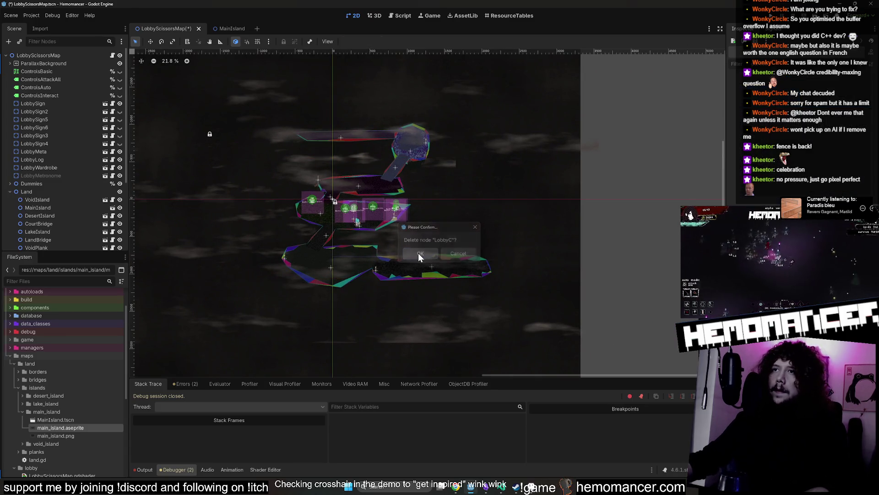
click(66, 200)
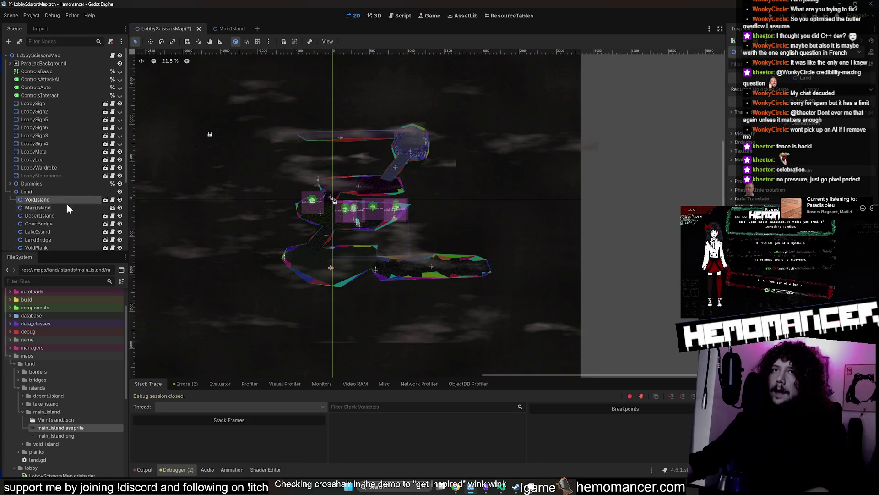
- Attach the land.gd script to the MainIsland scene's root node and save the scene
click(67, 206)
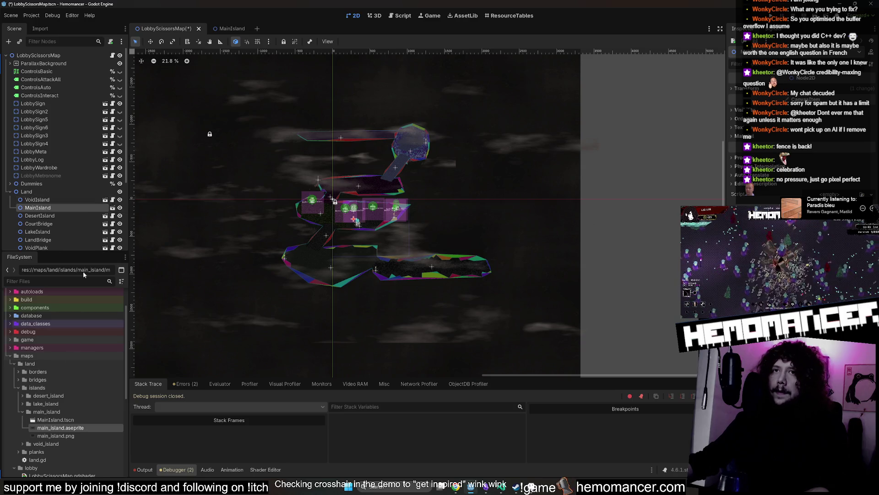
scroll(636, 199, down, 3)
scroll(337, 253, up, 3)
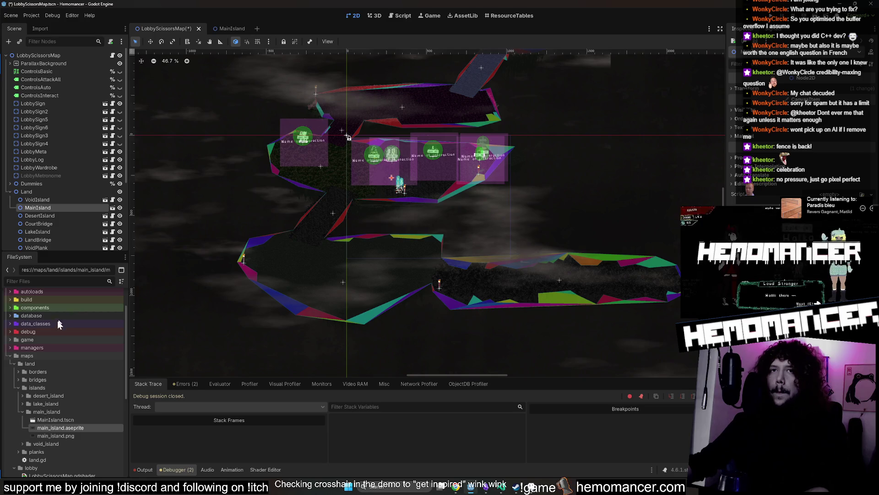
click(57, 281)
text(land)
double_click(70, 388)
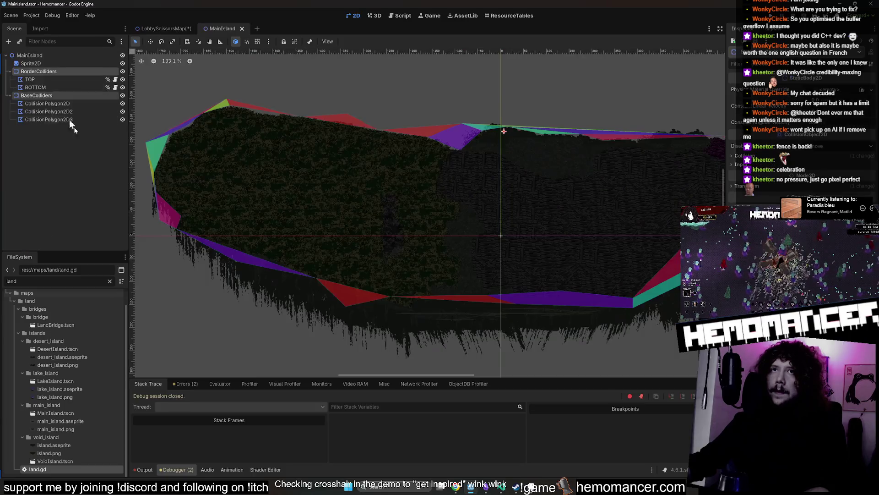
click(46, 56)
mouse_move(53, 469)
mouse_down()
mouse_move(76, 80)
mouse_move(96, 54)
mouse_up()
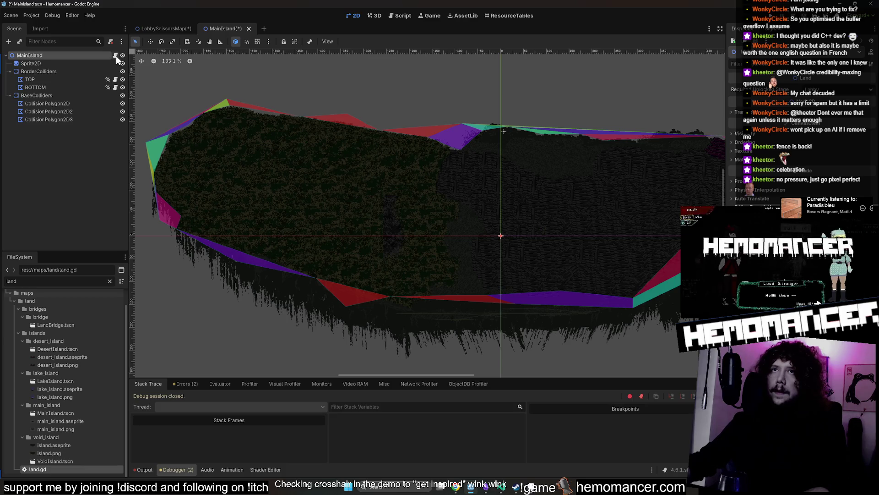
key(ctrl+s)
- Save LobbyScissorsMap and launch the game with F5
click(164, 29)
key(ctrl+s)
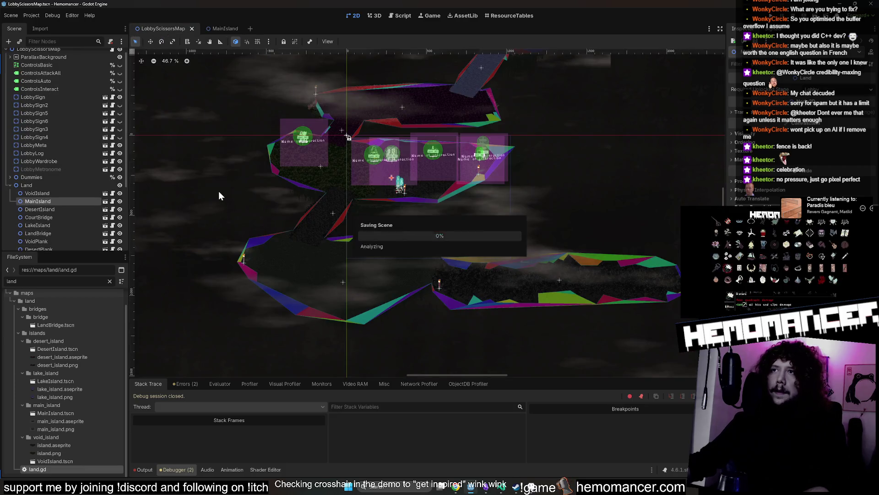
key(F5)
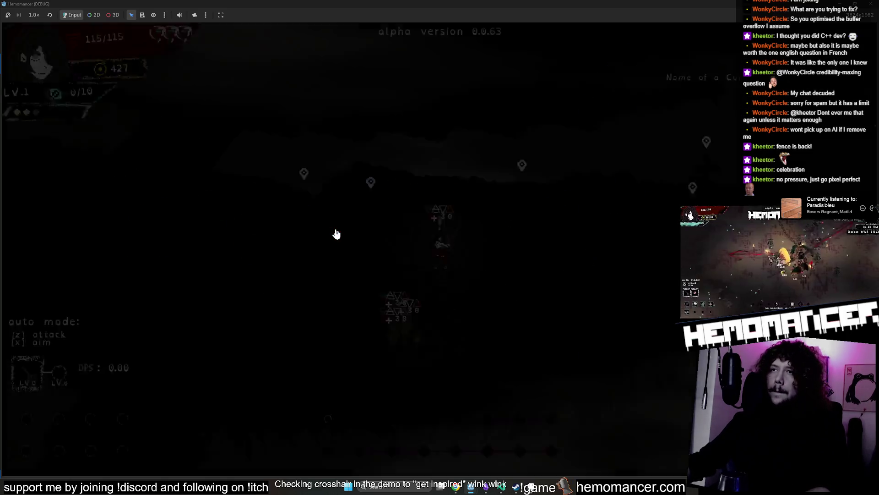
- Walk the character around the main island past its torches and signpost, then close the game
key(a)
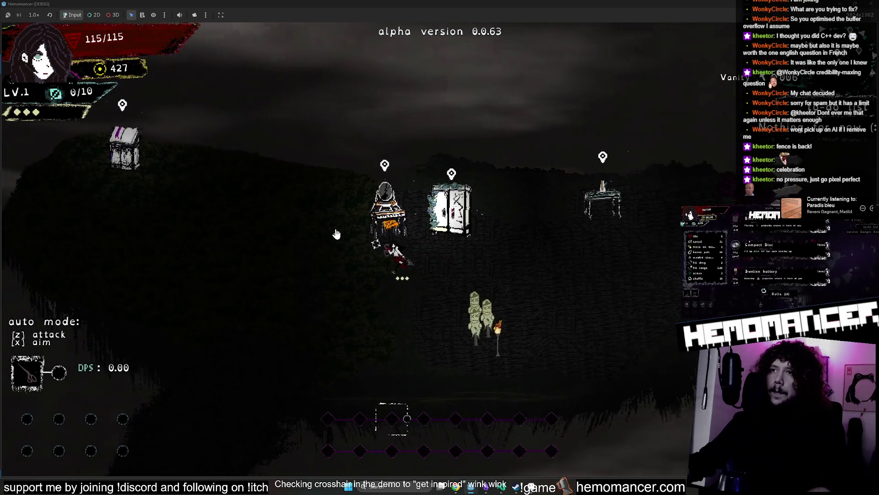
key(a)
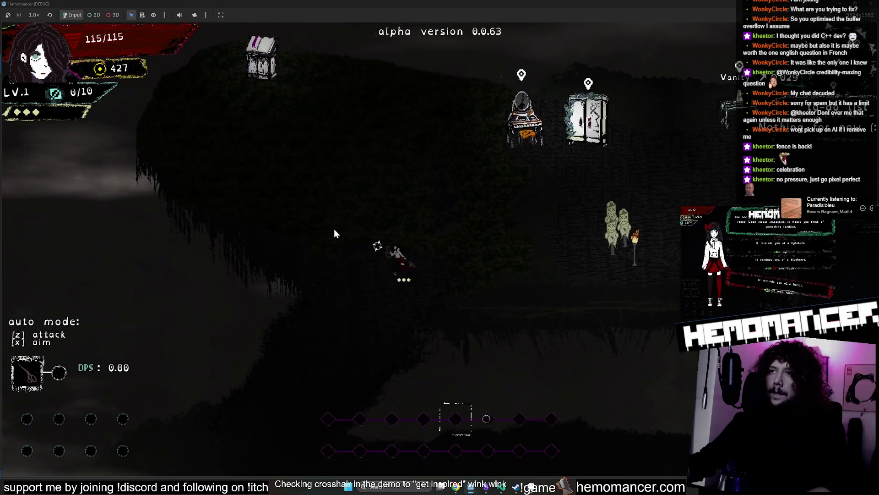
key(d)
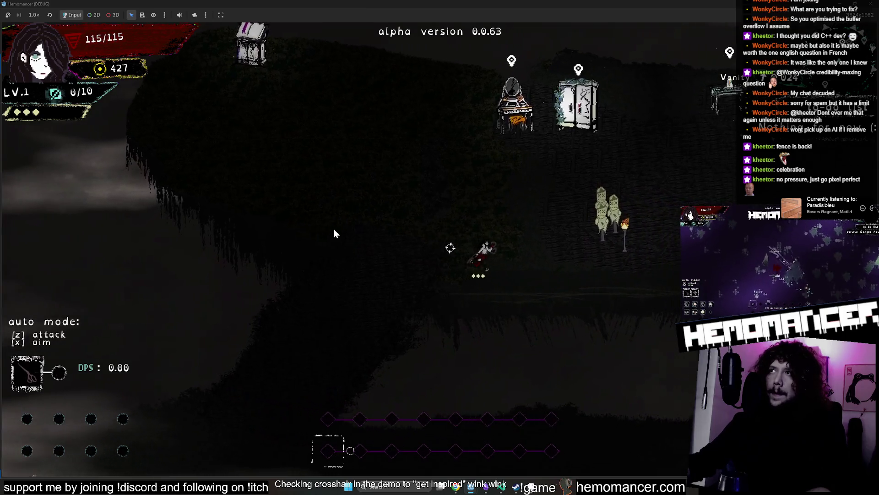
key(d)
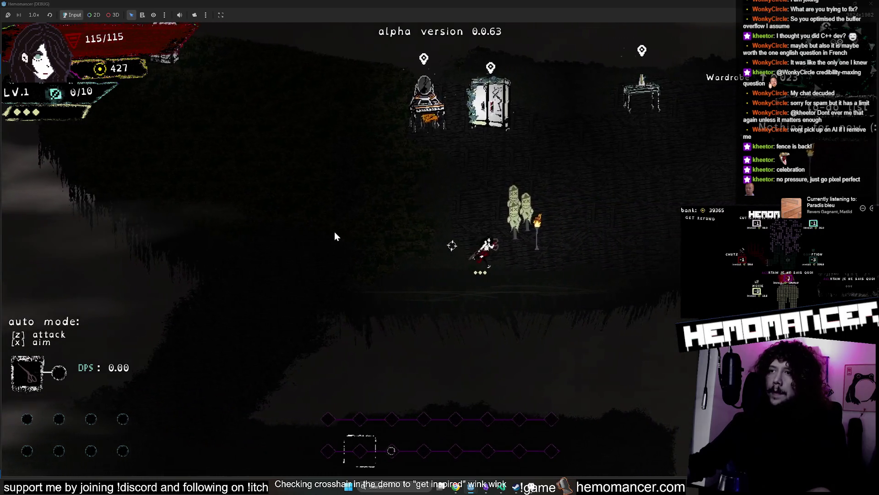
key(d)
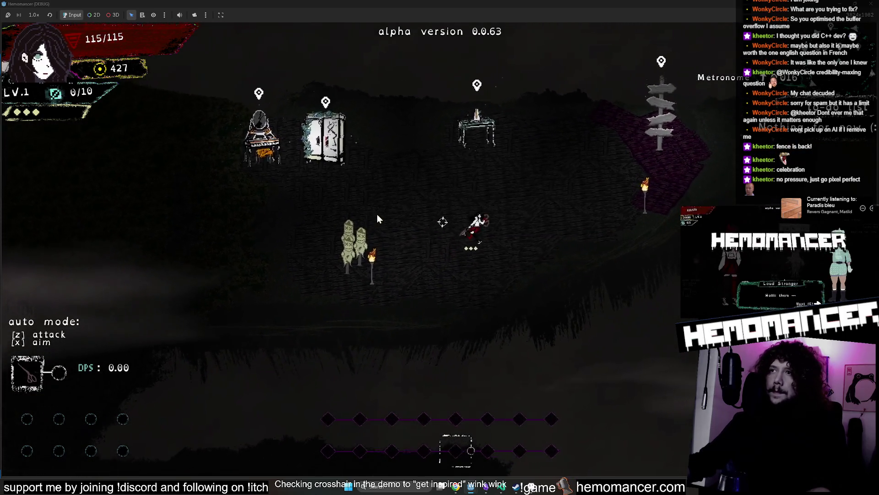
key(w)
scroll(377, 215, down, 5)
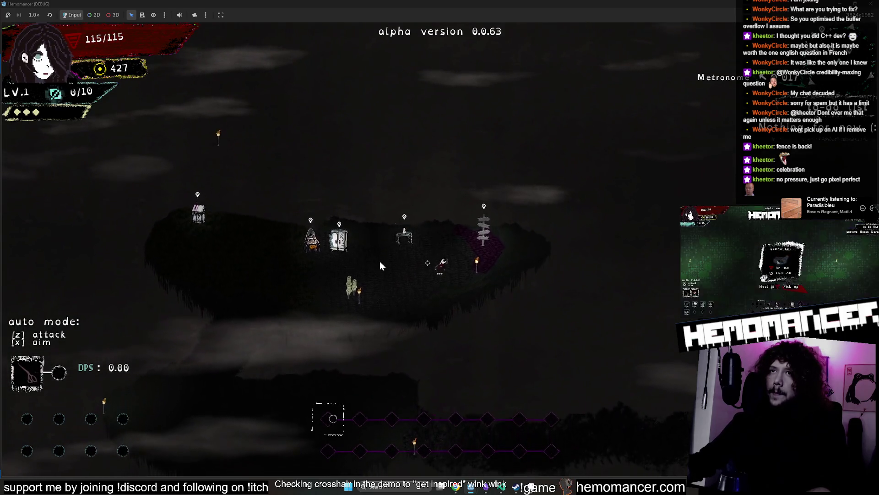
key(s)
key(a)
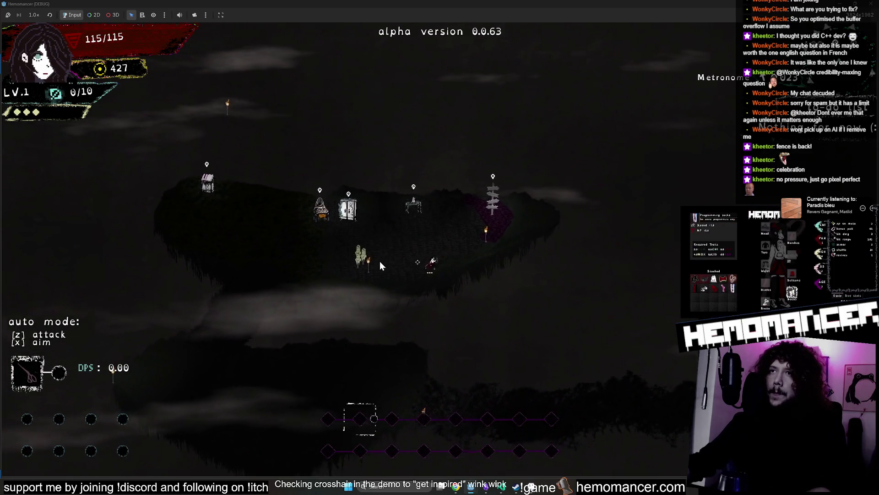
key(w)
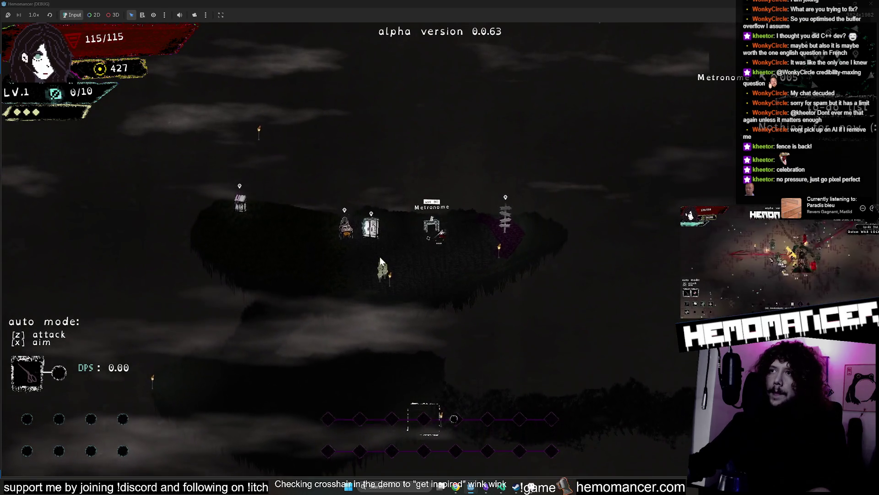
click(873, 4)
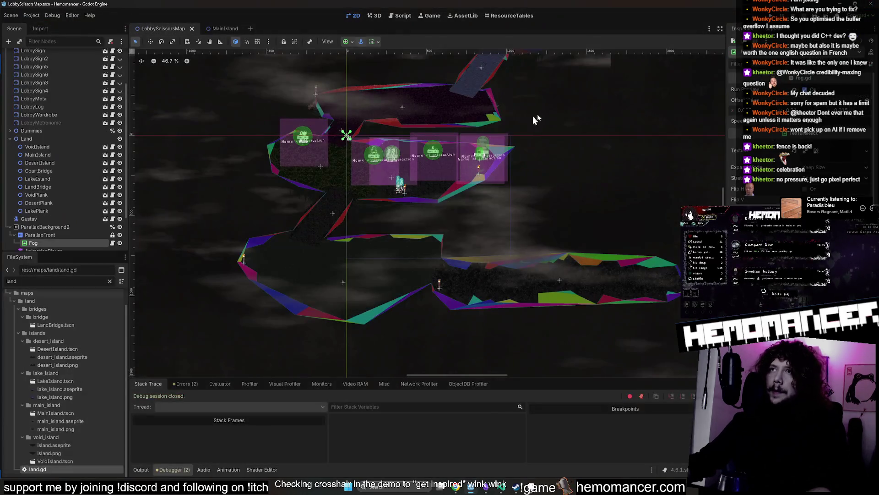
- Take the Light5 torch out of the lobby map
drag(570, 106, 511, 208)
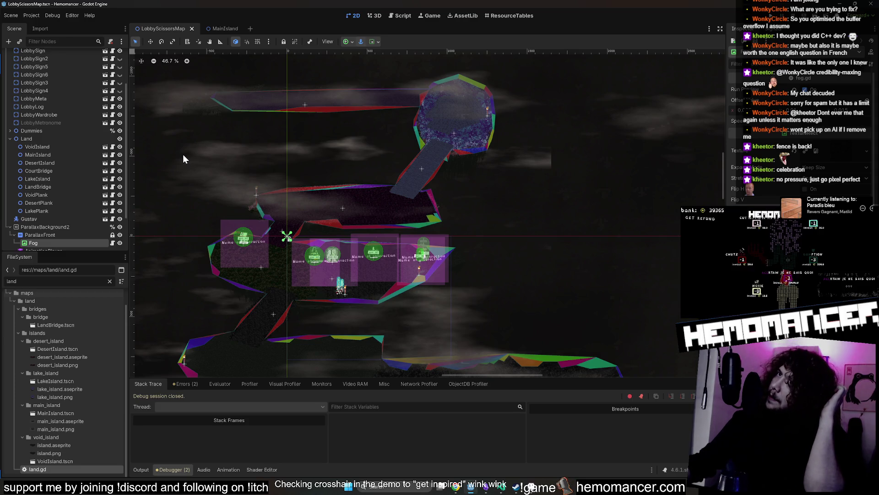
click(10, 139)
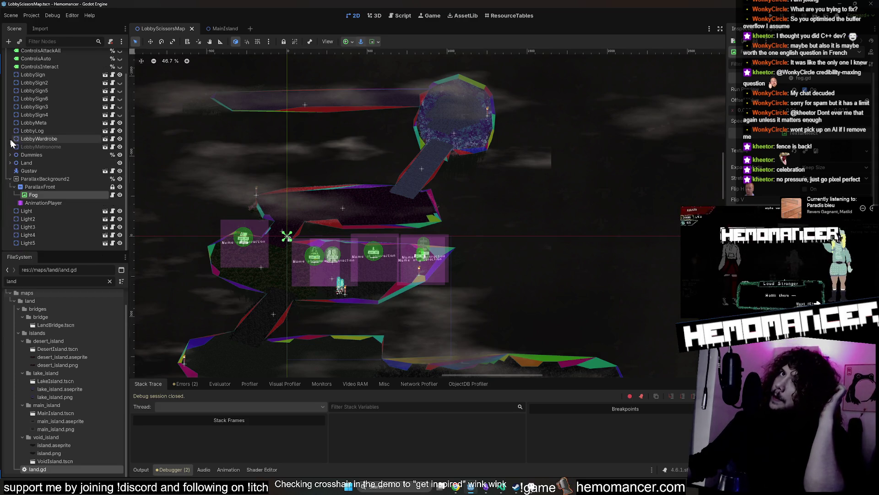
scroll(247, 166, up, 3)
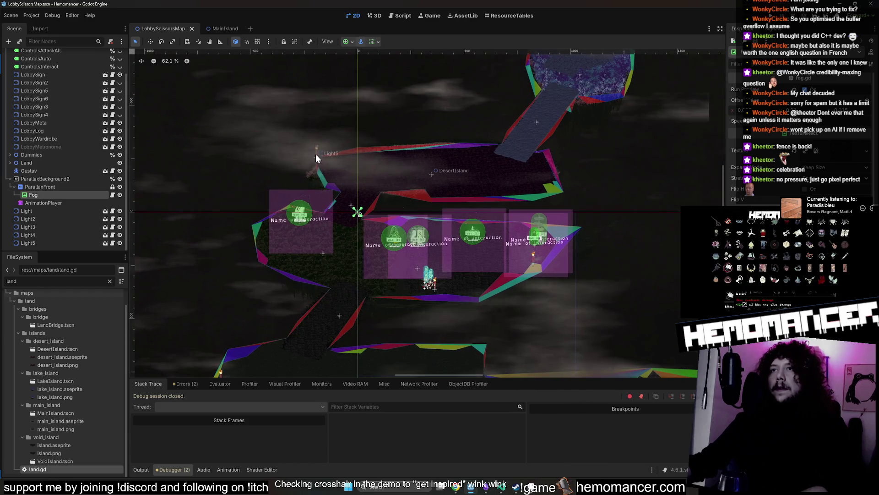
click(316, 154)
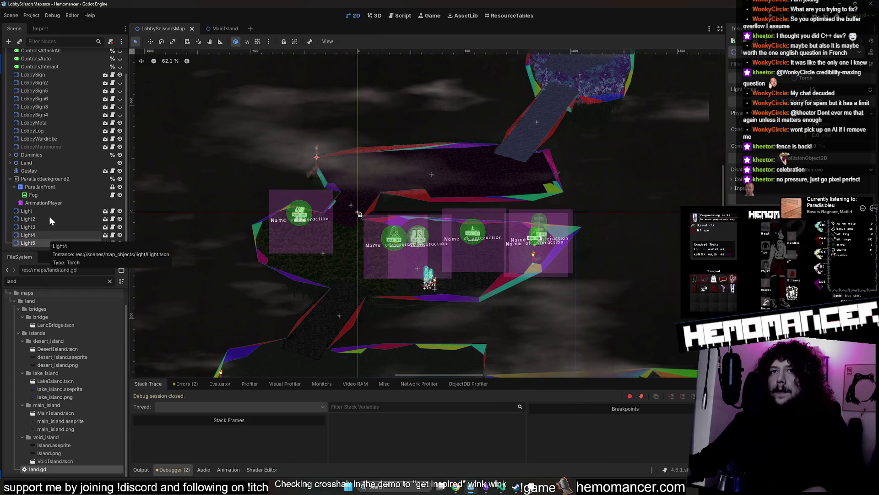
key(Delete)
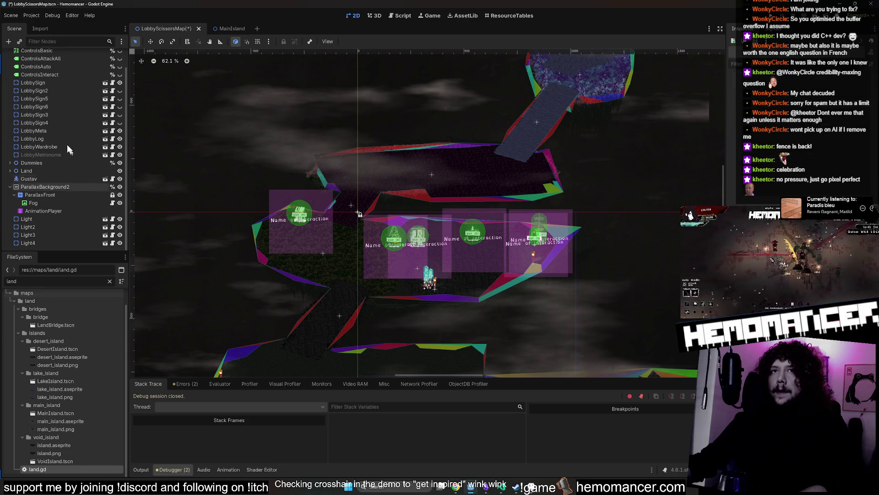
- Expand Land and open the DesertIsland scene for editing
click(11, 171)
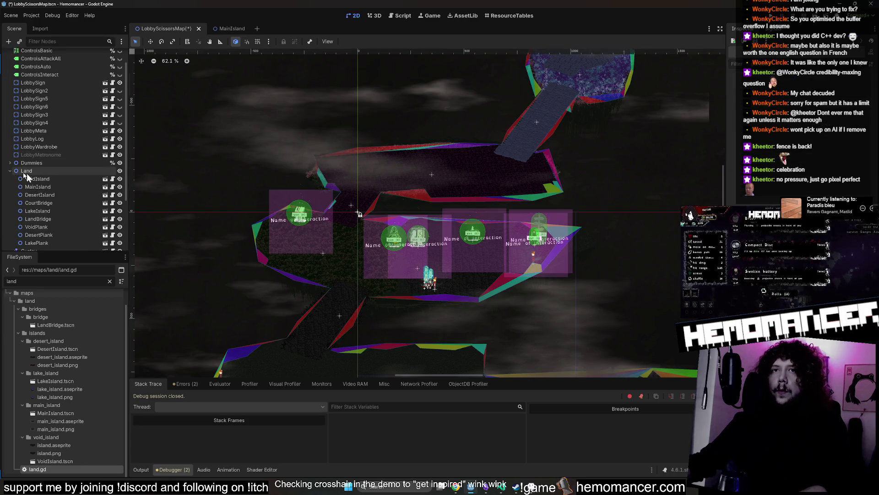
scroll(73, 185, down, 2)
click(106, 146)
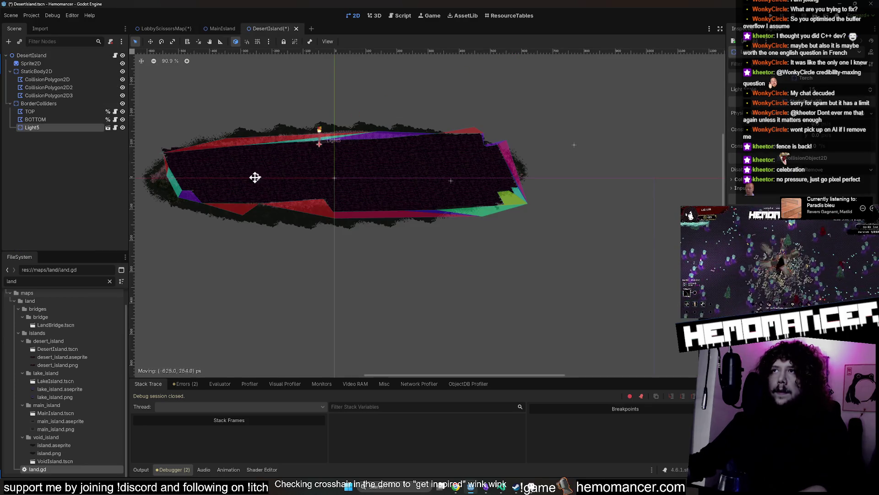
- Place Light5 at the desert island's left edge and save DesertIsland
scroll(190, 186, up, 4)
scroll(302, 256, up, 10)
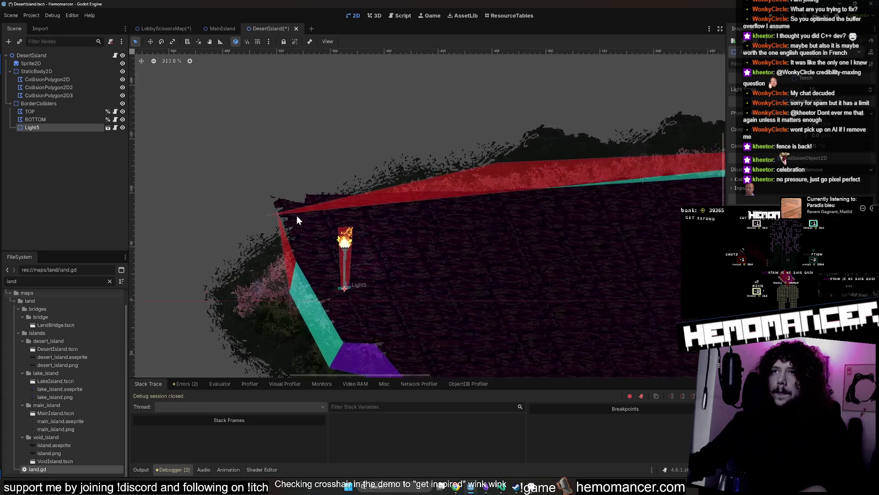
mouse_move(367, 227)
mouse_down()
mouse_move(300, 195)
mouse_move(299, 176)
mouse_up()
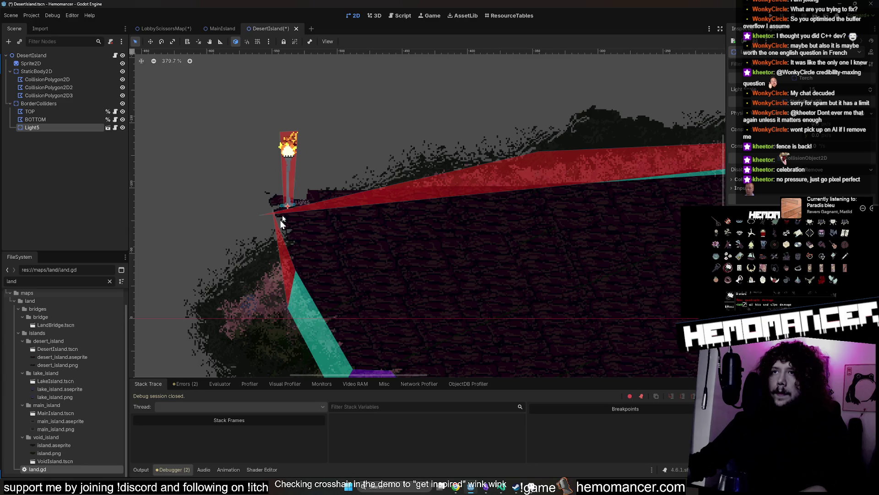
scroll(282, 153, down, 11)
key(ctrl+s)
- Save the lobby map, bring the lake island into view and select its Light4 torch
click(177, 30)
key(ctrl+s)
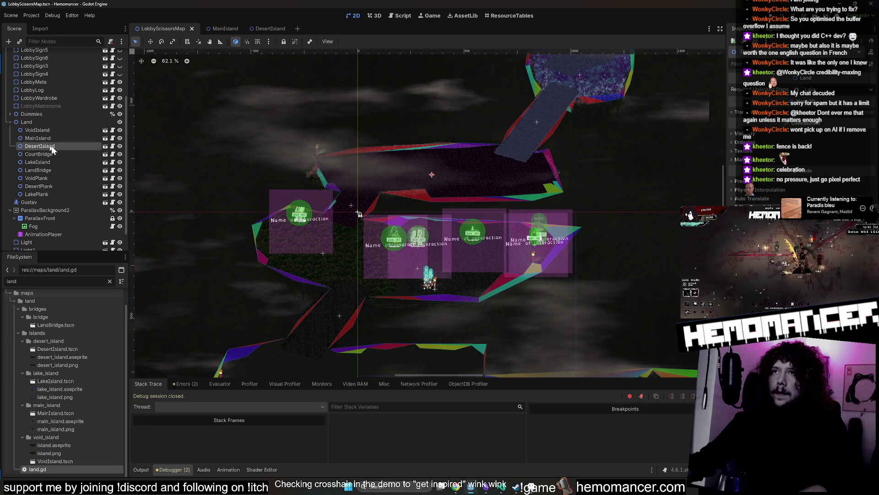
drag(413, 119, 385, 203)
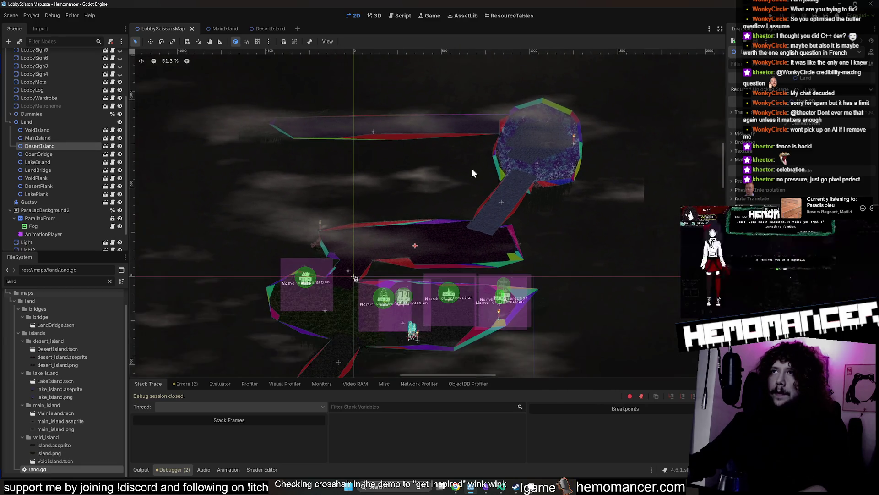
scroll(474, 170, up, 7)
scroll(536, 171, down, 7)
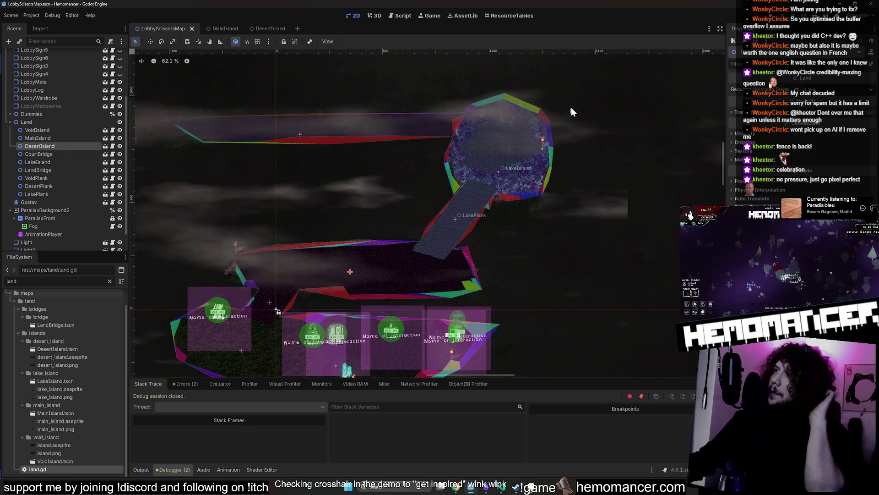
scroll(637, 148, up, 7)
drag(636, 147, 608, 125)
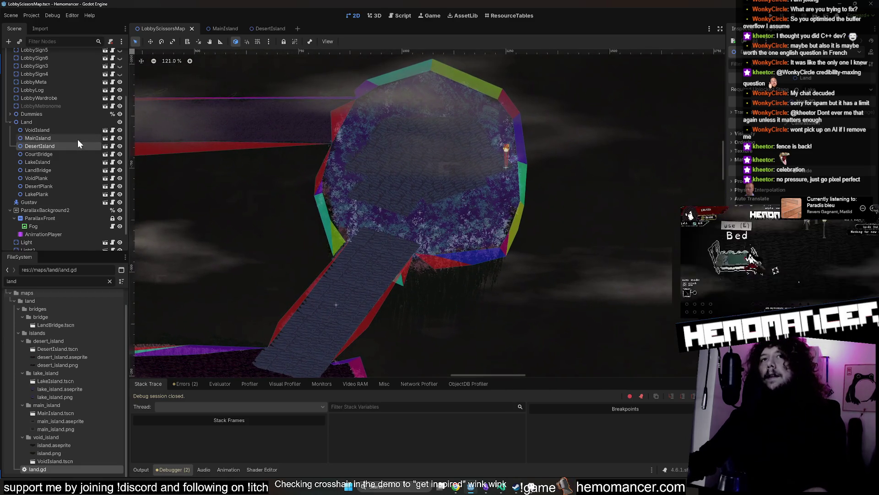
scroll(55, 229, down, 1)
click(27, 243)
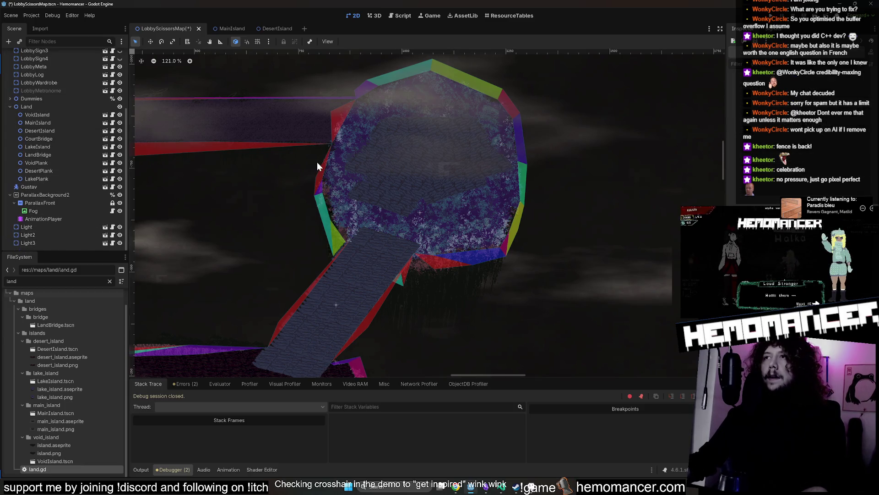
- Paste Light4 into LakeIsland at the island's upper left and save the scene
click(105, 147)
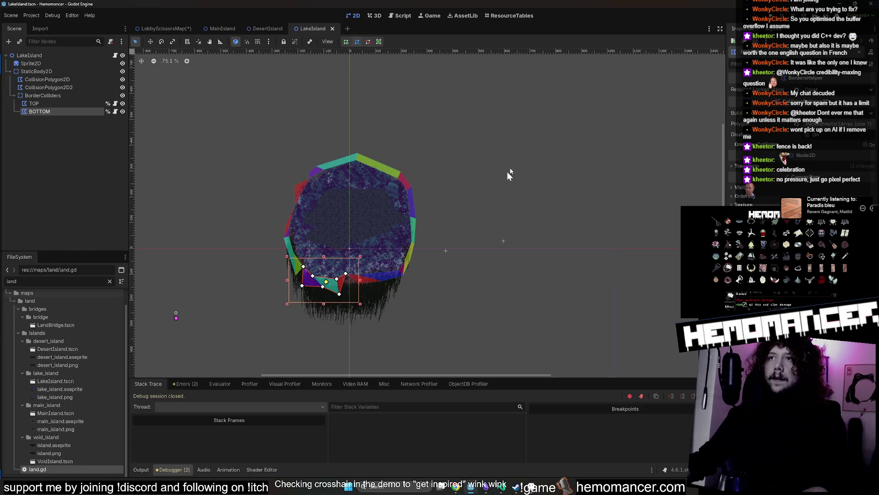
key(ctrl+v)
mouse_move(443, 206)
mouse_down()
mouse_move(447, 180)
mouse_move(391, 202)
mouse_move(439, 245)
mouse_up()
scroll(412, 193, up, 13)
scroll(393, 203, up, 2)
drag(425, 251, 434, 241)
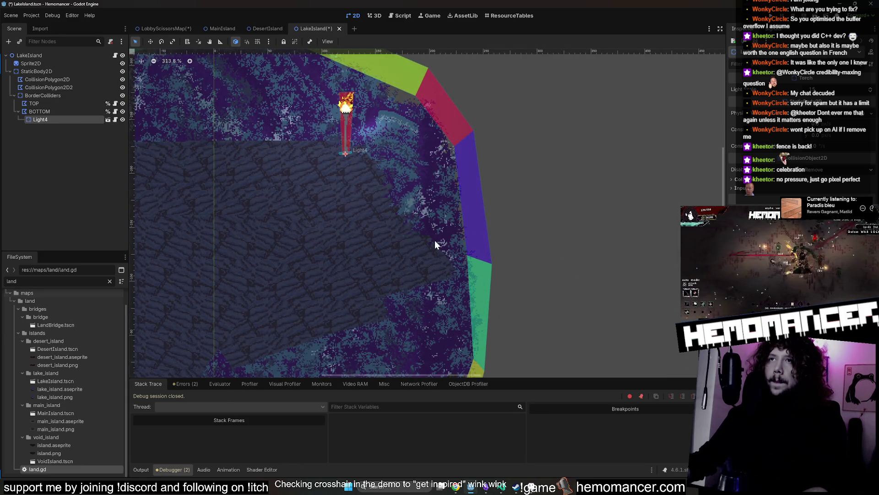
scroll(434, 241, down, 9)
key(ctrl+s)
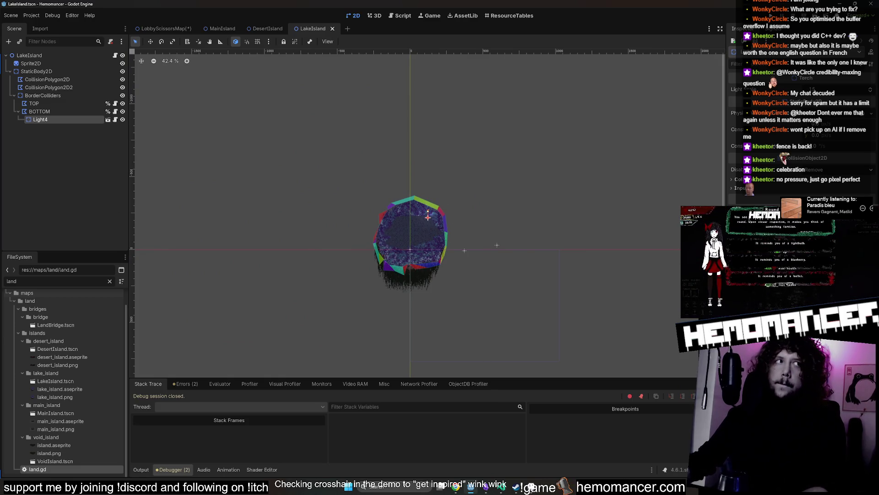
- Close the LakeIsland and DesertIsland tabs, leaving the lobby map and MainIsland open
click(333, 28)
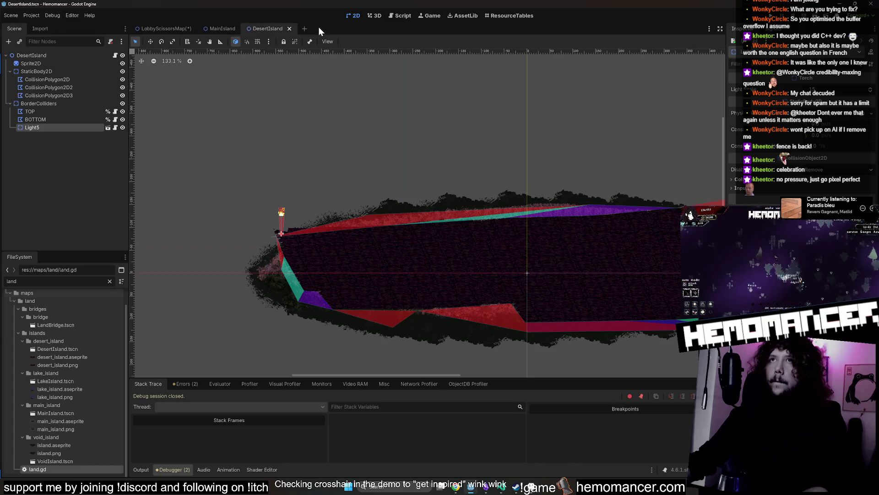
click(218, 27)
middle_click(273, 28)
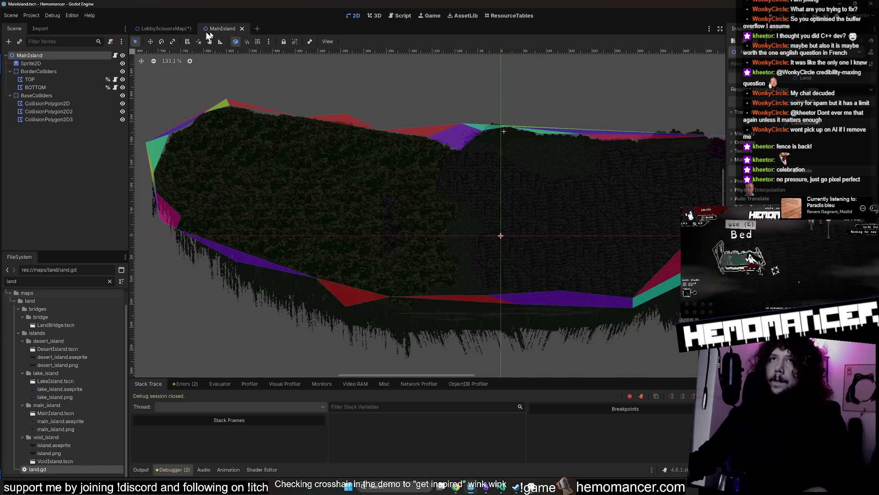
key(ctrl+Tab)
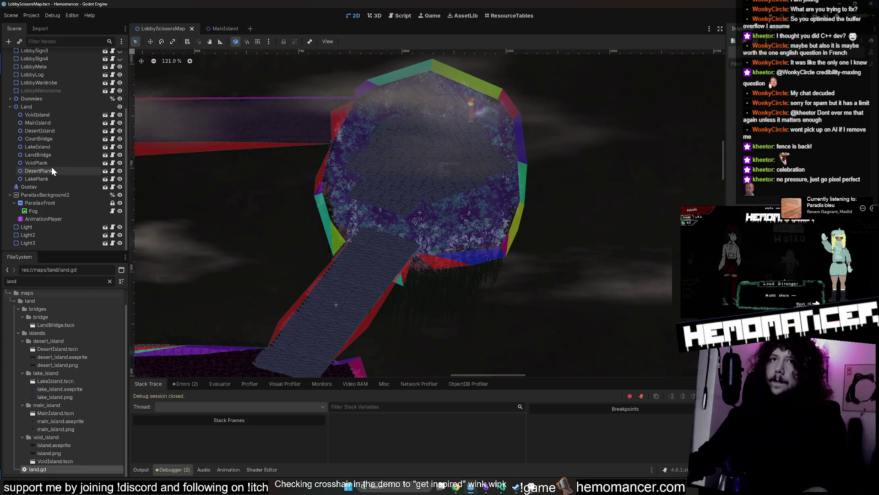
- Remove the Light3 torch from the lobby map and save the map
click(38, 242)
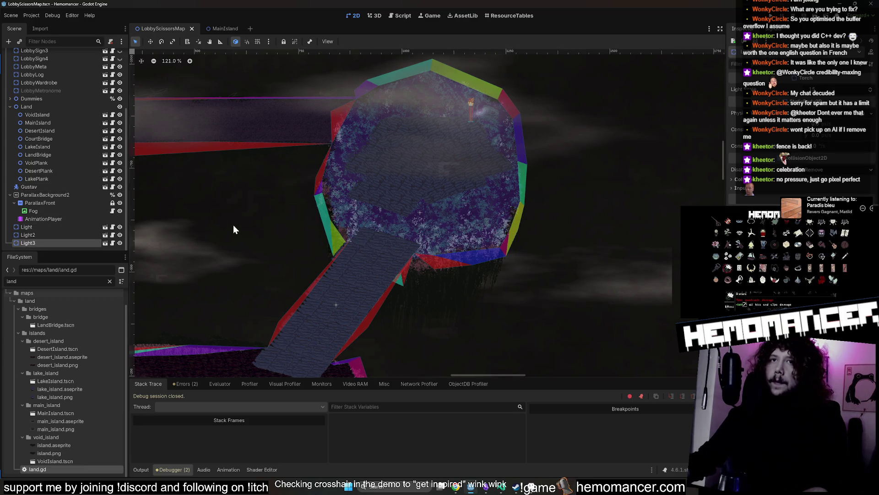
scroll(233, 226, down, 9)
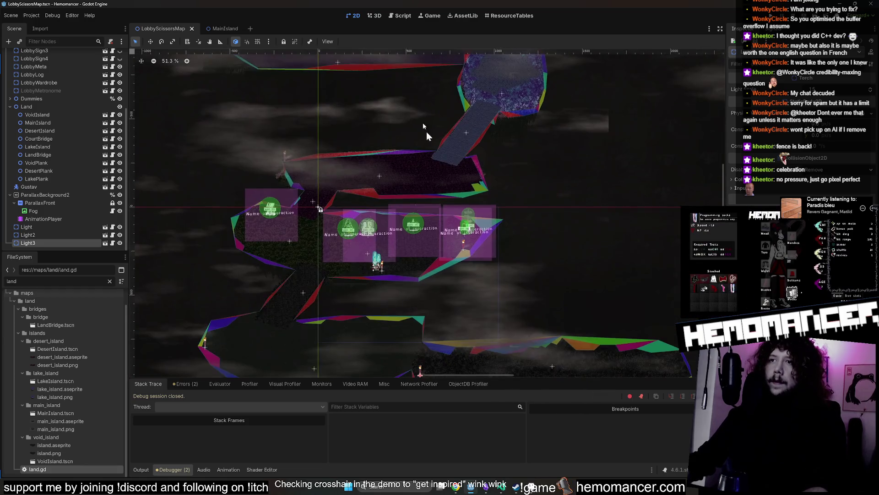
scroll(443, 263, up, 20)
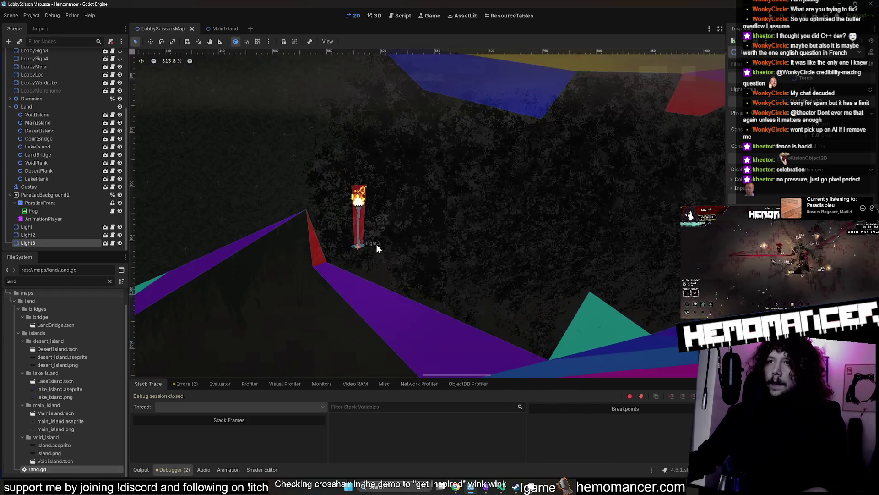
key(Delete)
scroll(389, 209, down, 1)
scroll(389, 209, down, 4)
key(ctrl+s)
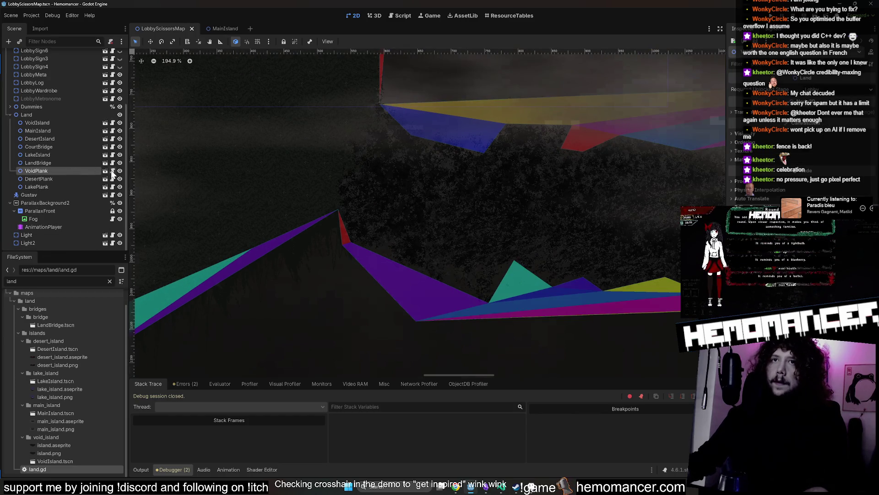
- Open and close the VoidPlank scene, then return to the lobby map and select VoidIsland
click(106, 171)
click(205, 31)
middle_click(257, 29)
click(161, 30)
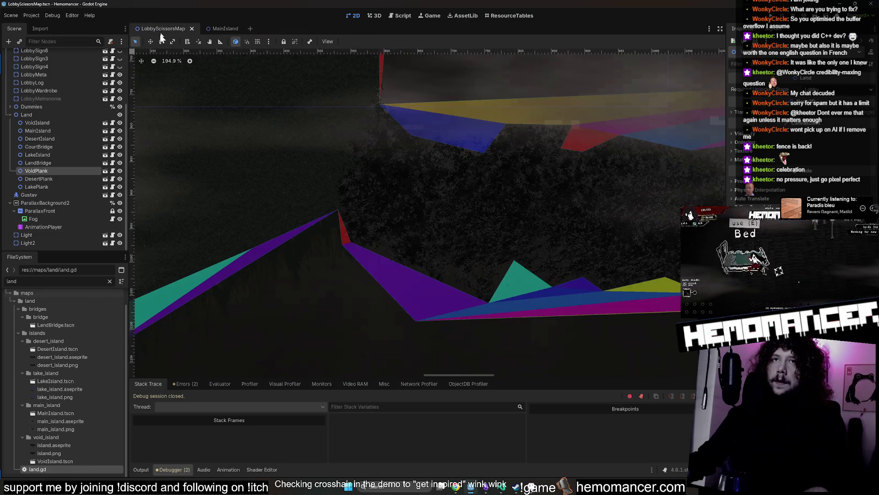
click(76, 122)
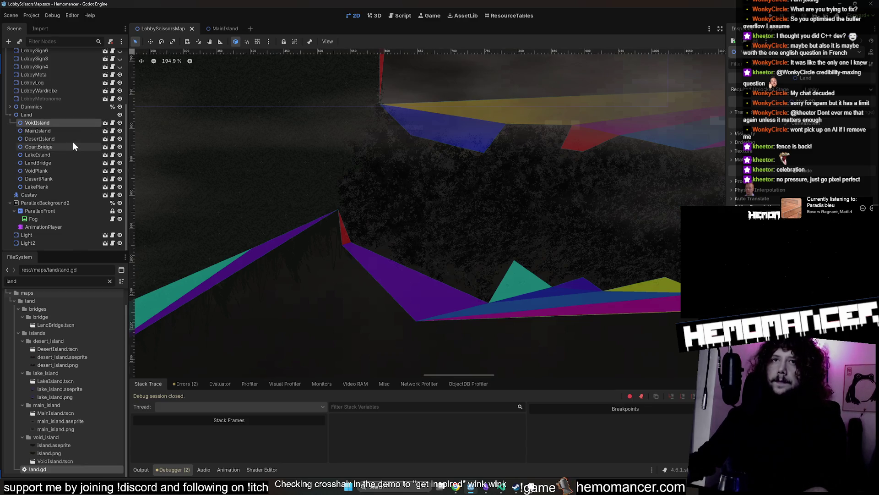
scroll(379, 207, down, 5)
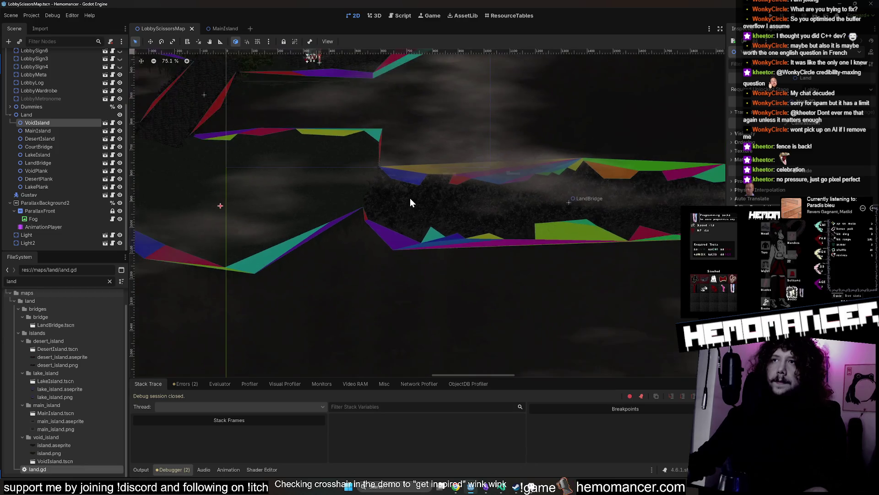
- Open the LandBridge scene and paste the Light3 torch under its root
click(75, 161)
click(104, 164)
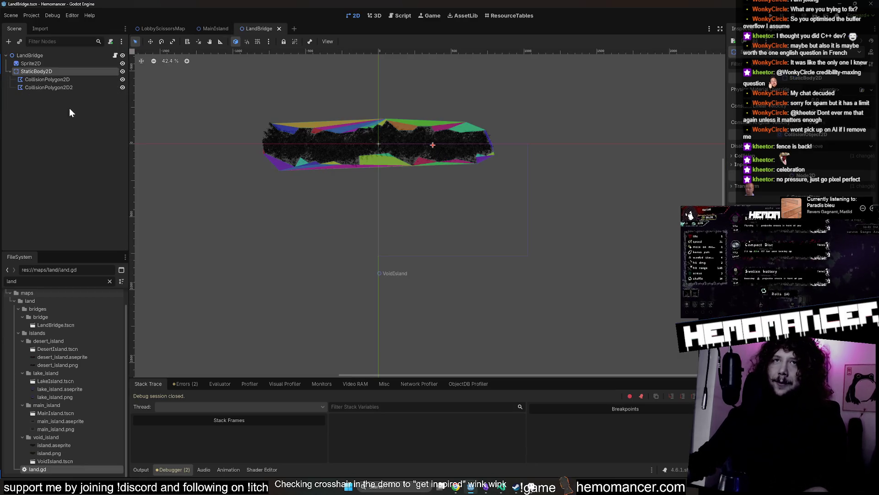
click(54, 56)
key(ctrl+v)
scroll(495, 279, up, 3)
scroll(455, 261, down, 2)
- Move Light3 onto the bridge's upper-left top edge and save LandBridge
mouse_move(455, 258)
mouse_down()
mouse_move(348, 158)
mouse_move(285, 160)
mouse_move(285, 171)
mouse_move(309, 164)
mouse_move(312, 133)
mouse_up()
scroll(286, 159, up, 2)
scroll(284, 167, up, 1)
scroll(306, 167, up, 5)
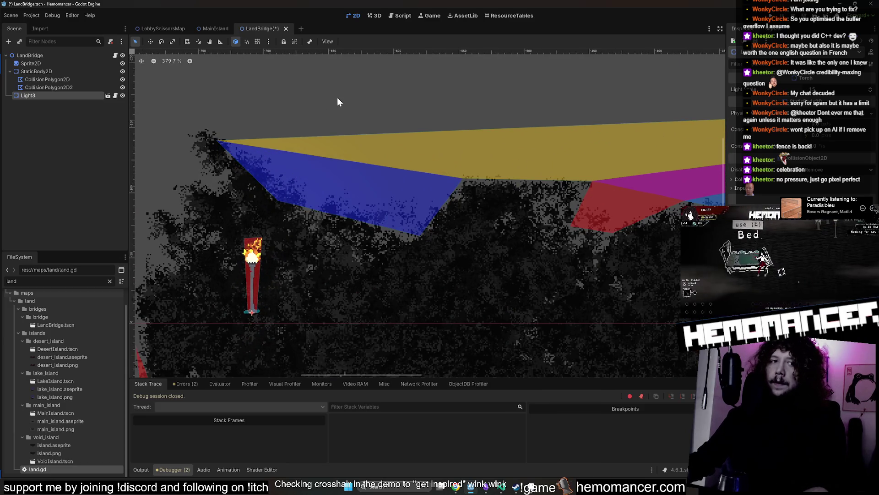
scroll(339, 94, down, 1)
mouse_move(284, 244)
mouse_down()
mouse_move(281, 171)
mouse_move(266, 140)
mouse_move(284, 140)
mouse_move(300, 169)
mouse_move(296, 153)
mouse_move(191, 338)
mouse_move(205, 345)
mouse_move(290, 234)
mouse_move(314, 172)
mouse_move(296, 155)
mouse_up()
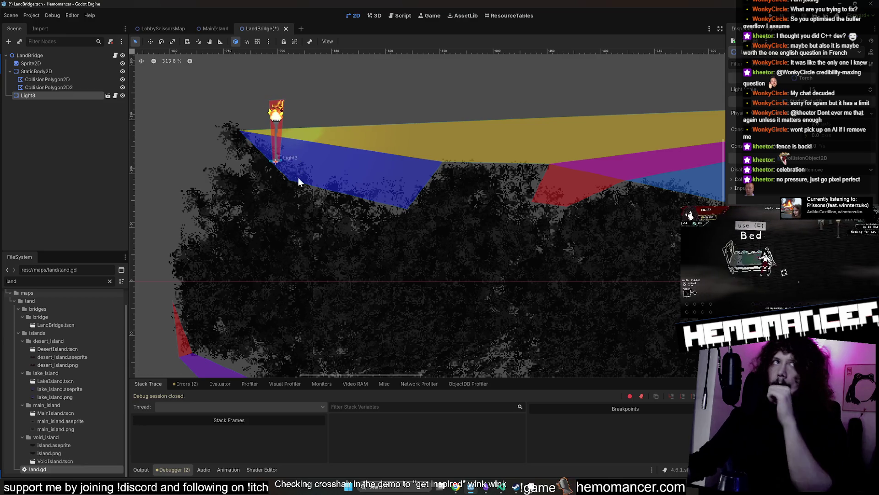
scroll(357, 218, down, 3)
scroll(359, 218, down, 12)
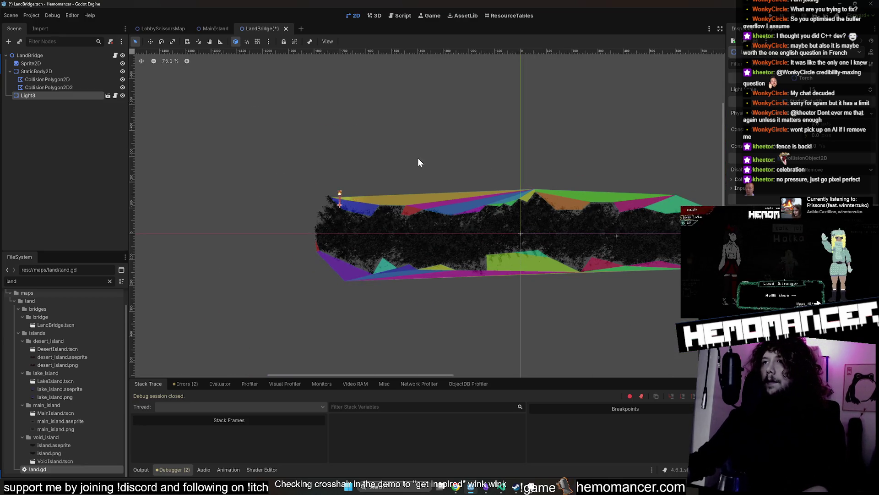
key(ctrl+s)
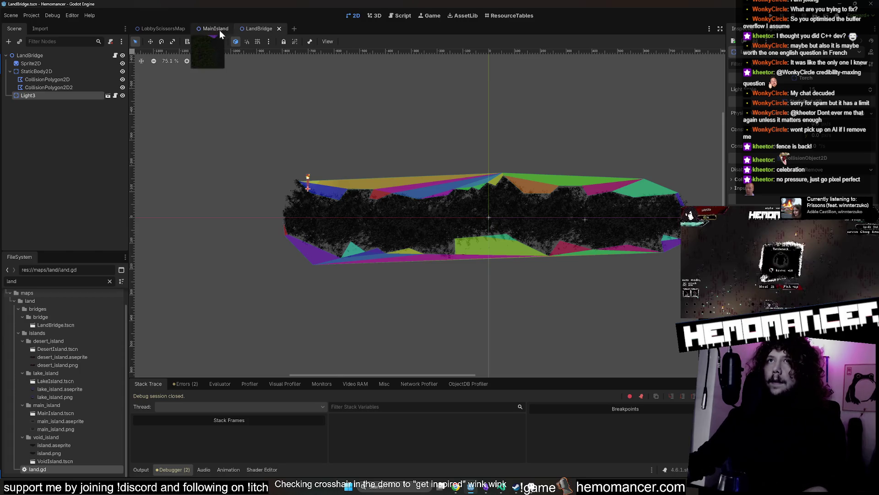
- Close the LandBridge and MainIsland tabs, leaving the lobby map showing
click(220, 29)
middle_click(257, 26)
click(161, 32)
middle_click(213, 29)
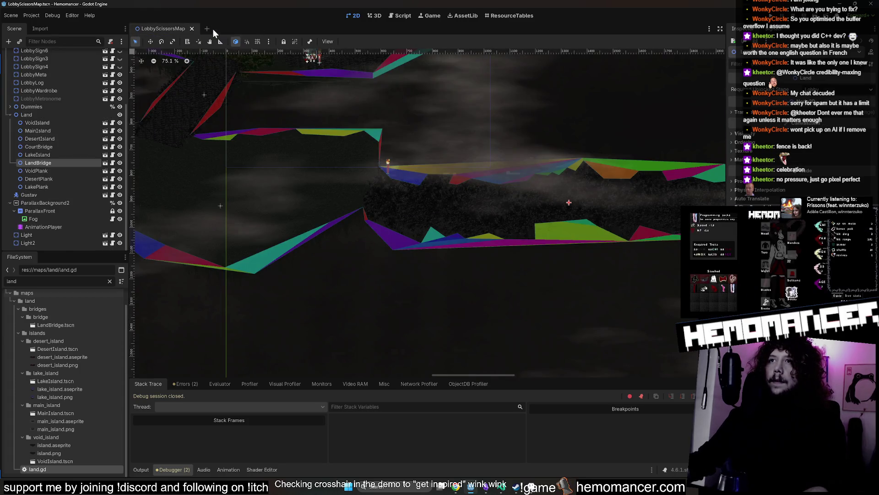
scroll(491, 171, down, 6)
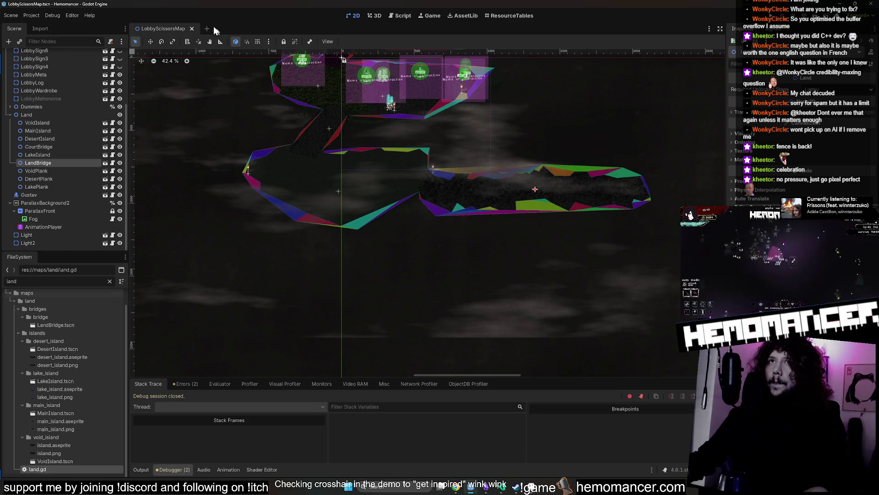
- Reopen LandBridge, paste the two torches and rename them Light and Light2
click(105, 163)
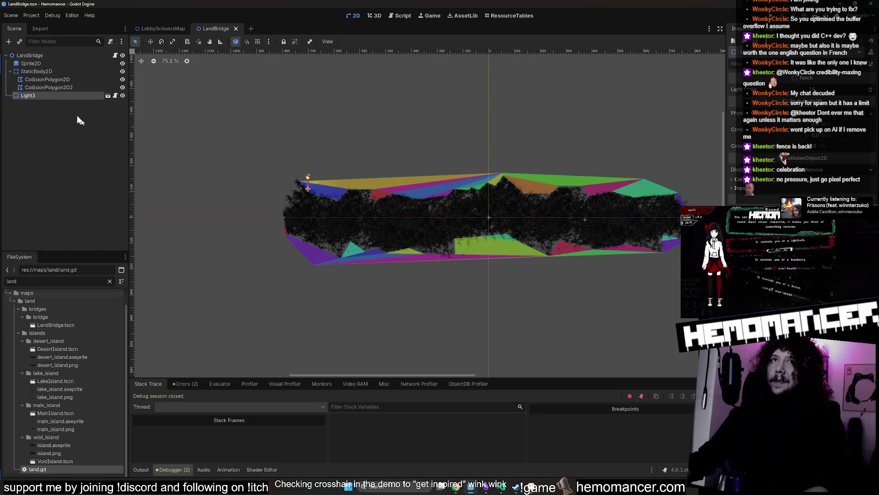
key(ctrl+v)
double_click(53, 96)
text(Light)
key(Return)
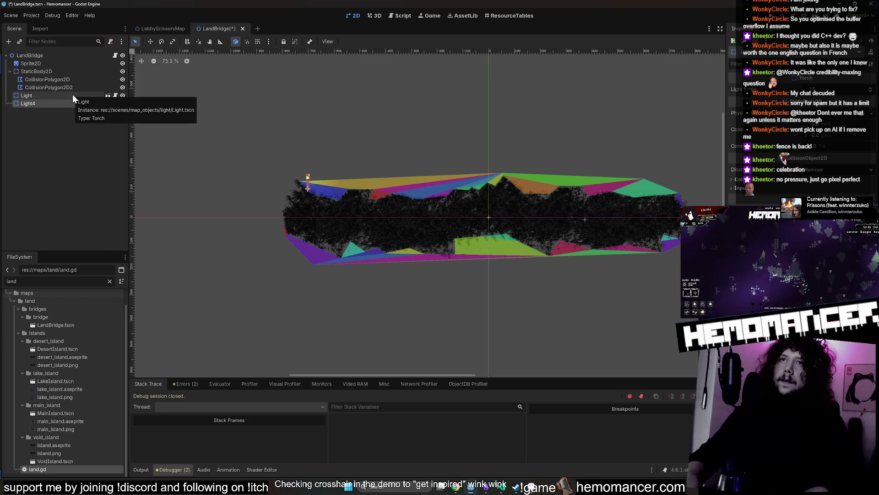
click(66, 103)
double_click(66, 103)
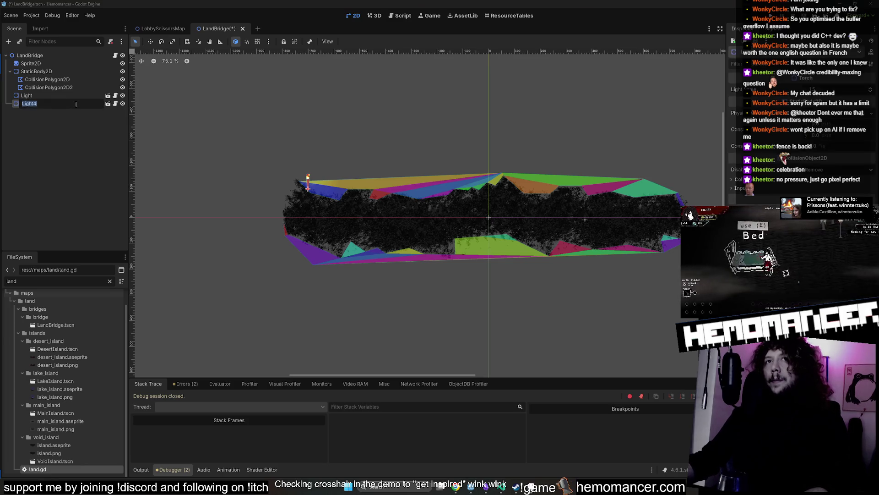
text(Light2)
key(Return)
- Move Light2 to the bridge's right end, save LandBridge and close its tab
click(150, 41)
drag(308, 184, 555, 197)
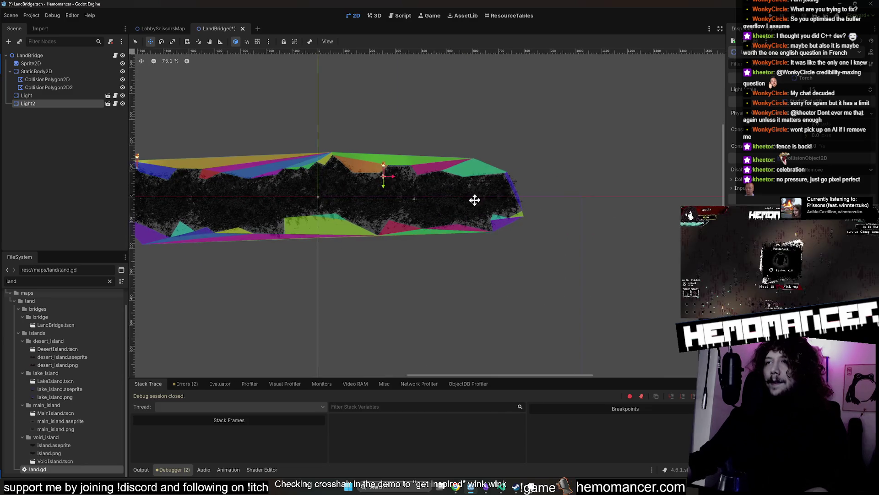
scroll(476, 200, up, 10)
scroll(494, 192, up, 3)
mouse_move(508, 208)
mouse_down()
mouse_move(441, 126)
mouse_move(463, 95)
mouse_move(432, 136)
mouse_up()
scroll(448, 132, up, 3)
scroll(472, 138, down, 14)
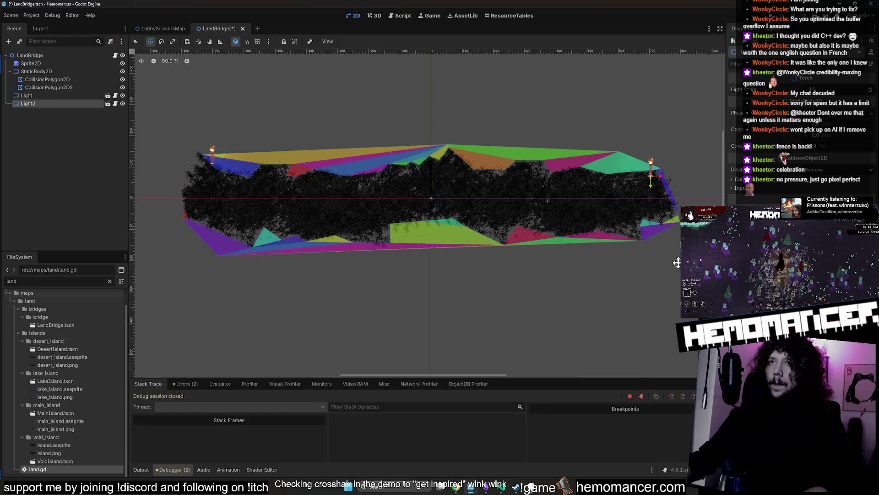
mouse_move(676, 177)
mouse_down()
mouse_move(669, 219)
mouse_move(634, 208)
mouse_move(586, 231)
mouse_move(642, 229)
mouse_move(632, 232)
mouse_up()
scroll(666, 216, up, 17)
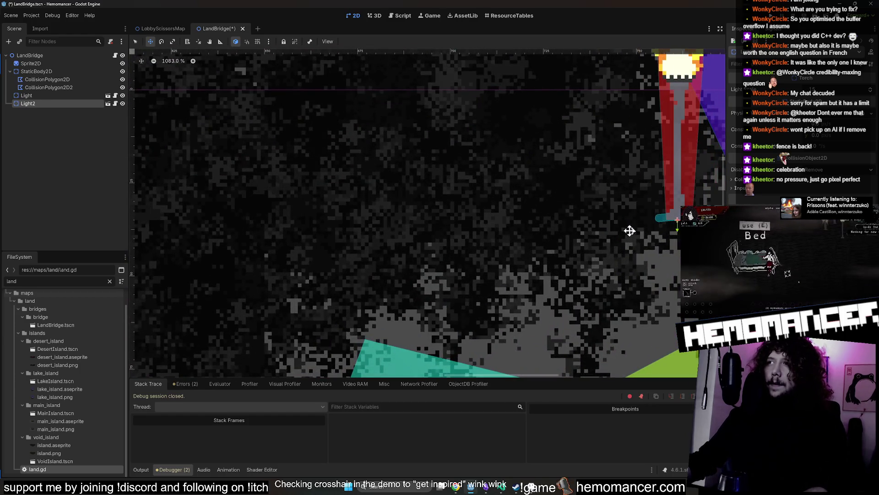
scroll(632, 232, down, 14)
scroll(463, 294, down, 2)
key(ctrl+s)
click(236, 28)
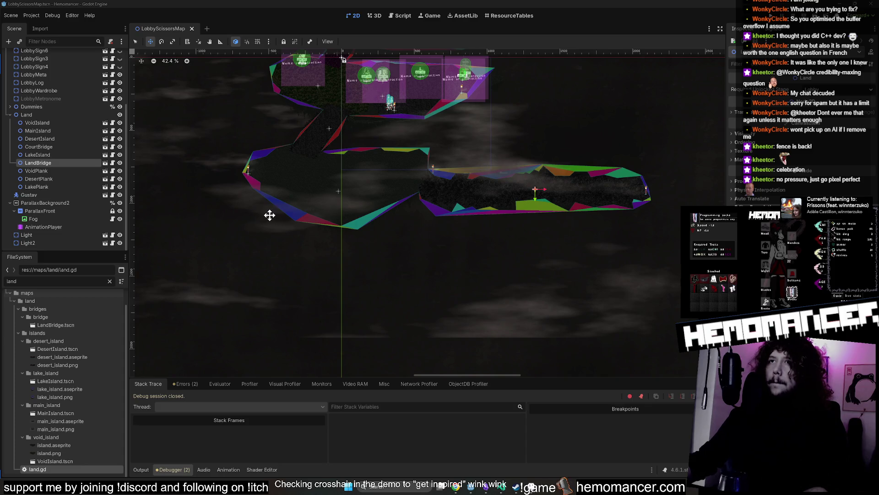
- Cut the Light2 torch out of the lobby and open the VoidIsland scene
scroll(243, 250, up, 5)
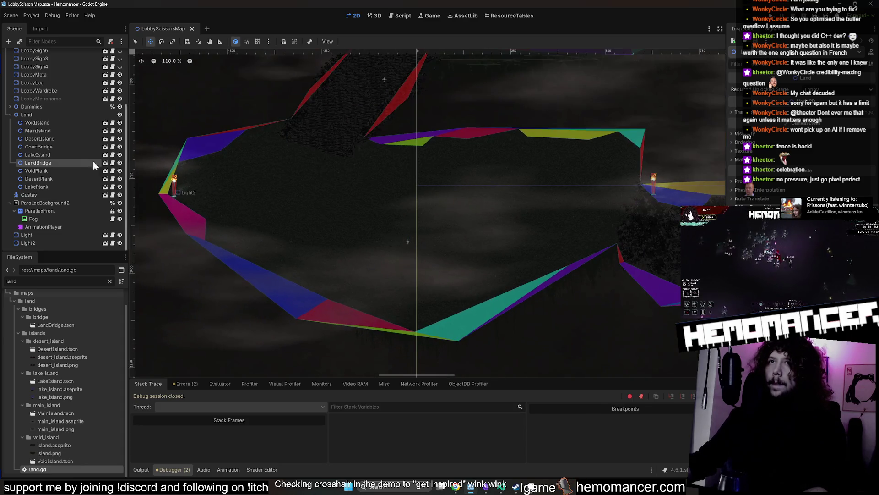
click(58, 243)
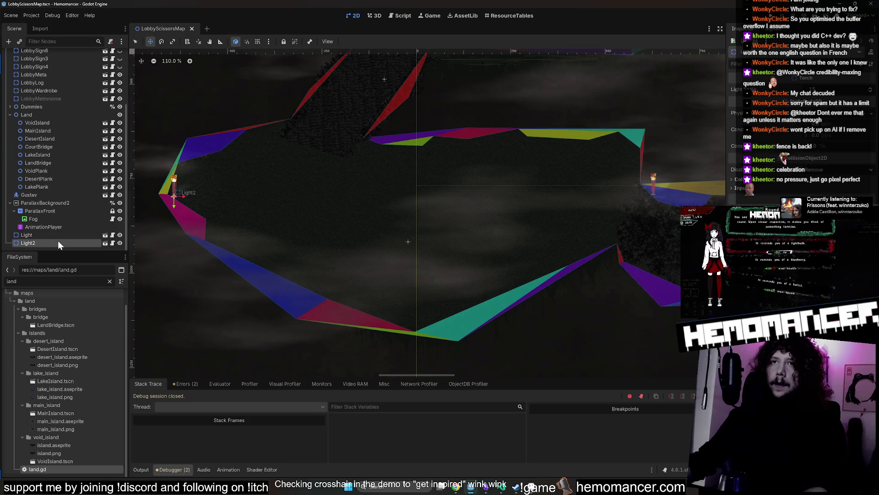
key(Delete)
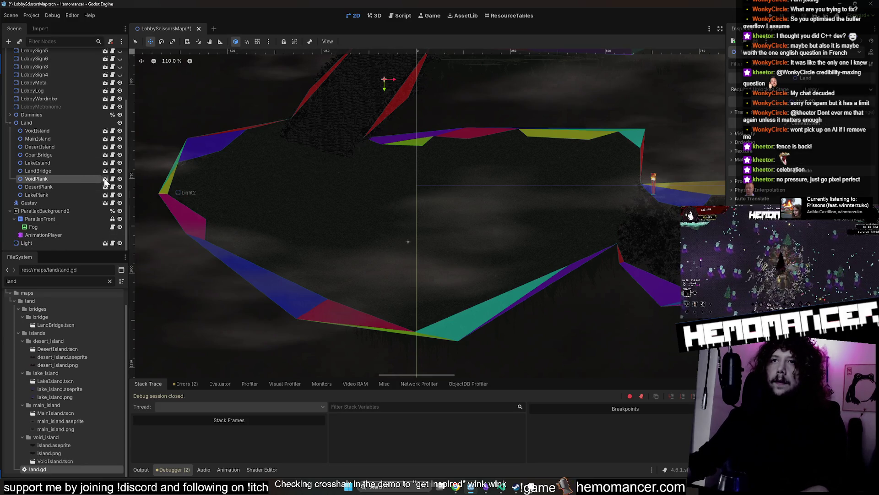
click(75, 132)
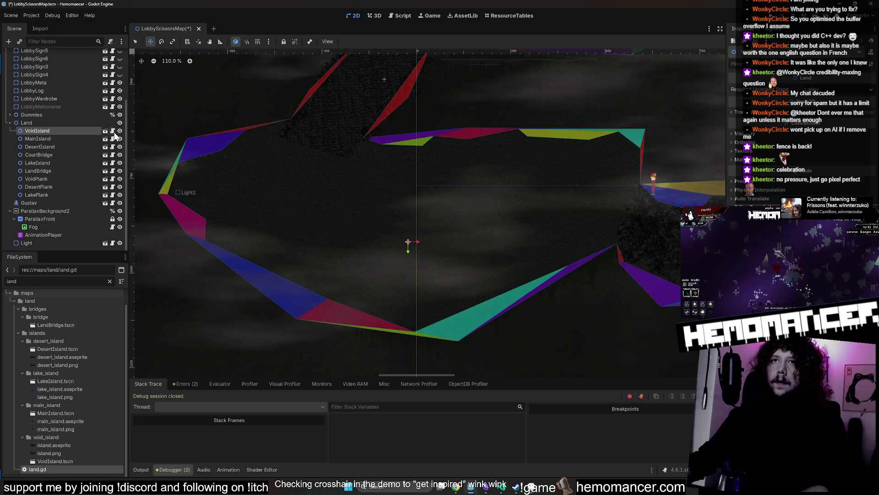
click(105, 131)
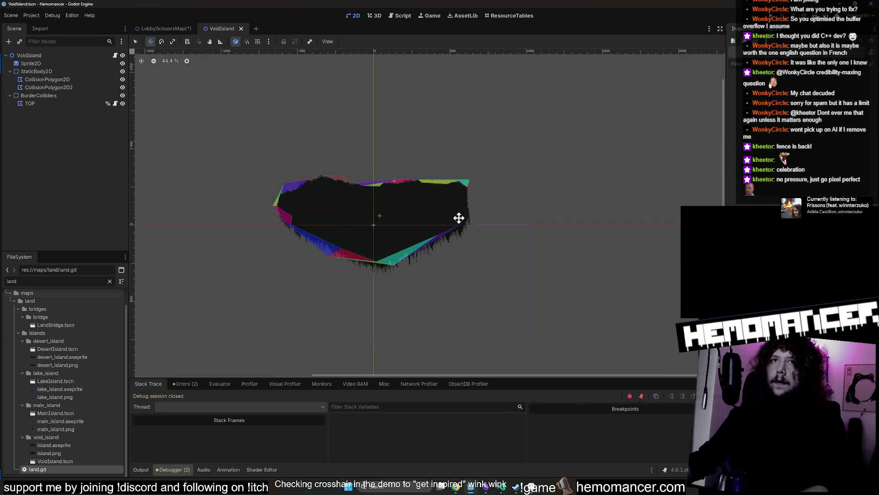
- Rename the pasted torch in VoidIsland to Light
click(56, 104)
double_click(57, 111)
text(Light)
key(Return)
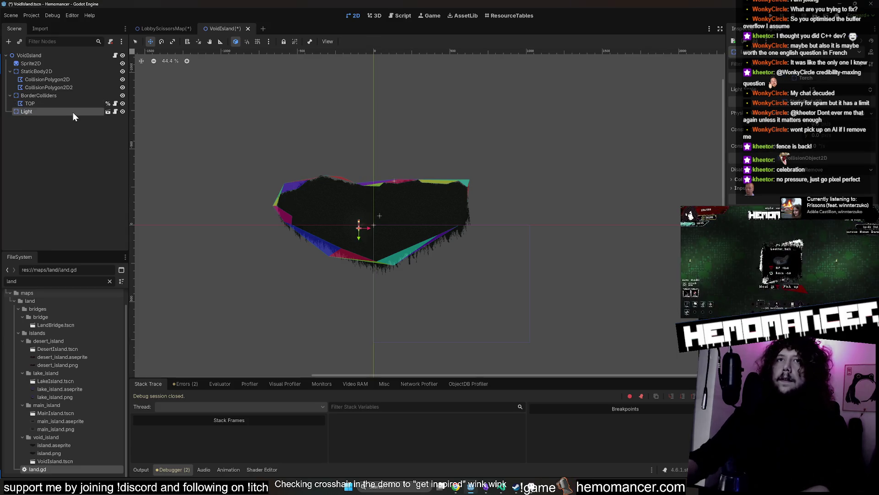
- Drag Light to VoidIsland's left edge, save the scene and return to the lobby map
mouse_move(380, 232)
mouse_down()
mouse_move(339, 204)
mouse_move(316, 200)
mouse_move(273, 219)
mouse_move(330, 206)
mouse_move(343, 247)
mouse_move(320, 238)
mouse_move(402, 200)
mouse_move(453, 193)
mouse_move(300, 128)
mouse_move(301, 84)
mouse_up()
scroll(339, 204, up, 5)
scroll(314, 207, up, 10)
scroll(330, 243, up, 12)
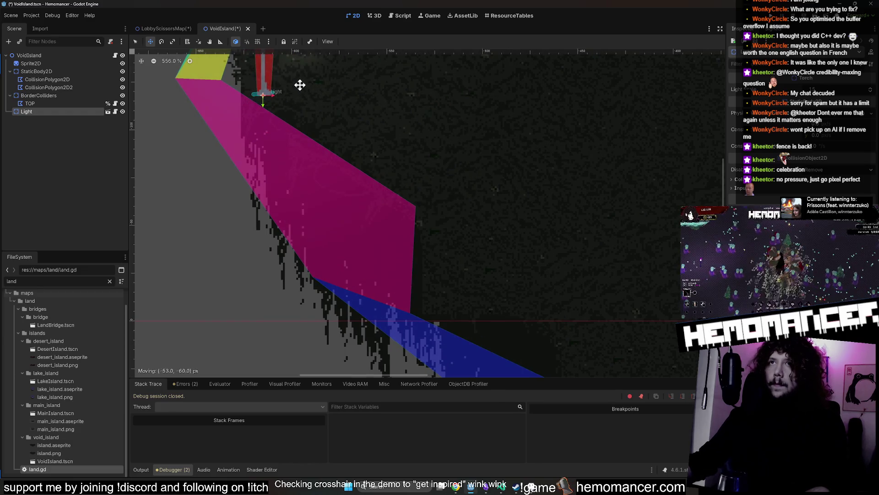
scroll(310, 249, up, 2)
scroll(293, 275, up, 6)
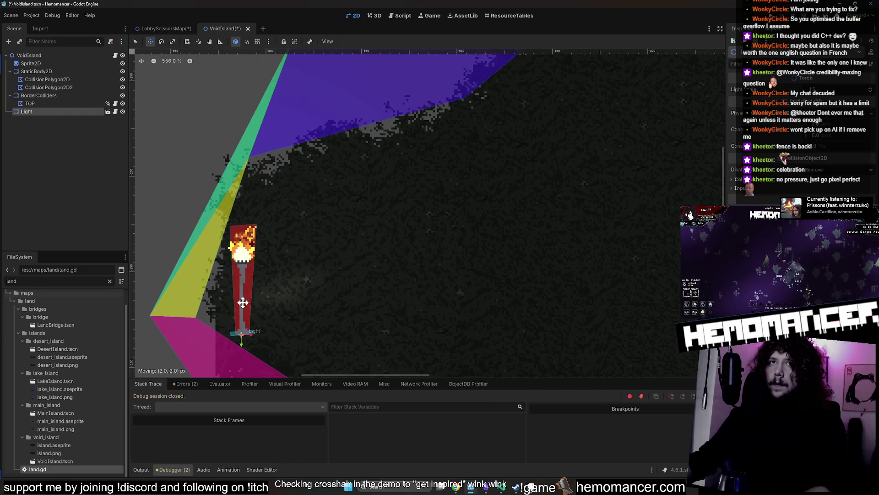
key(ctrl+s)
click(155, 29)
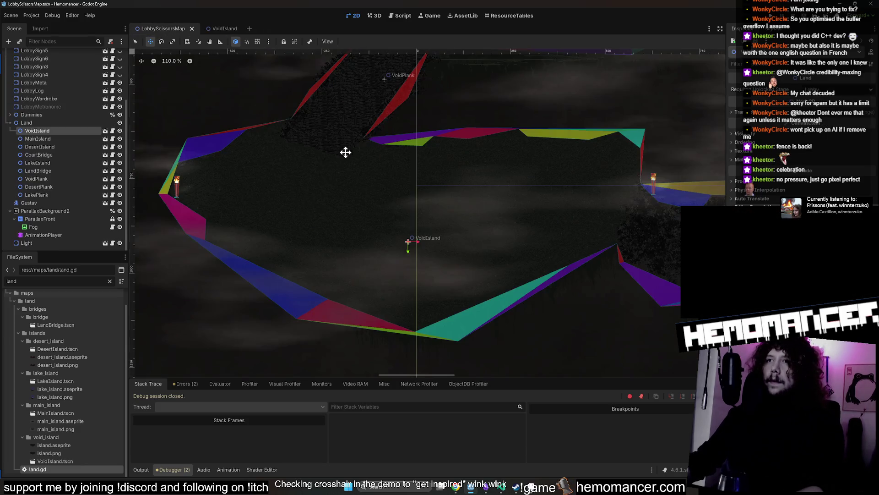
- Take the last torch out of the lobby and paste it into the MainIsland scene
scroll(355, 149, down, 8)
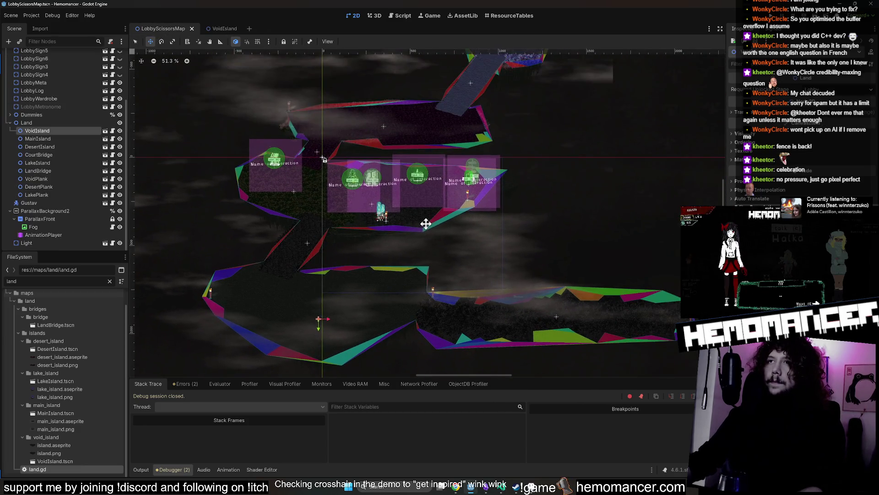
click(443, 209)
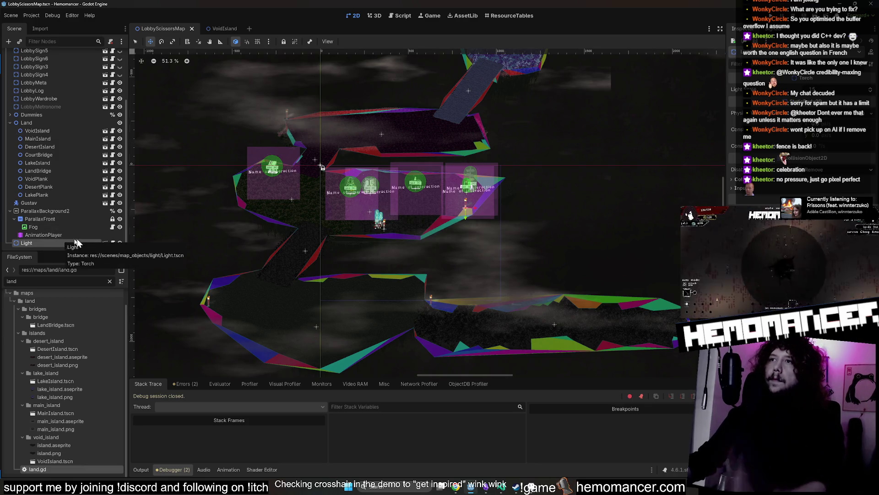
key(ctrl+z)
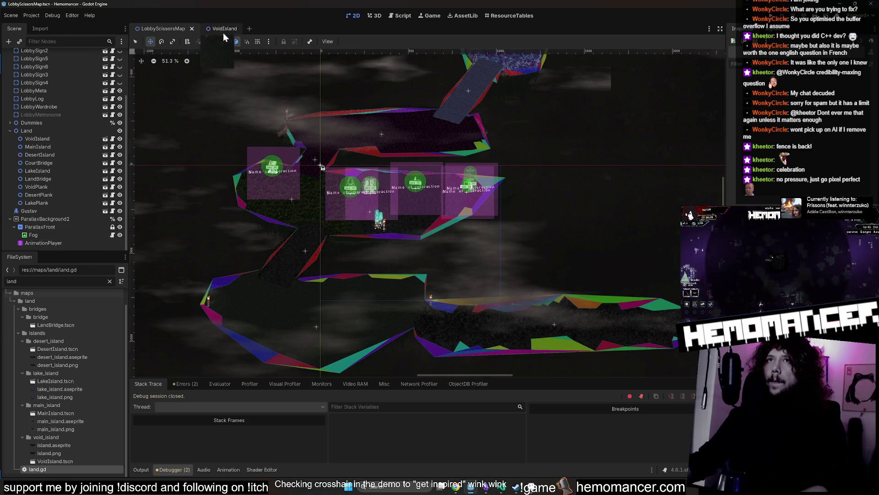
click(105, 148)
key(ctrl+v)
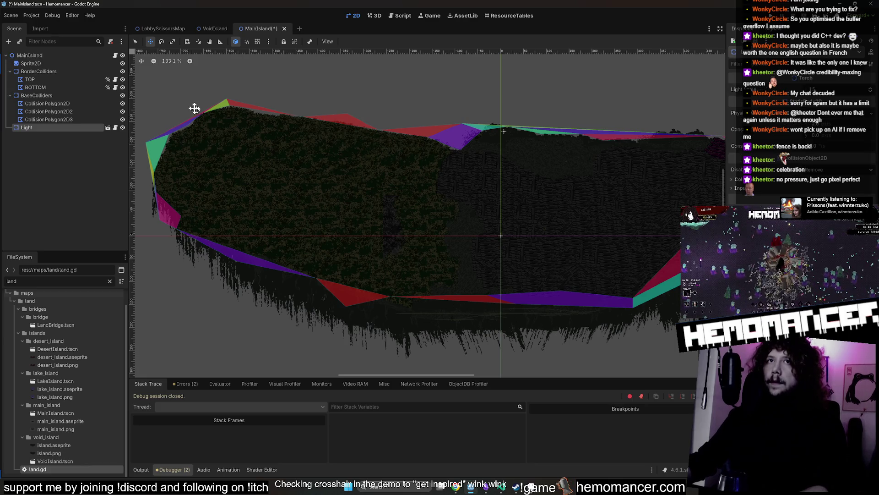
- Place the torch on MainIsland's right edge and save the scene
click(150, 42)
scroll(476, 134, down, 4)
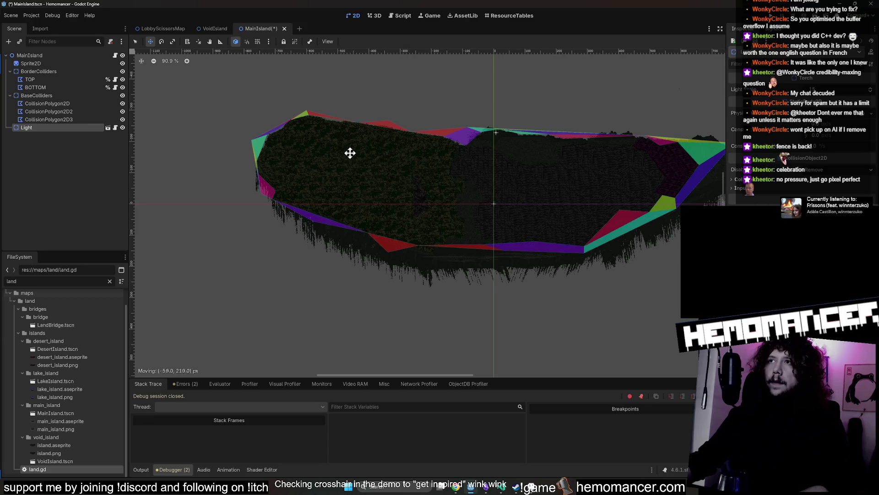
scroll(350, 153, down, 11)
scroll(431, 142, up, 12)
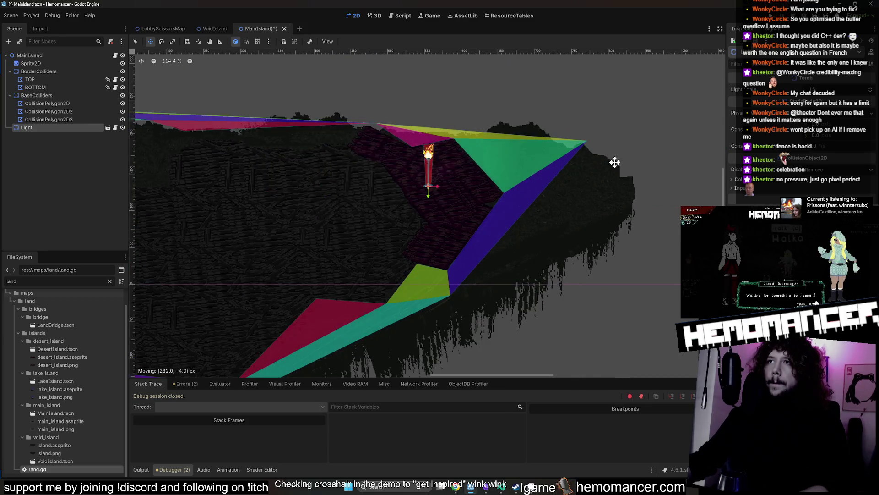
click(158, 29)
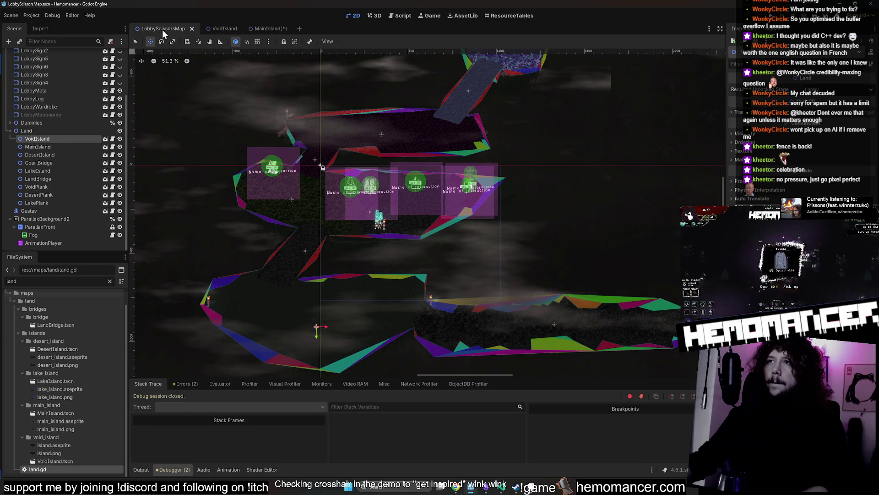
click(270, 32)
drag(389, 189, 411, 307)
scroll(422, 281, down, 7)
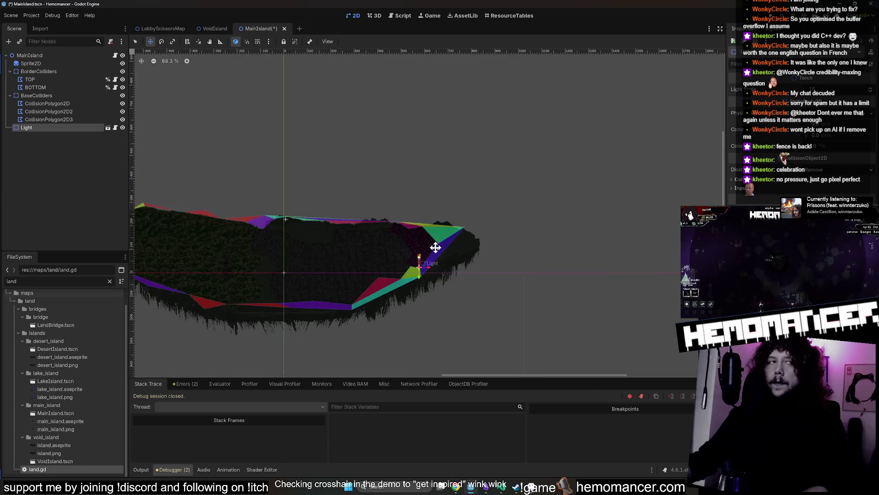
key(ctrl+s)
- Close the MainIsland and VoidIsland tabs and open the stage resource table
middle_click(269, 26)
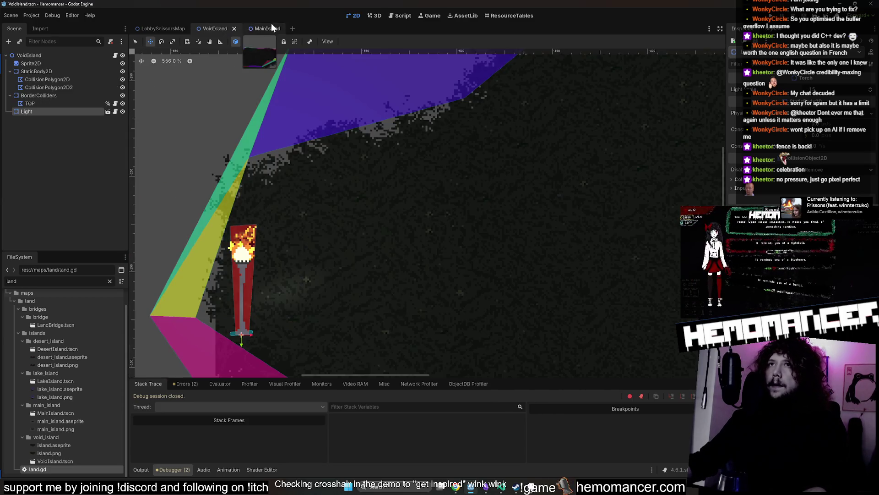
middle_click(208, 29)
click(508, 15)
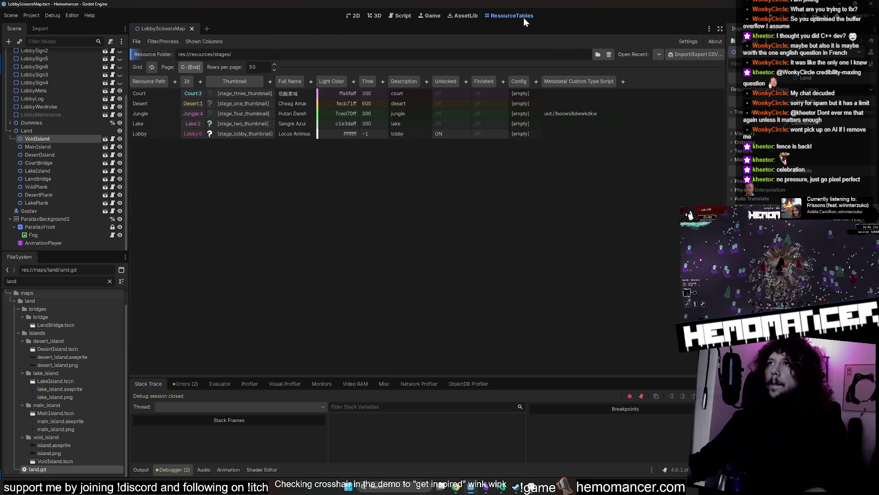
- Unlock the Court stage, run the game with F5 and start from the main menu
click(452, 94)
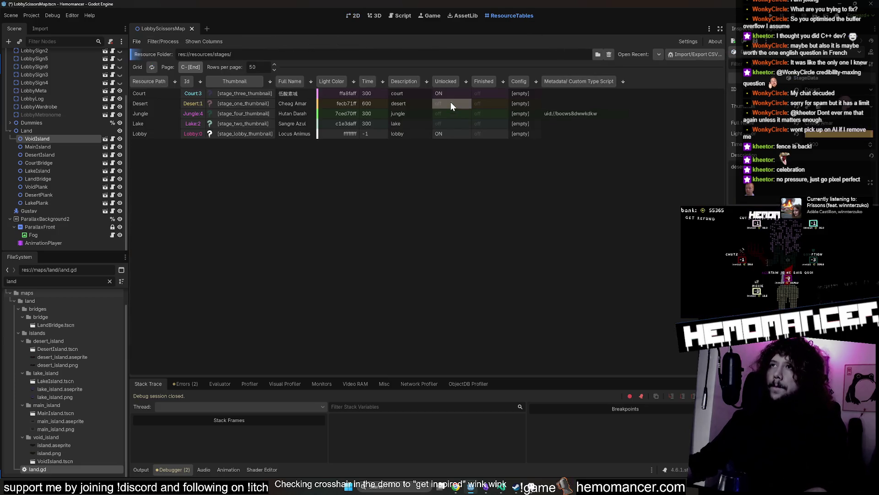
key(F5)
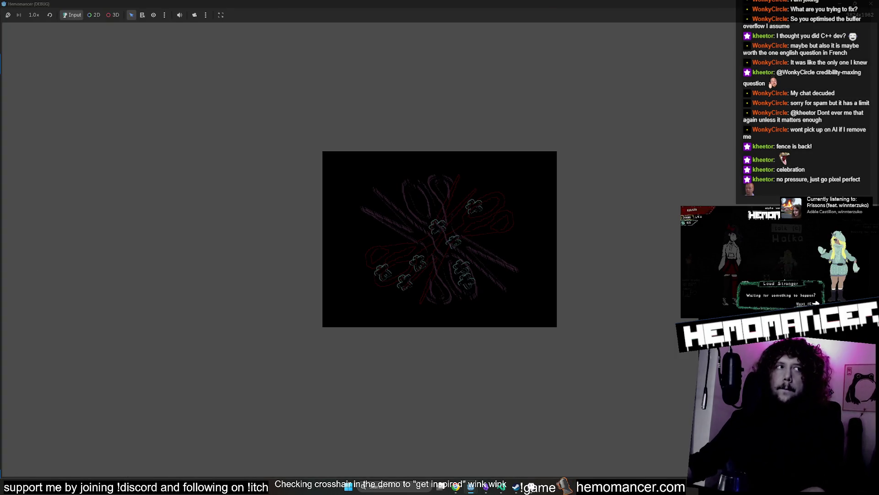
key(Down)
key(Down)
key(Up)
key(Up)
key(Return)
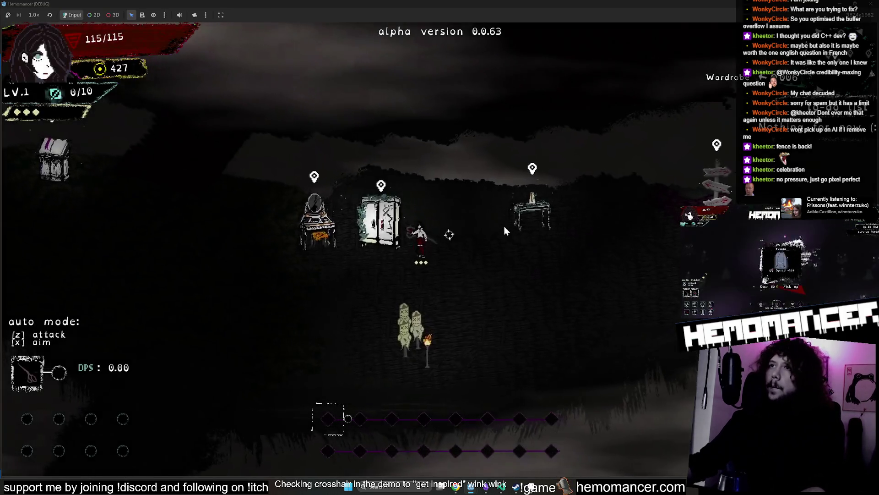
- Walk the character around the hub island past the metronome, dummies and bookstand, then close the game
key(Right)
key(Up)
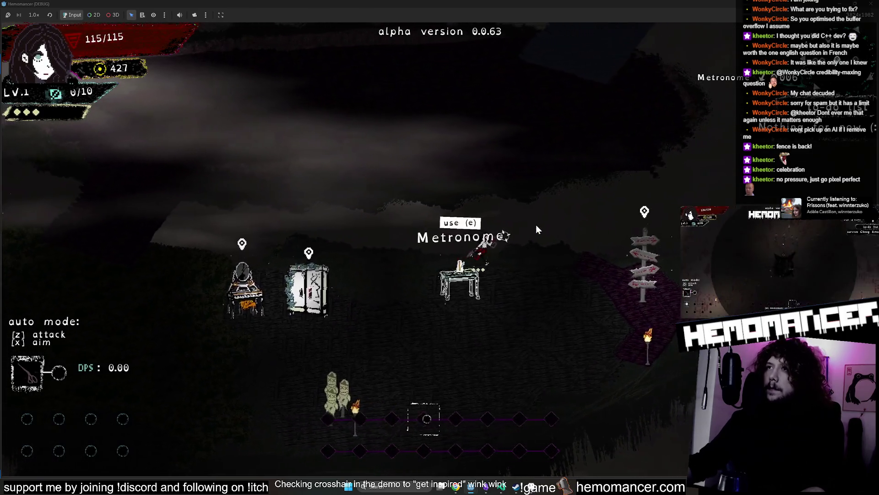
key(Down)
key(Left)
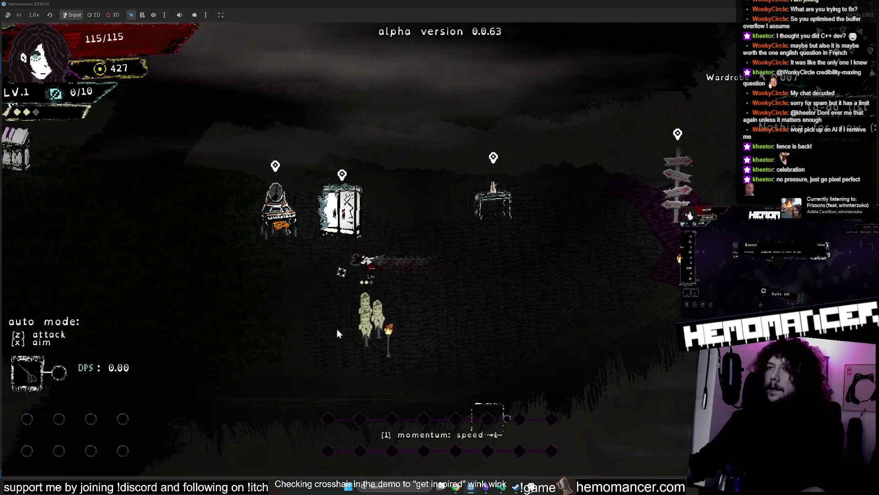
key(Down)
key(Left)
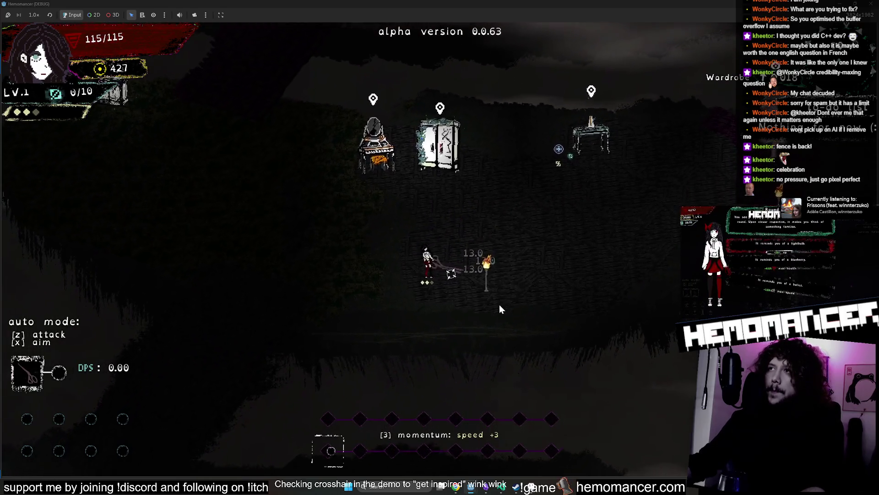
key(Up)
key(Left)
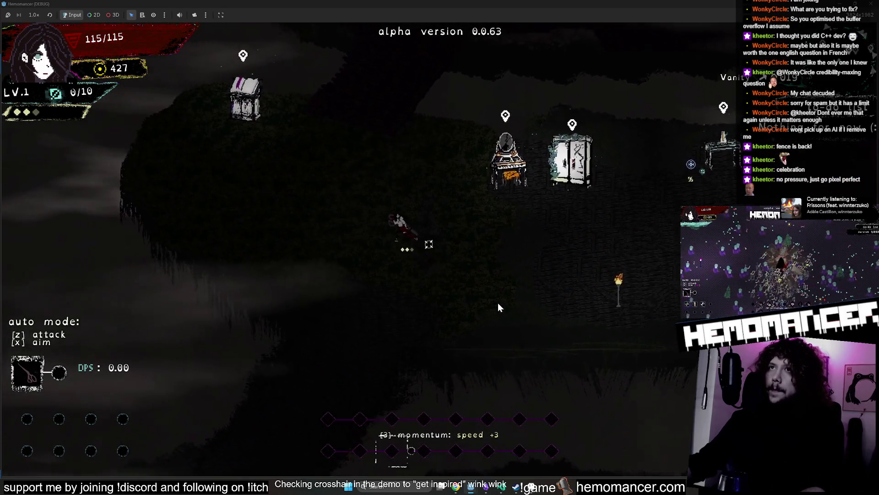
key(Up)
key(Left)
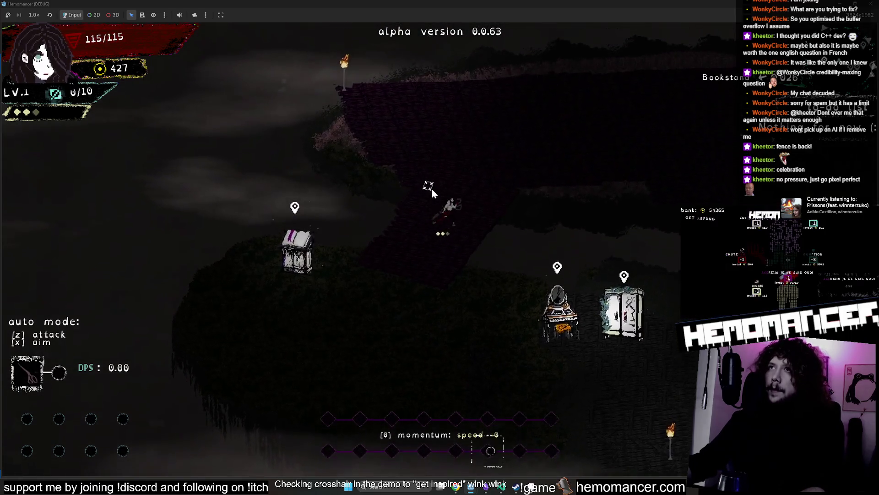
key(Up)
key(Right)
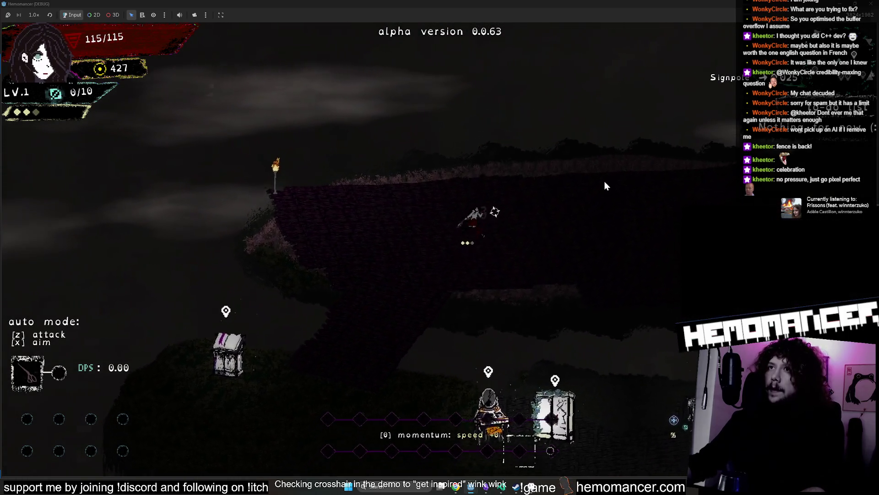
key(Right)
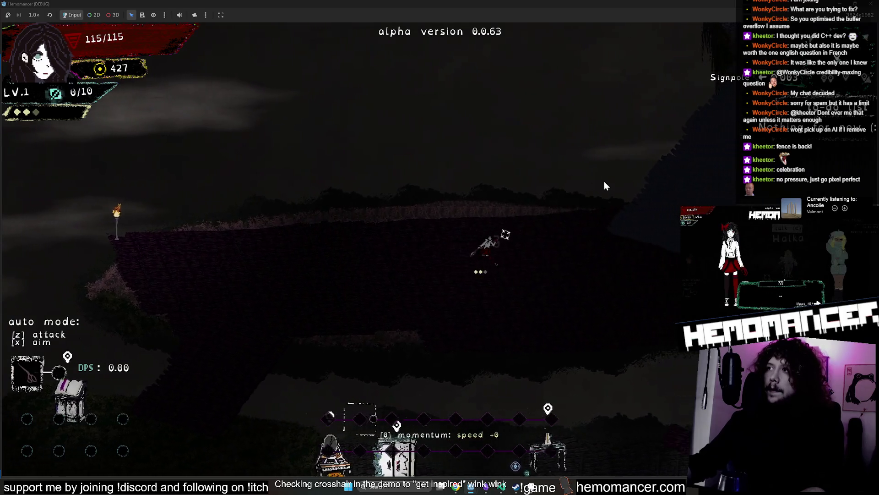
key(Right)
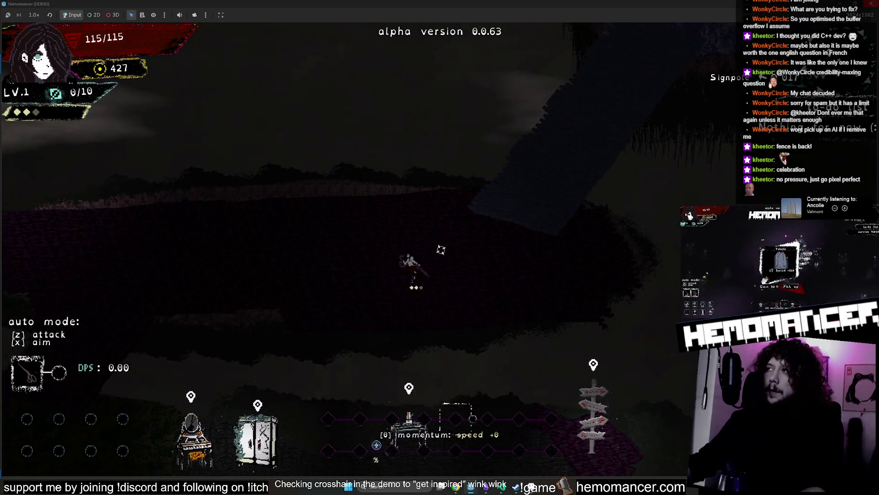
key(F8)
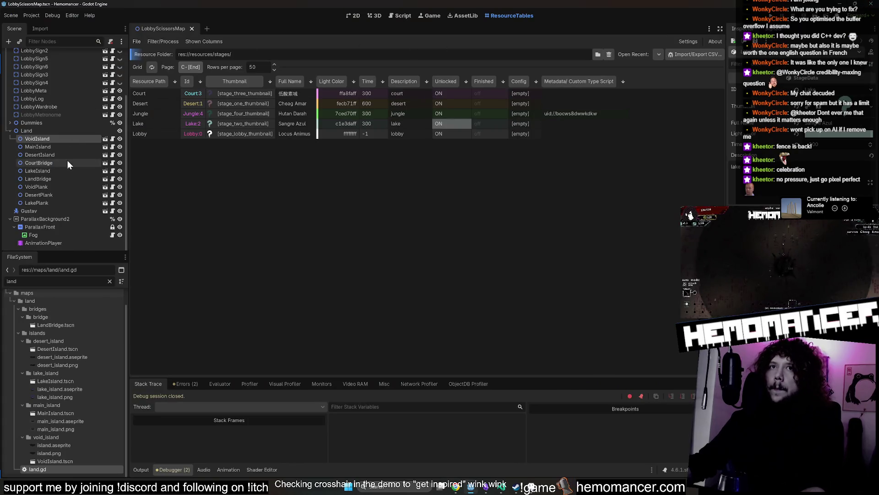
- Open the DesertIsland scene and switch to its 2D view
click(105, 155)
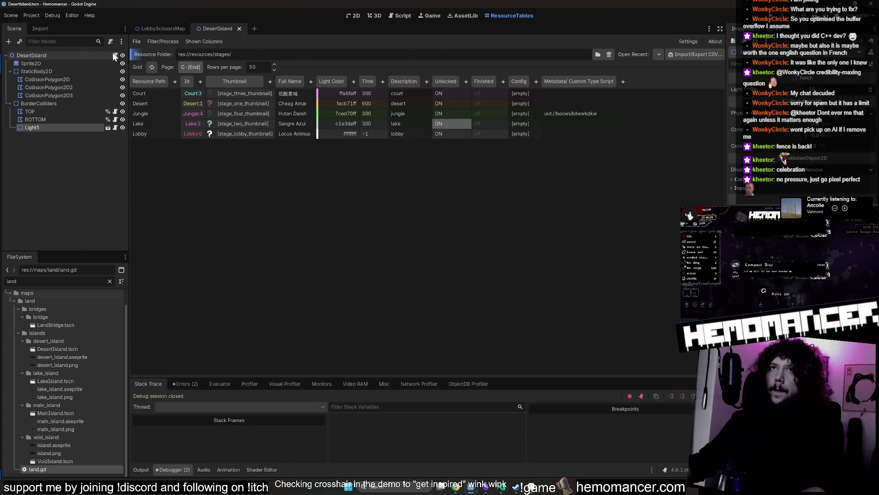
click(115, 55)
click(355, 18)
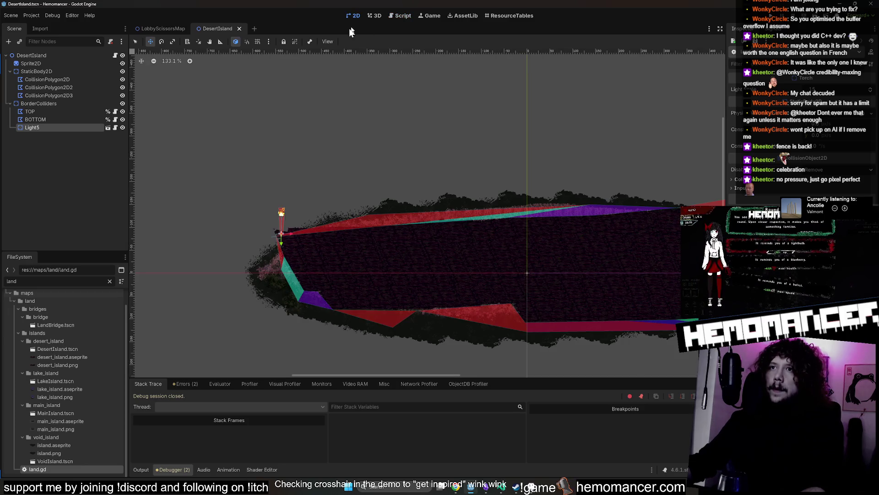
- Nudge the Light5 torch about 14 px right and run the game to test it
scroll(398, 137, up, 3)
drag(398, 137, 202, 143)
scroll(458, 265, up, 10)
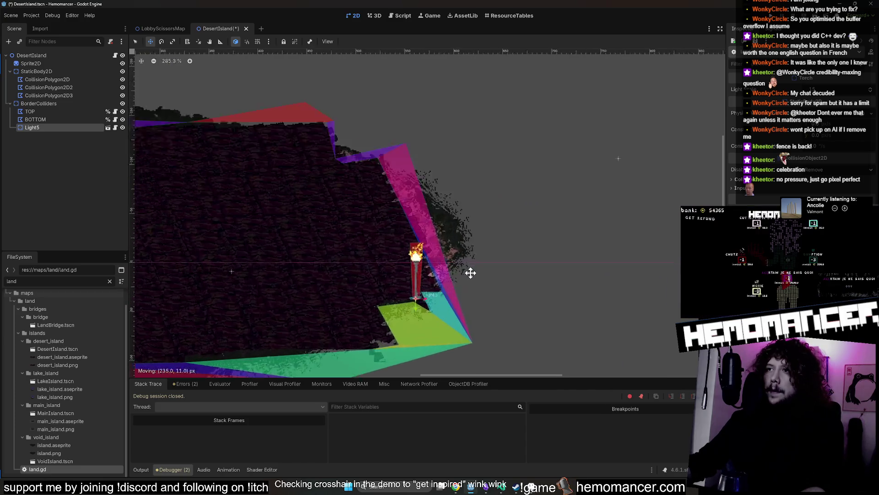
mouse_move(415, 158)
mouse_down()
mouse_move(437, 188)
mouse_move(474, 152)
mouse_up()
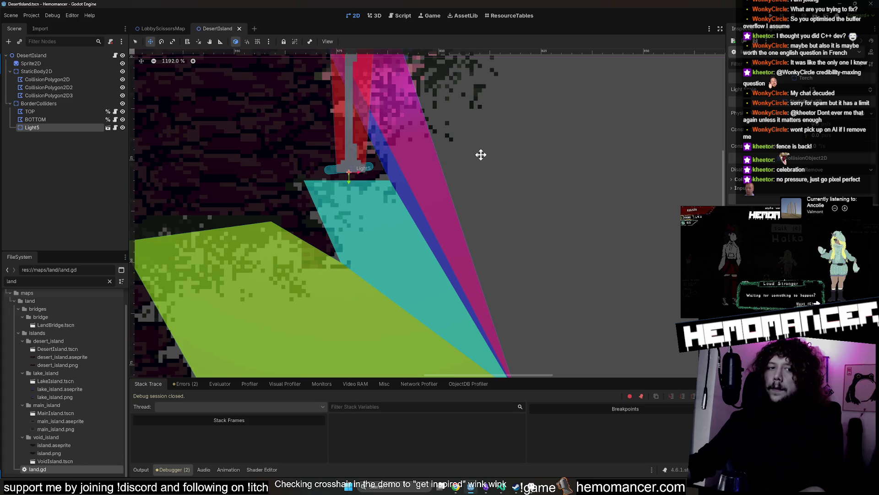
scroll(481, 155, down, 12)
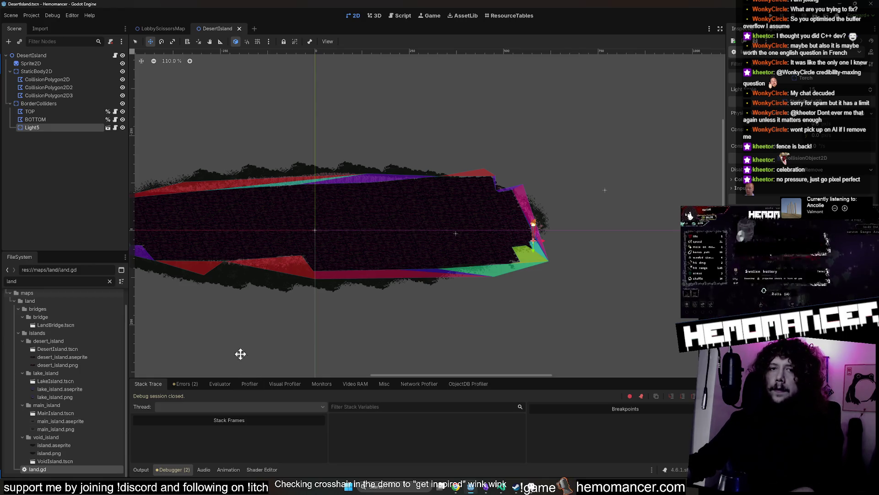
scroll(257, 338, left, 2)
key(F5)
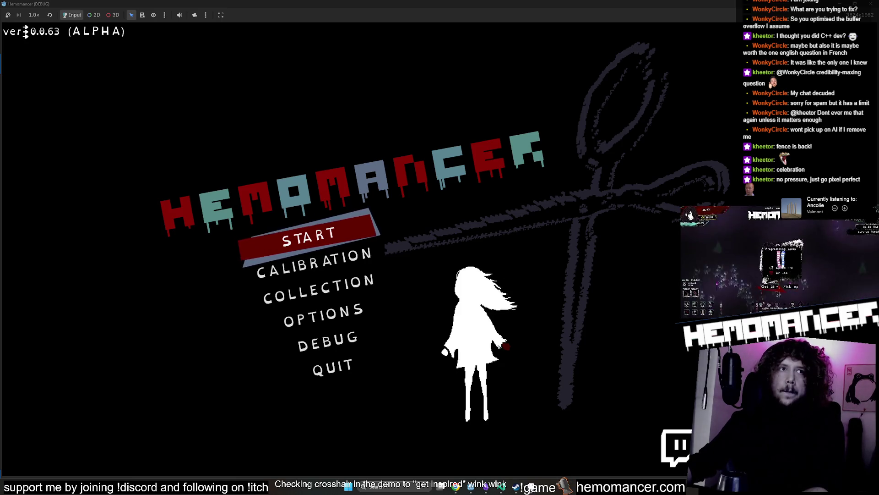
- Start the game from the main menu and walk the character toward the signpost
click(300, 228)
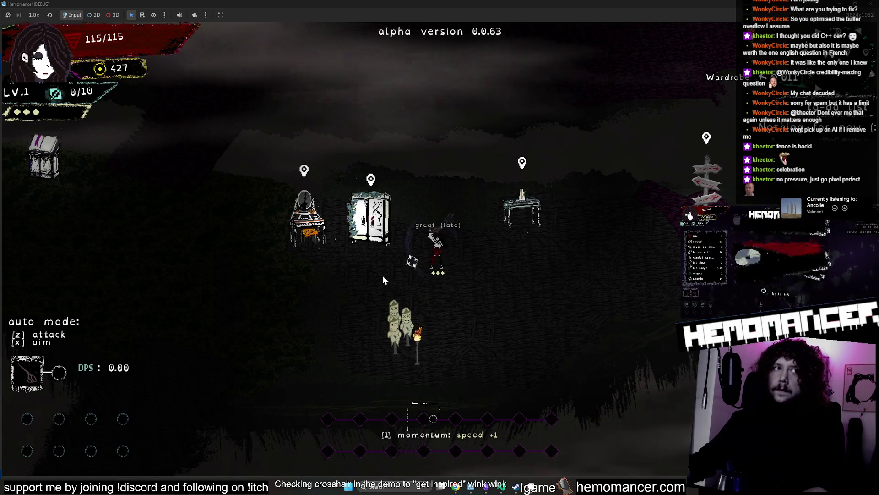
key(a)
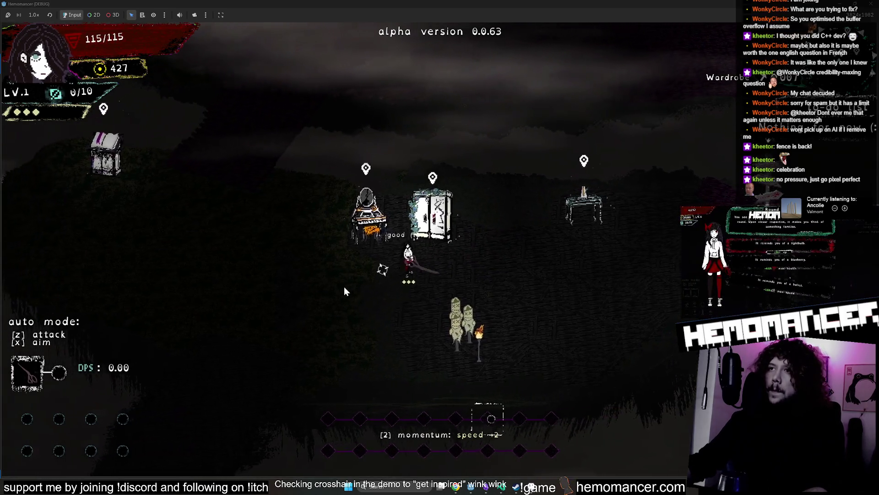
key(s)
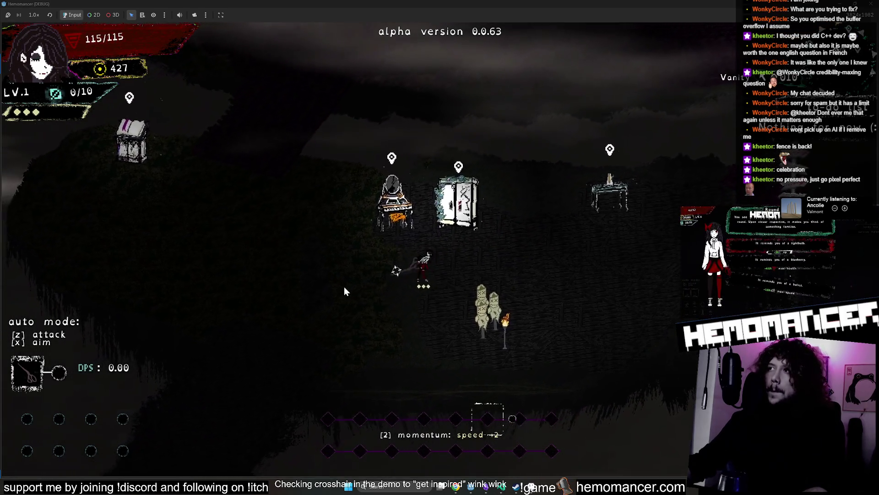
key(d)
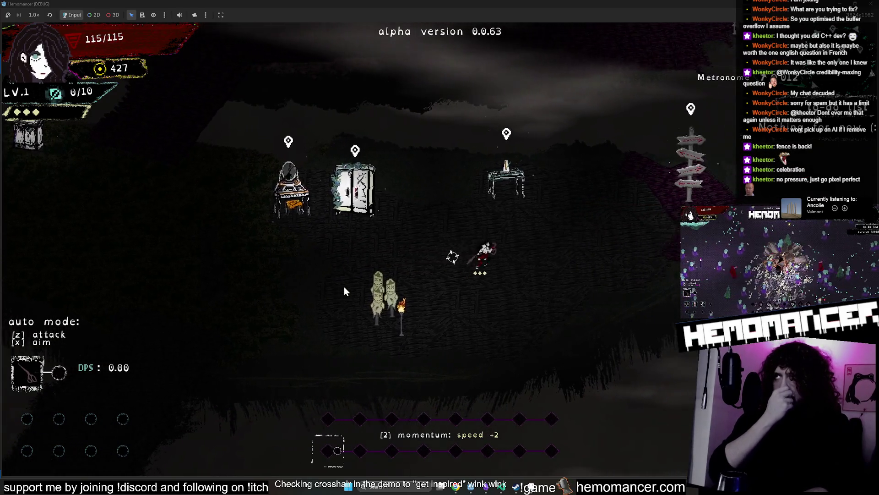
key(w)
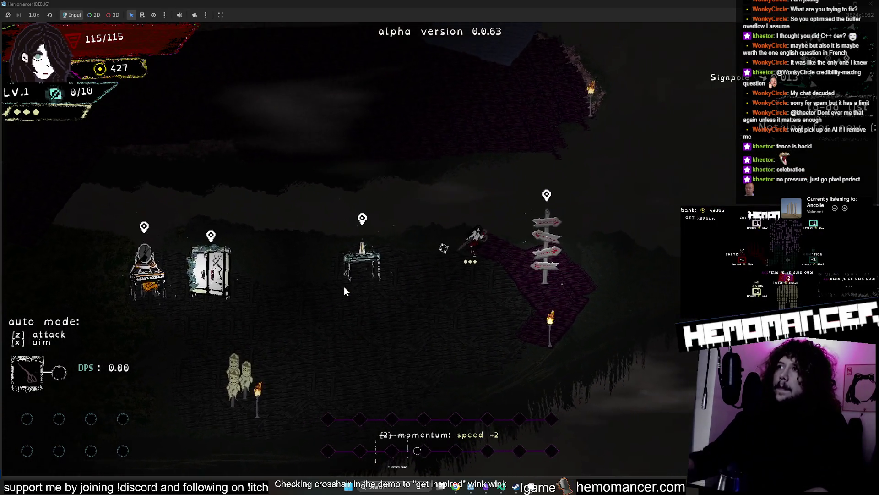
- Quit the playtest and shift the DesertIsland Light5 torch about 30 px left
key(Escape)
key(F8)
scroll(586, 242, up, 6)
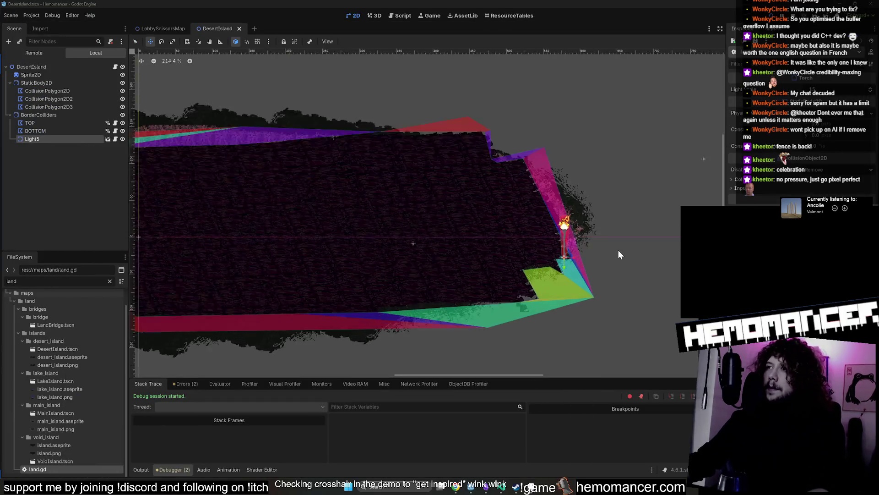
drag(585, 251, 541, 271)
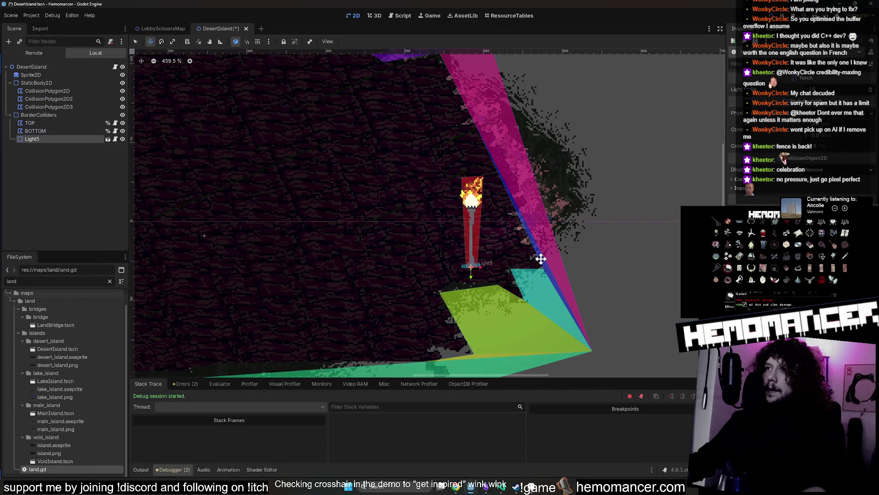
- Rerun the game, walk up-right across the island and up the ramp, then close it
key(F5)
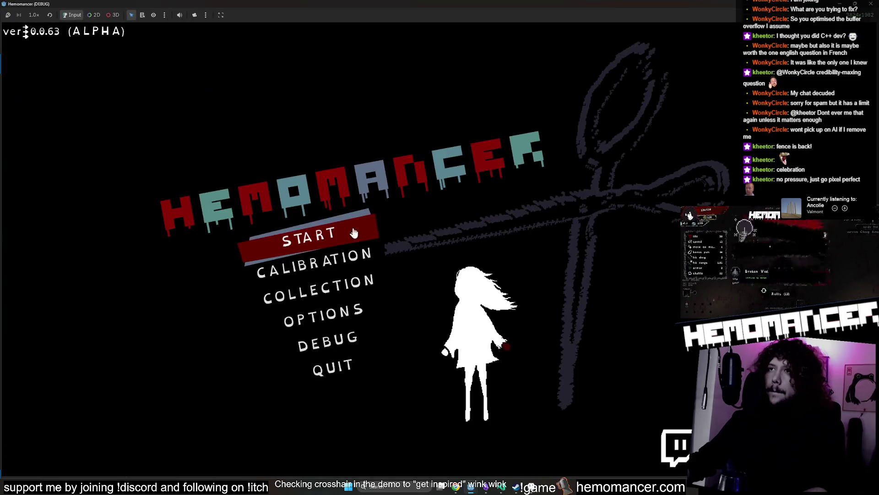
click(358, 233)
key(w)
key(d)
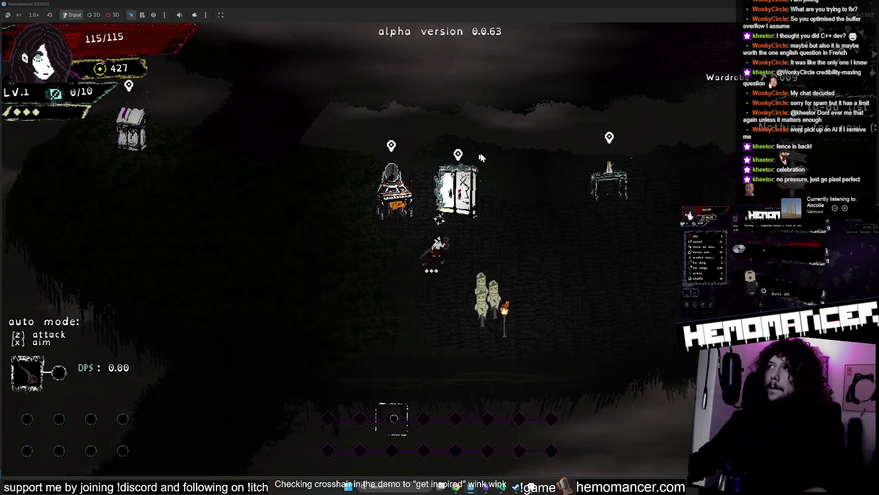
key(a)
key(w)
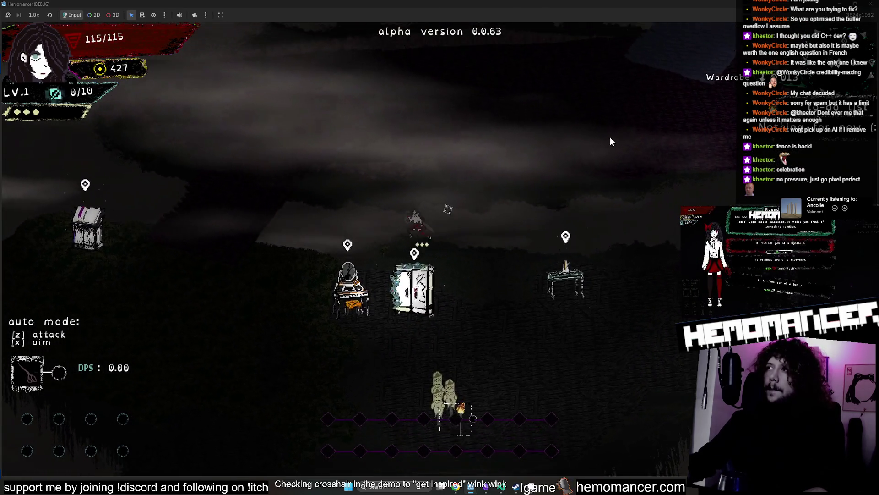
scroll(595, 139, down, 5)
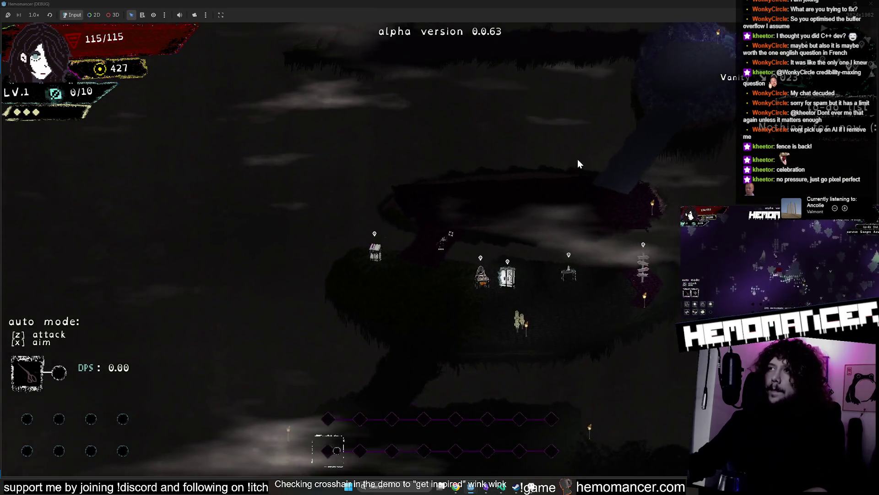
key(d)
key(w)
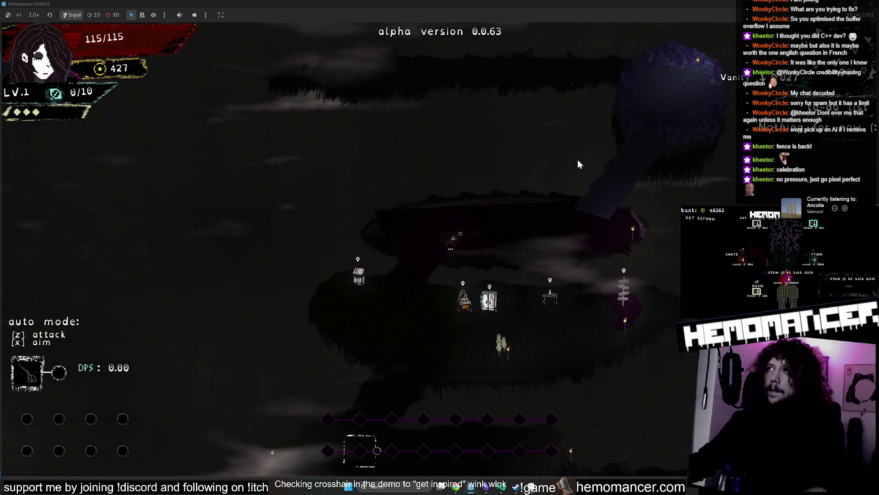
key(d)
key(w)
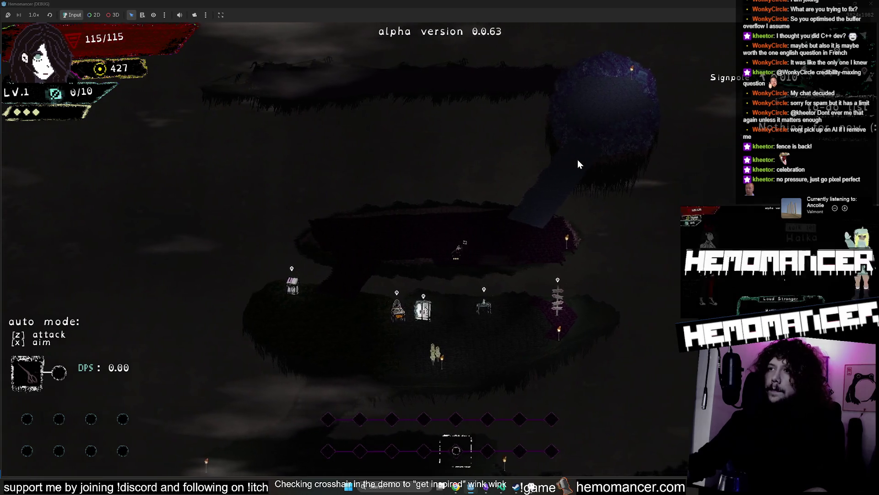
key(d)
key(w)
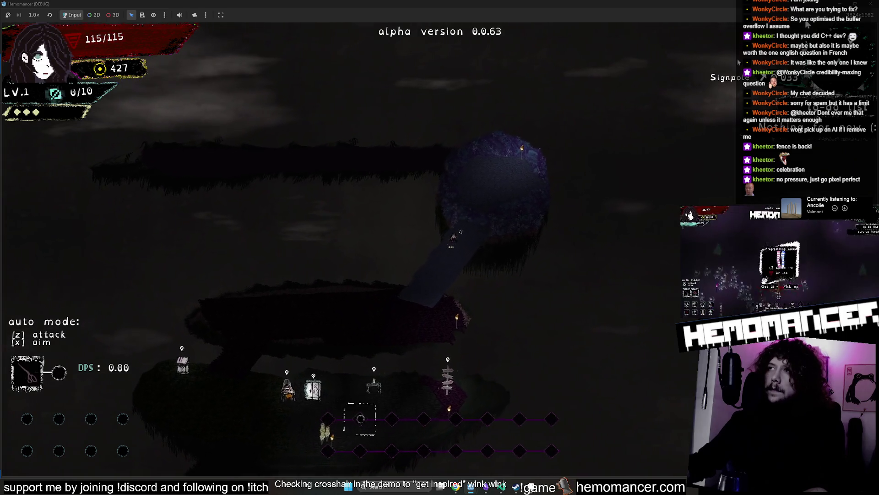
click(870, 5)
- Return to the lobby map and make LobbySign2, LobbySign3 and LobbySign4 visible again
click(239, 29)
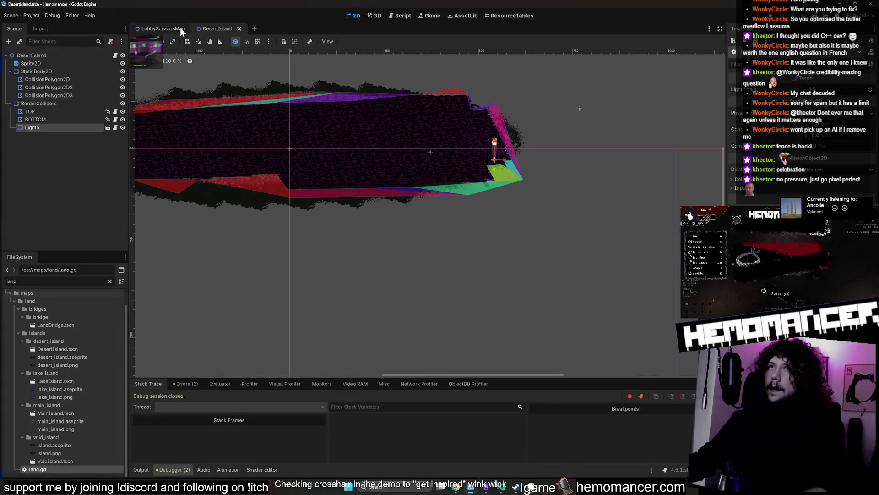
scroll(56, 127, up, 3)
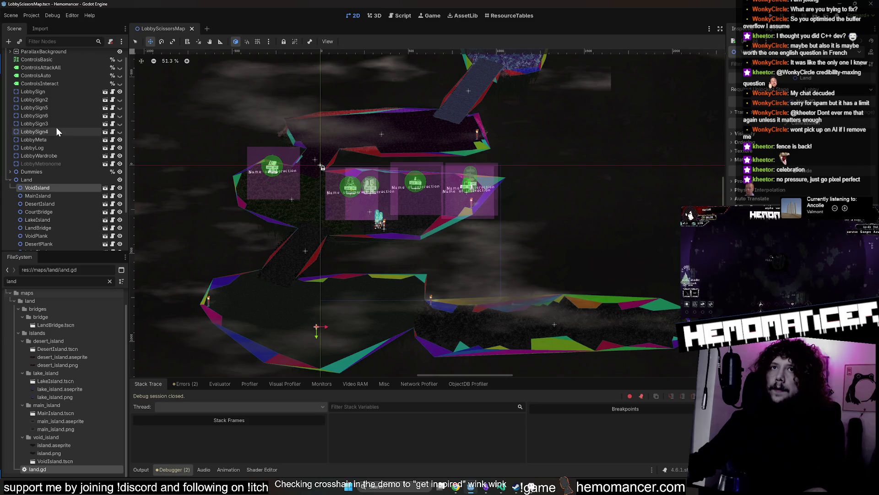
click(59, 100)
click(120, 100)
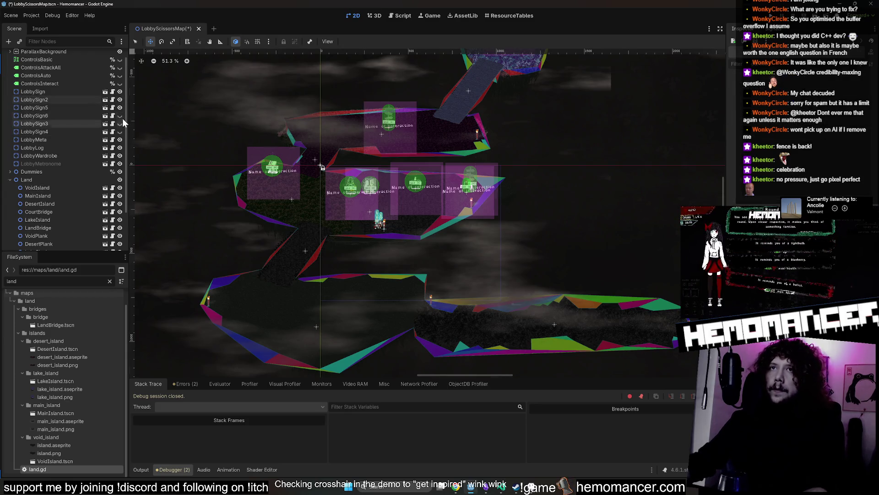
click(120, 124)
click(120, 131)
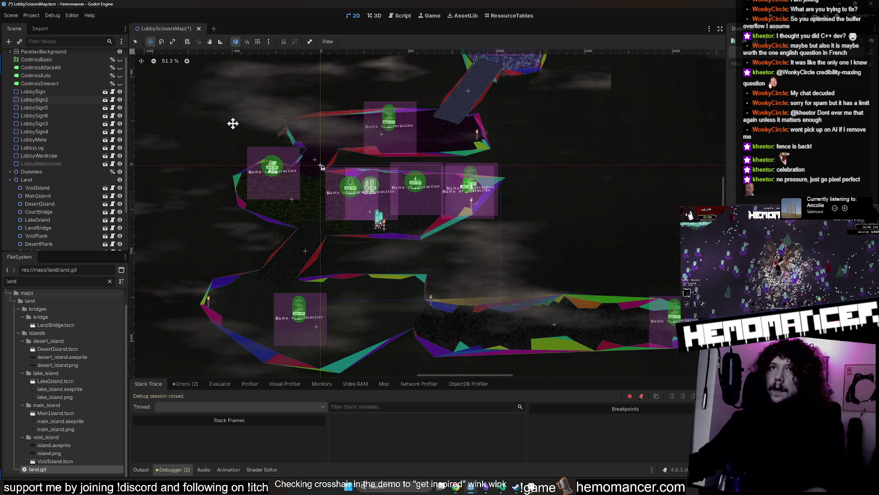
- Cut LobbySign3 out of LobbyScissorsMap, save the scene, and open VoidIsland
scroll(232, 123, down, 2)
mouse_move(233, 122)
mouse_down()
mouse_move(259, 135)
mouse_move(355, 258)
mouse_up()
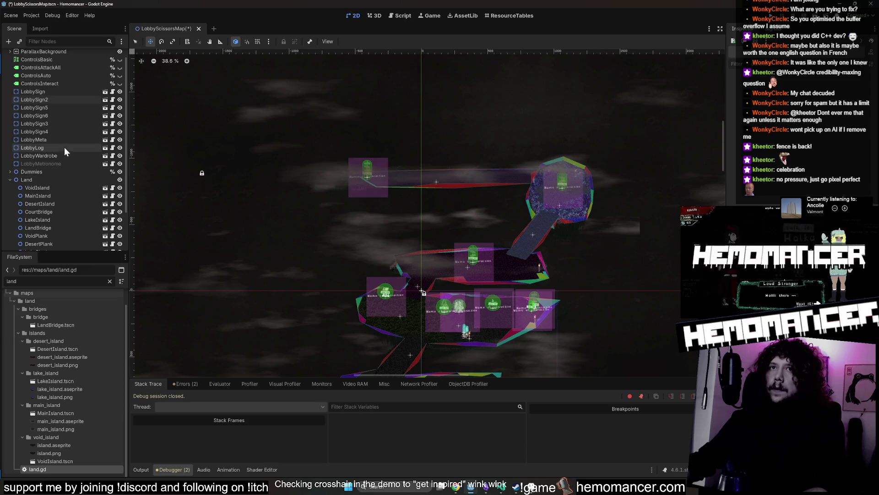
mouse_move(456, 266)
mouse_down()
mouse_move(476, 167)
mouse_move(412, 84)
mouse_move(421, 115)
mouse_up()
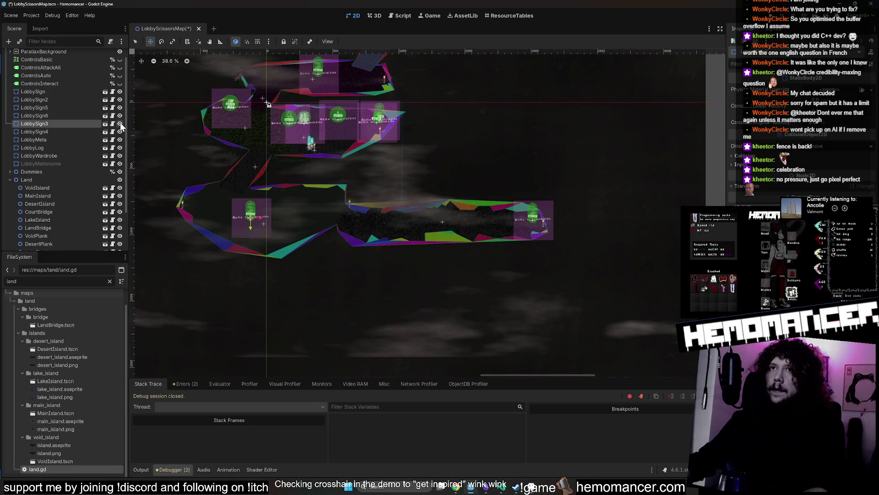
click(58, 115)
key(Delete)
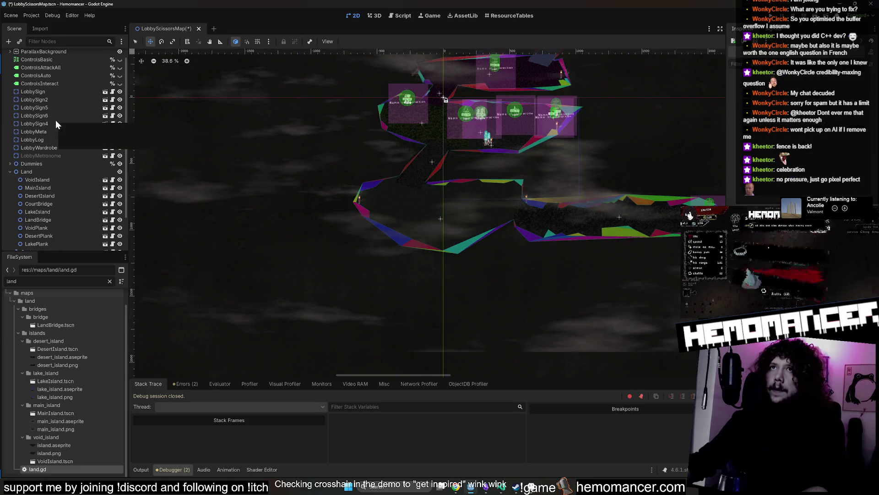
key(ctrl+s)
scroll(85, 164, down, 3)
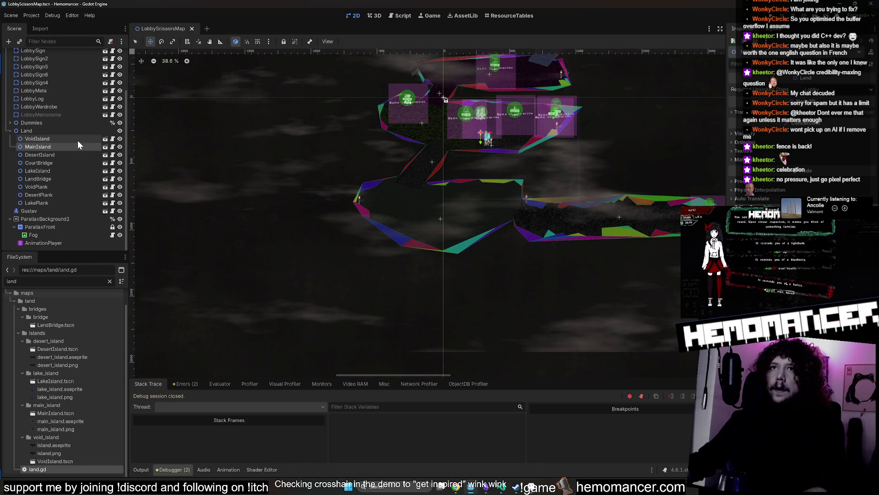
click(105, 139)
- Paste the signpost into VoidIsland, place it over the island's middle, and save
key(ctrl+v)
scroll(581, 202, down, 5)
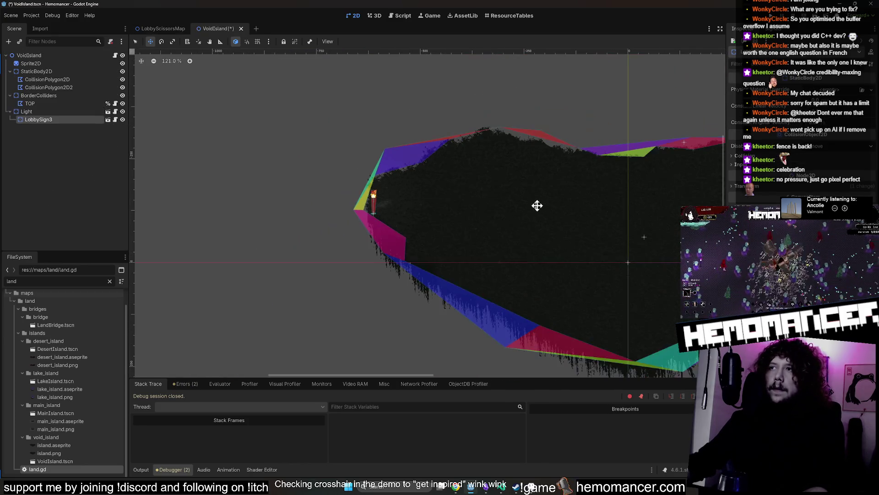
scroll(614, 203, down, 1)
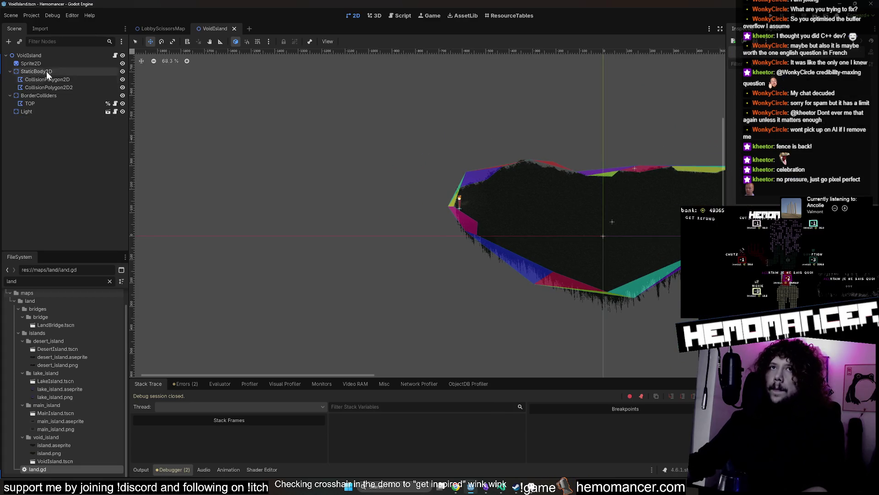
key(ctrl+v)
scroll(330, 196, down, 7)
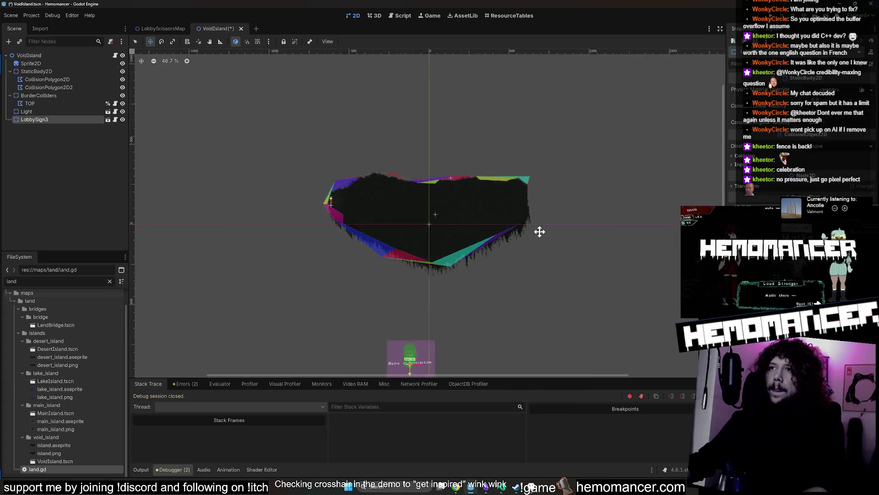
scroll(501, 198, up, 9)
mouse_move(509, 275)
mouse_down()
mouse_move(501, 198)
mouse_move(485, 215)
mouse_move(483, 209)
mouse_move(524, 161)
mouse_up()
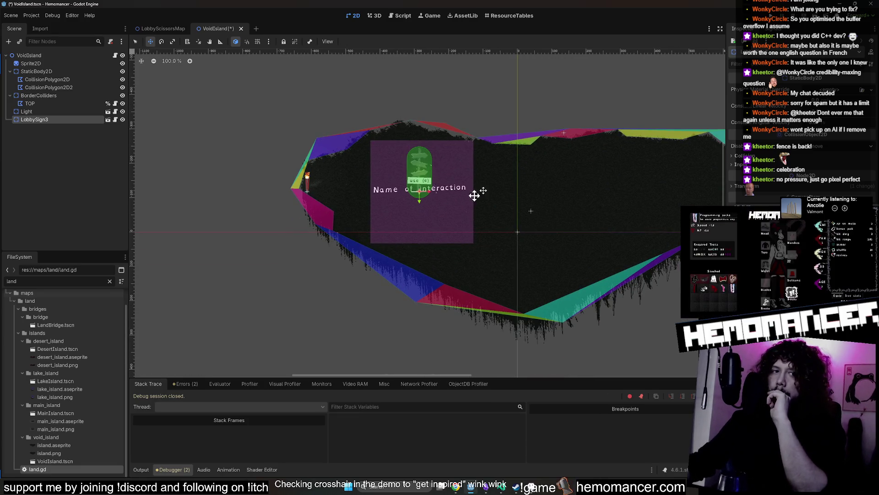
mouse_move(426, 194)
mouse_down()
mouse_move(446, 197)
mouse_move(419, 208)
mouse_move(569, 215)
mouse_move(555, 230)
mouse_move(547, 216)
mouse_up()
scroll(565, 220, up, 3)
scroll(563, 223, up, 8)
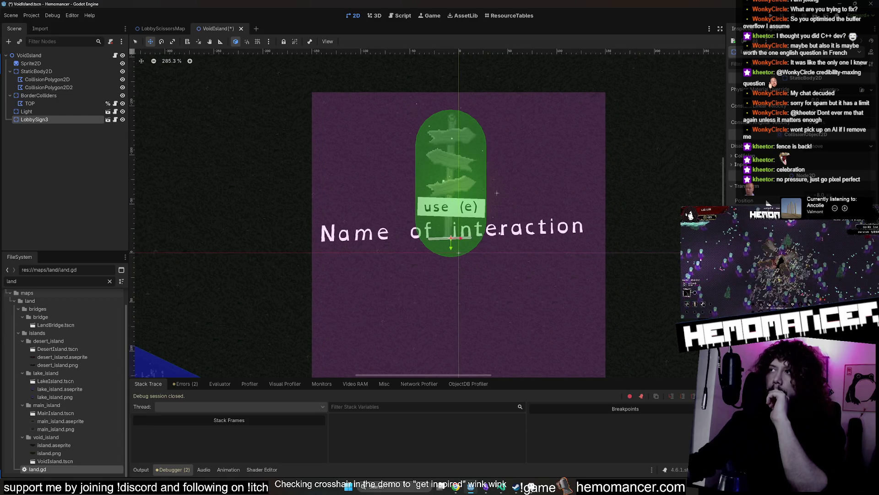
scroll(596, 168, down, 20)
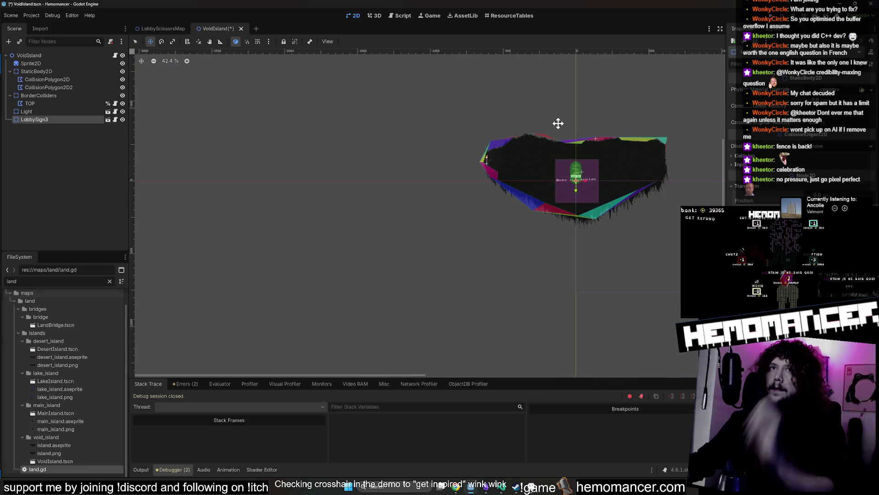
drag(557, 123, 339, 135)
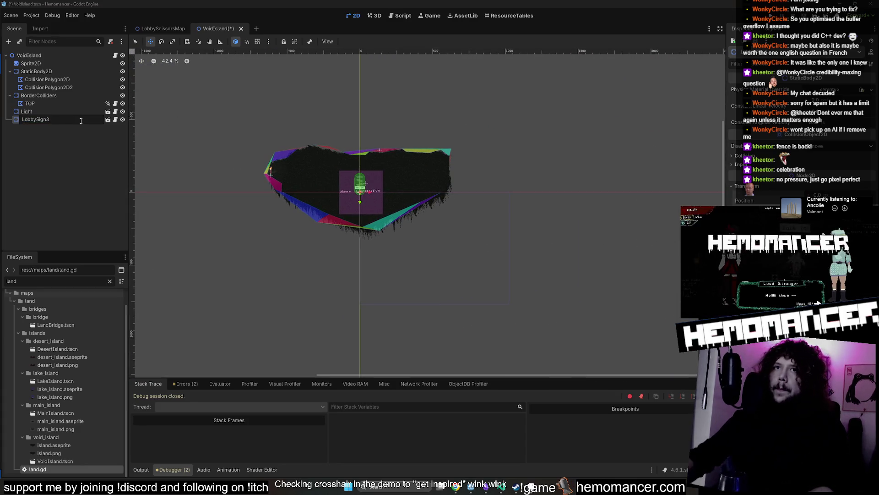
key(ctrl+s)
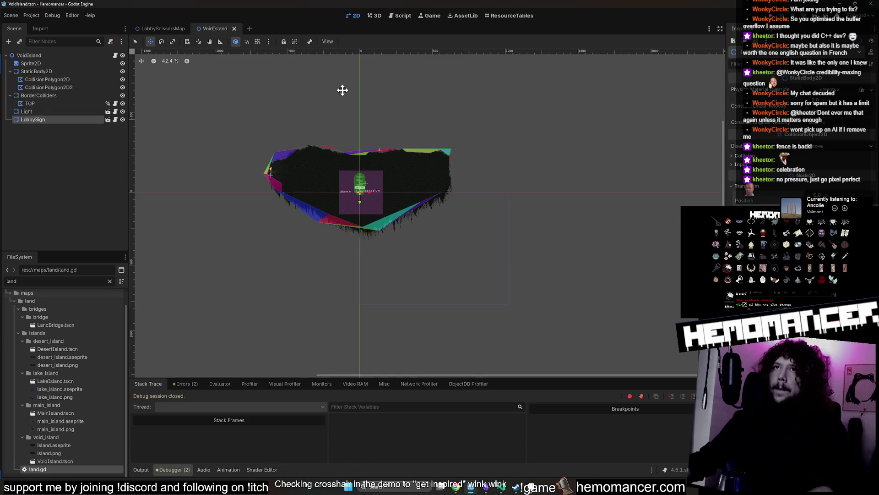
- Switch back to the LobbyScissorsMap tab with the lobby islands in view
click(164, 29)
drag(465, 159, 416, 160)
scroll(55, 139, up, 3)
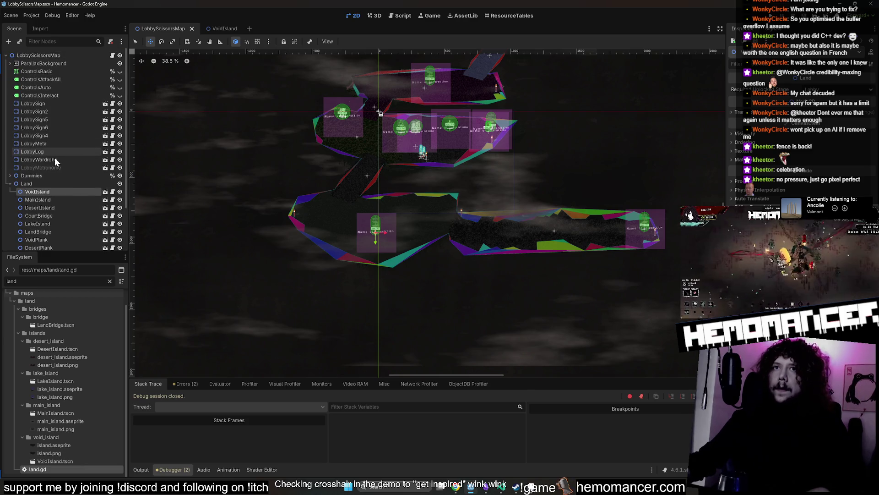
- Select LobbySign4, center the view on it, and remove it from the lobby map
click(64, 137)
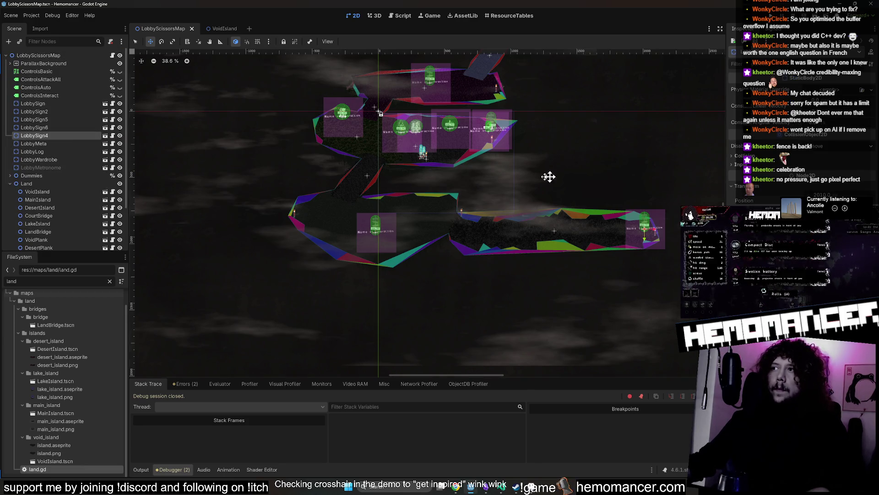
scroll(571, 186, up, 2)
scroll(402, 241, up, 10)
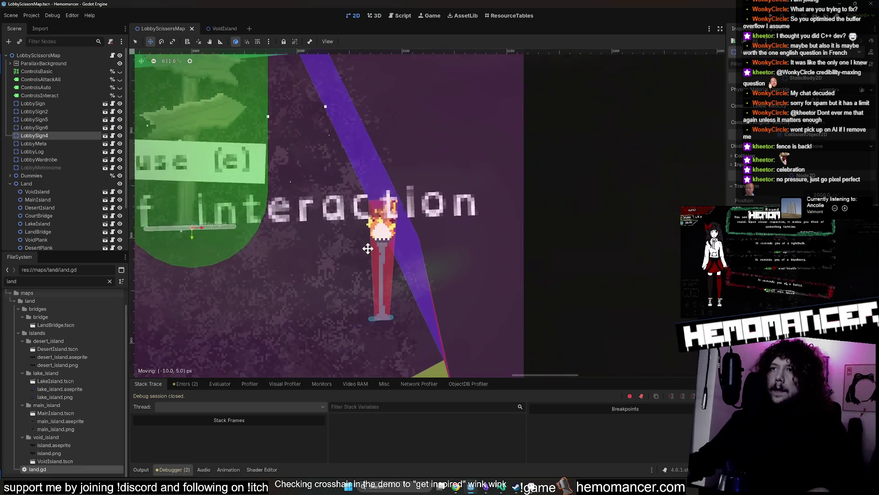
key(f)
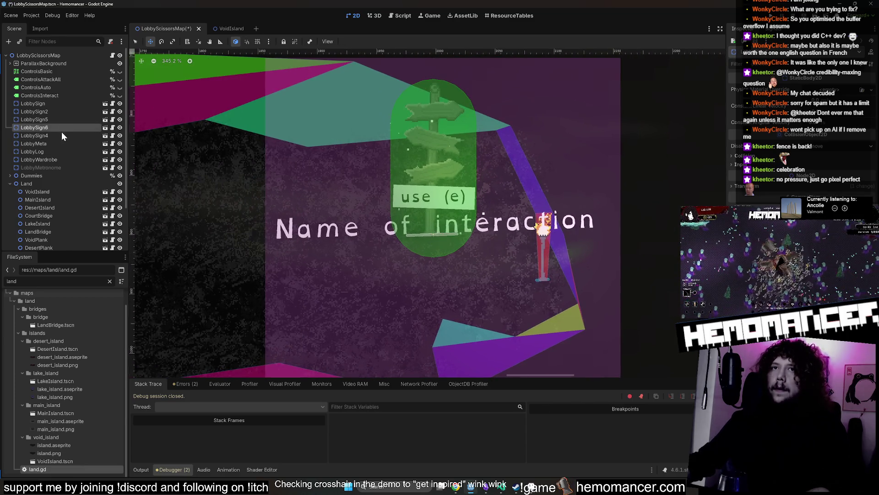
key(ctrl+z)
scroll(78, 164, down, 1)
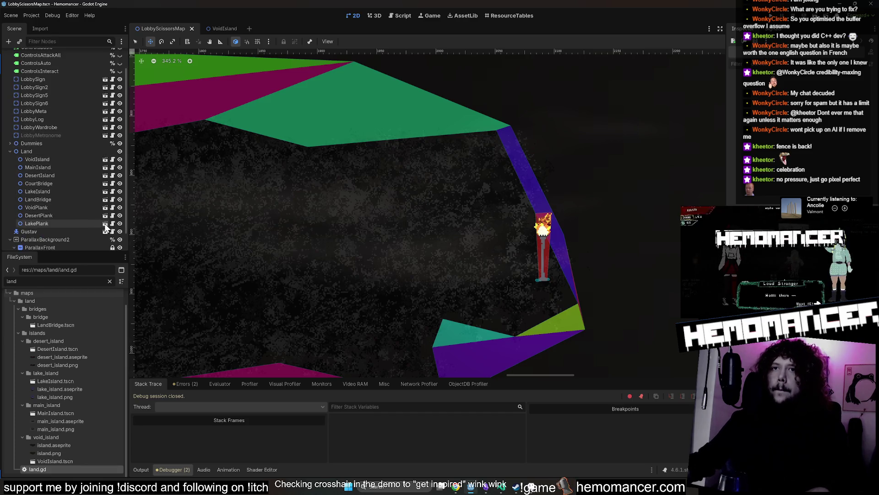
- Open the LandBridge scene in the 2D view and paste LobbySign4 into it
click(112, 200)
click(105, 200)
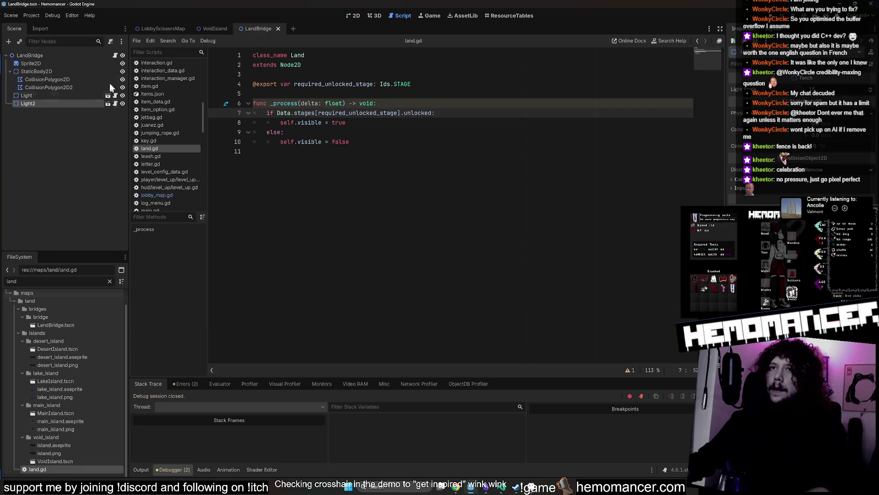
click(352, 16)
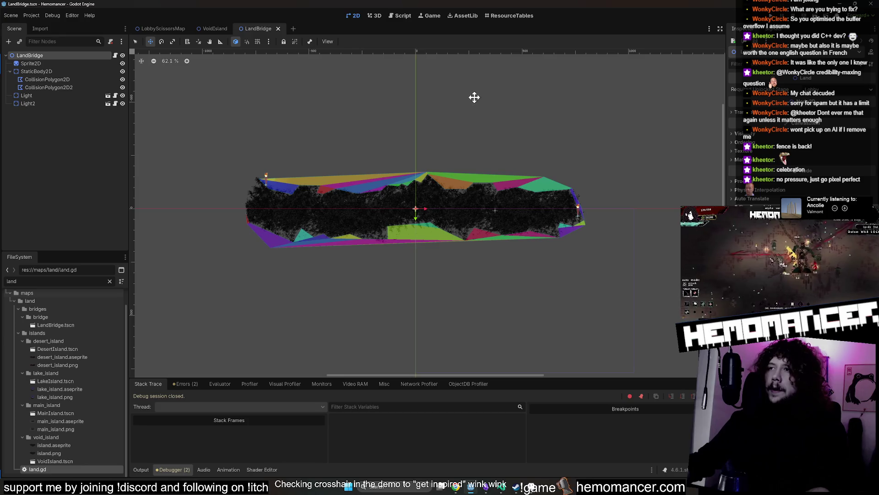
key(ctrl+v)
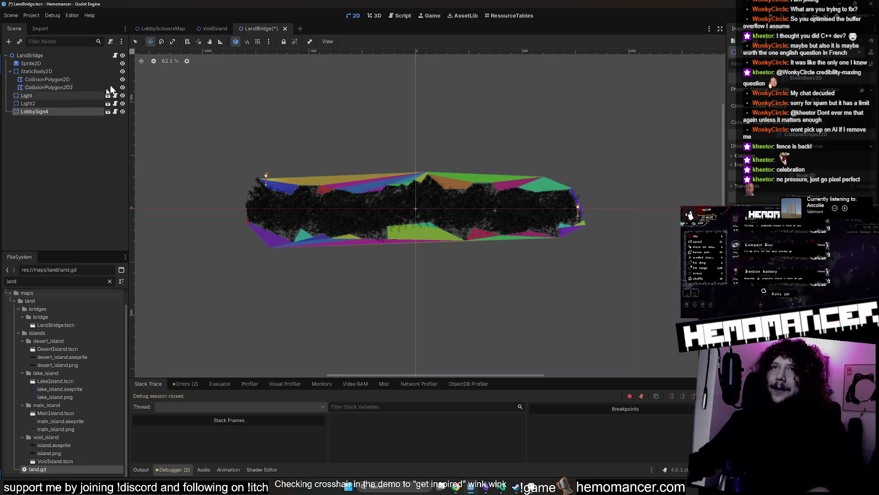
scroll(353, 147, down, 5)
scroll(412, 145, up, 9)
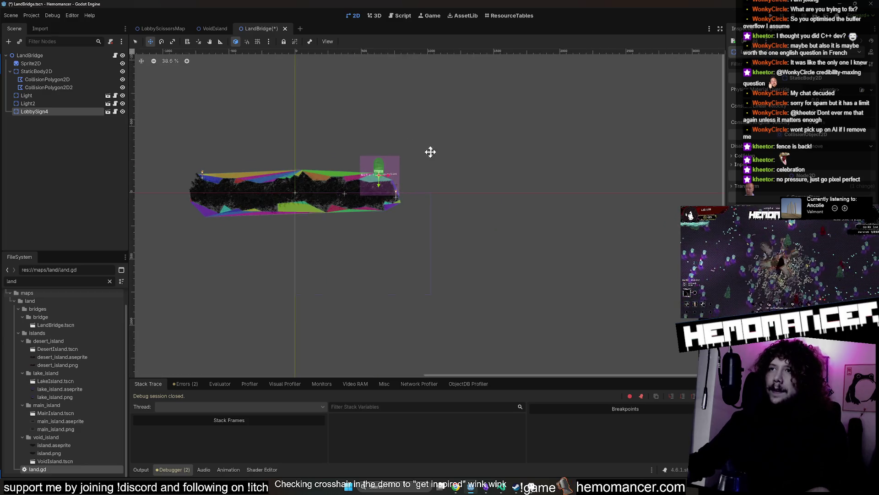
scroll(477, 92, up, 5)
- Place the signpost at the bridge's right end beside the torch, save, and launch the game
mouse_move(472, 145)
mouse_down()
mouse_move(477, 92)
mouse_move(479, 136)
mouse_move(499, 163)
mouse_move(547, 153)
mouse_up()
scroll(514, 155, up, 1)
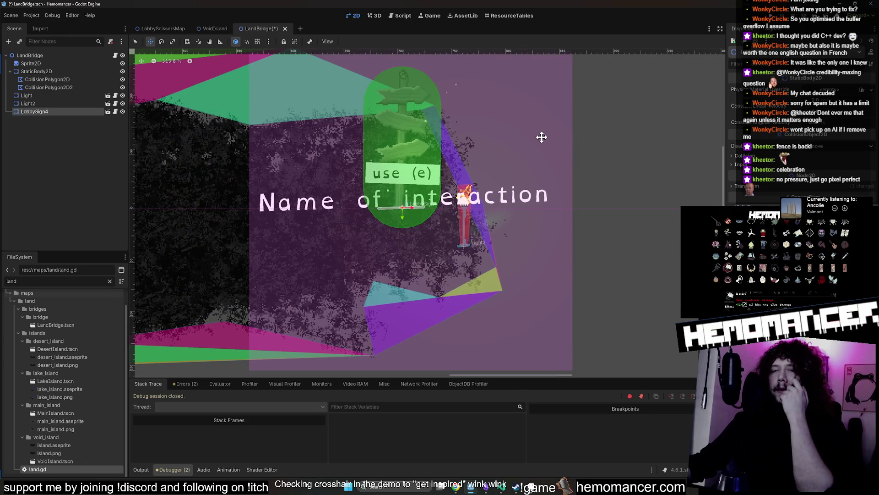
mouse_move(523, 122)
mouse_down()
mouse_move(564, 136)
mouse_move(525, 131)
mouse_move(522, 122)
mouse_move(541, 133)
mouse_move(519, 134)
mouse_up()
scroll(565, 135, up, 1)
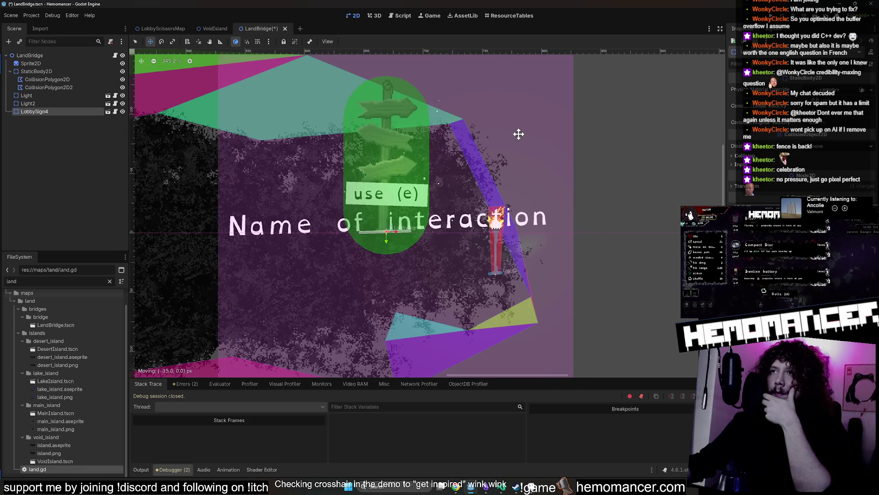
scroll(616, 115, down, 5)
key(ctrl+s)
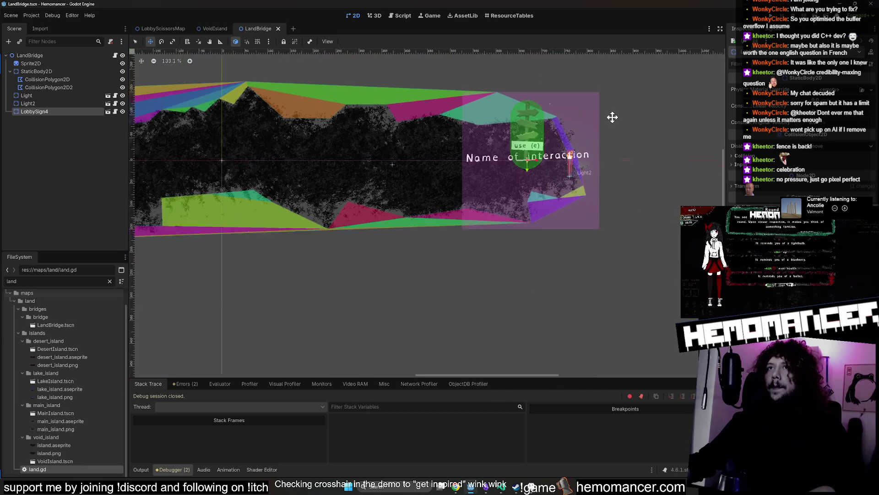
scroll(612, 117, down, 2)
scroll(433, 255, down, 1)
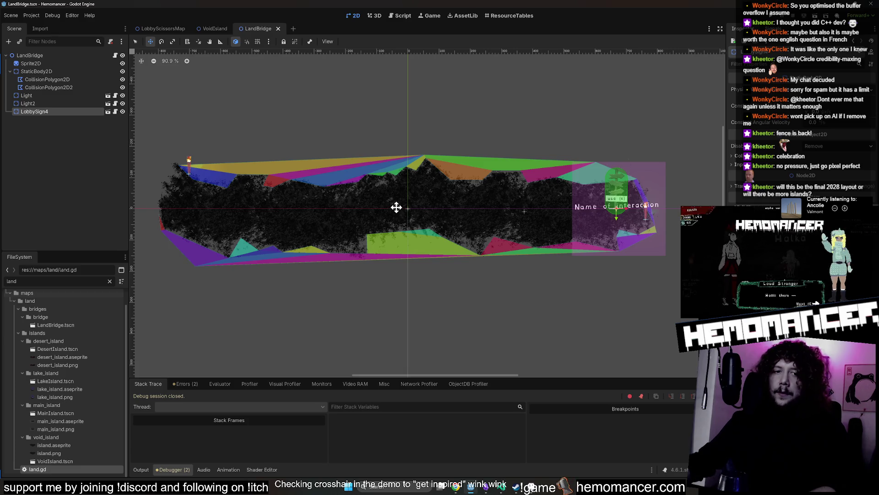
key(F5)
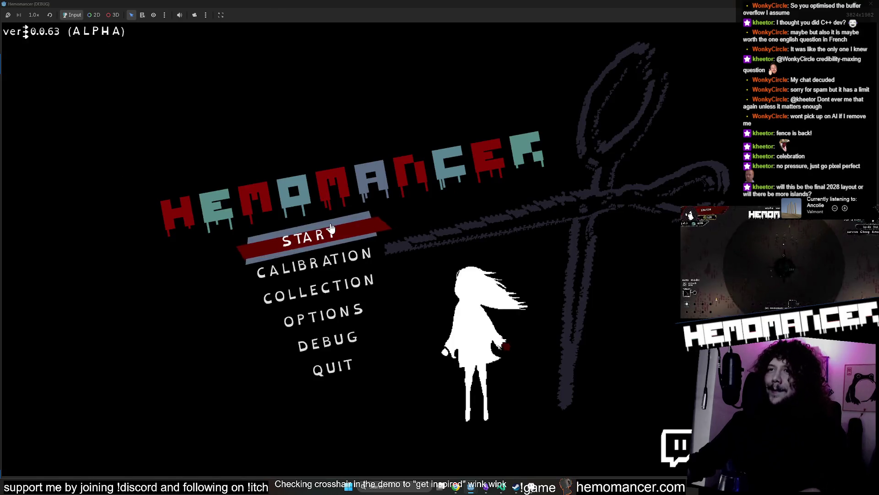
- Start the game, walk right to the signpost, then back left toward the Metronome
click(330, 228)
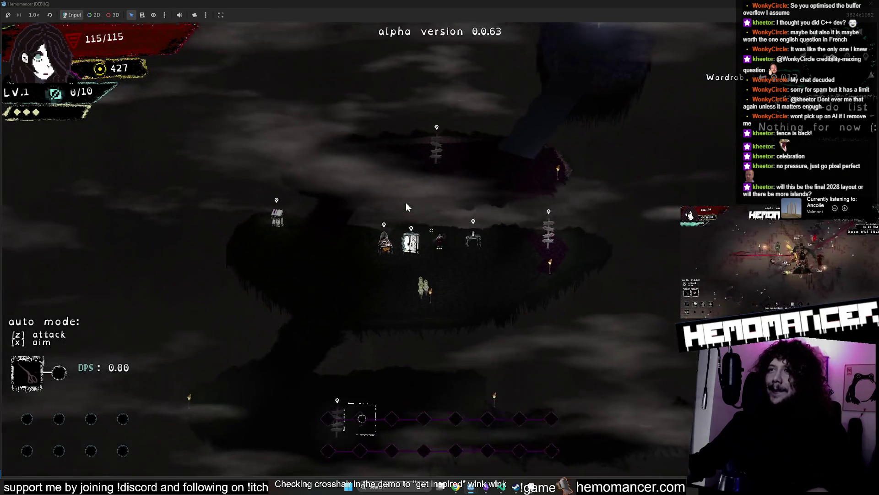
key(Right)
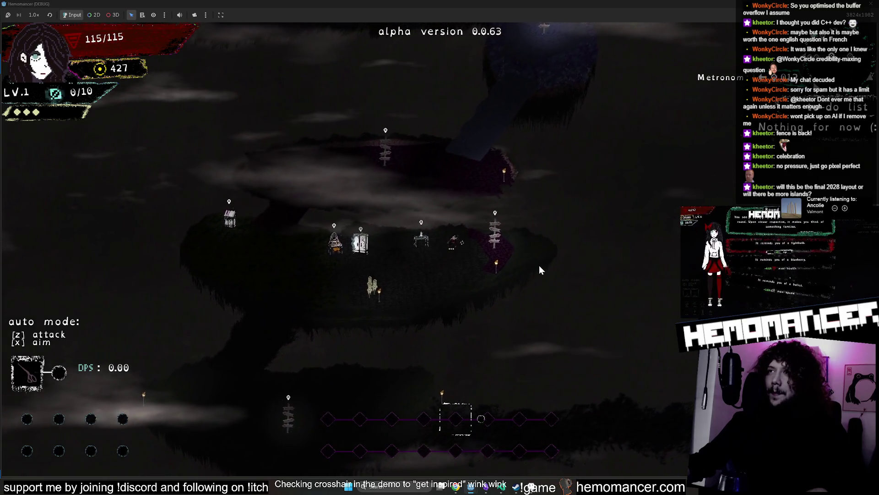
key(Right)
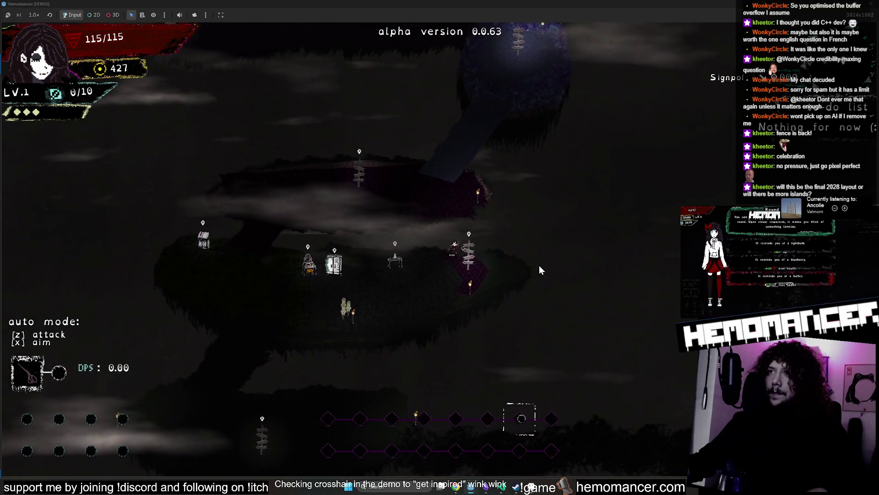
key(Left)
key(Down)
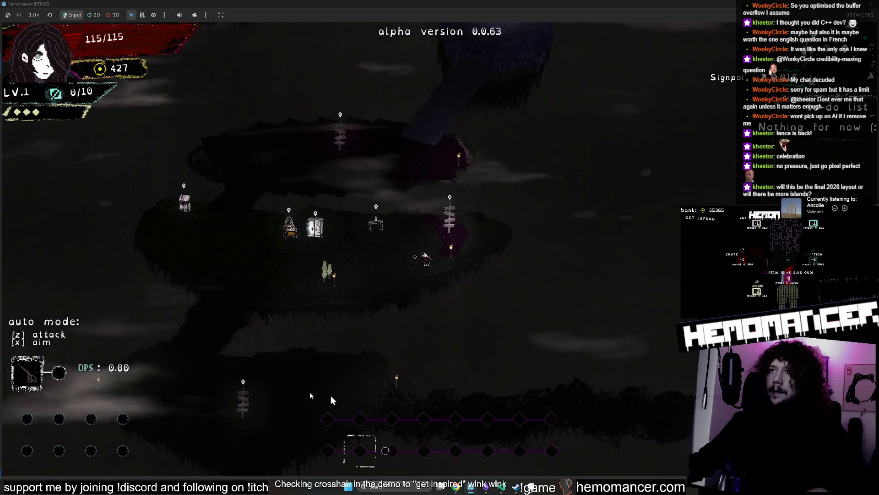
key(Left)
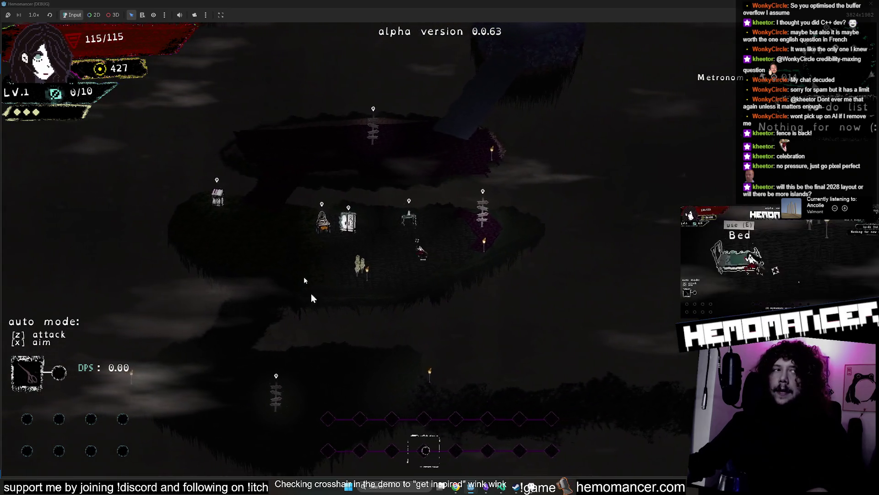
scroll(567, 337, up, 3)
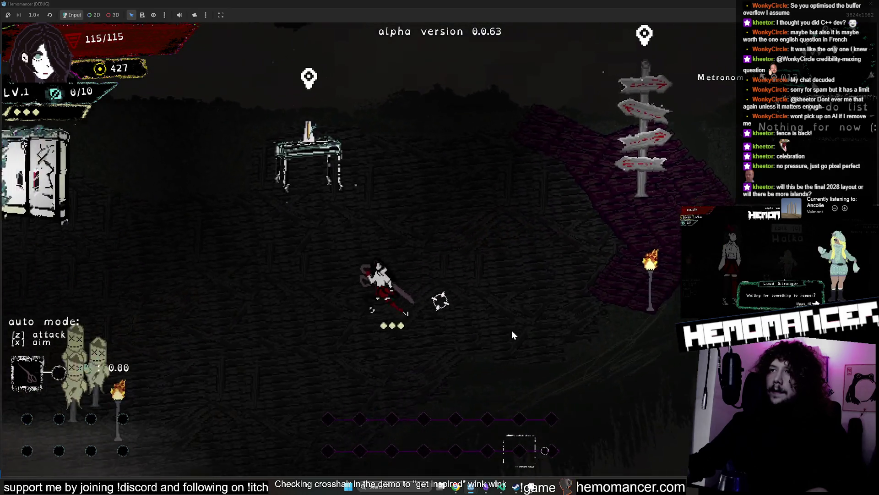
scroll(512, 331, down, 5)
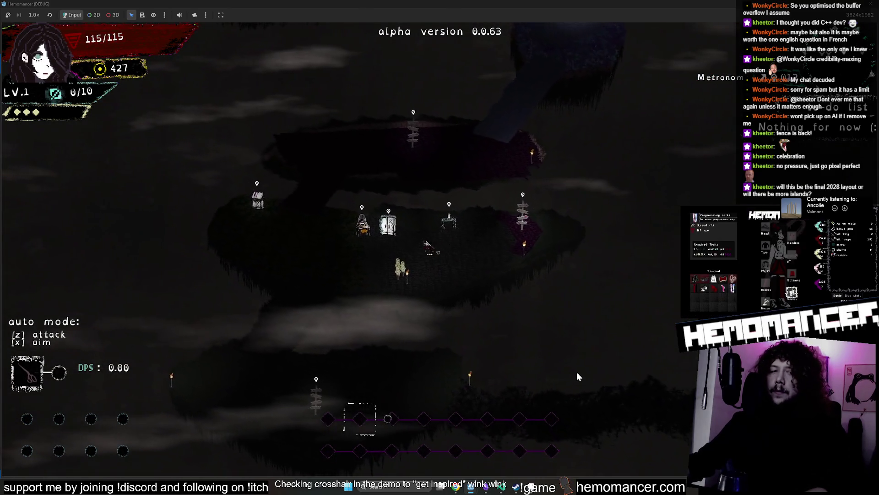
scroll(576, 371, up, 4)
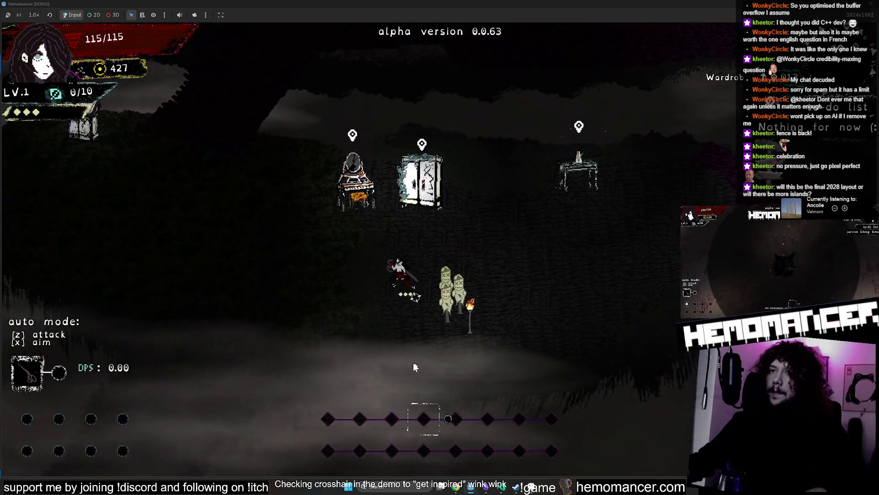
- Walk down onto the lower island, left past its signposts and torches, then back up
key(Left)
key(Down)
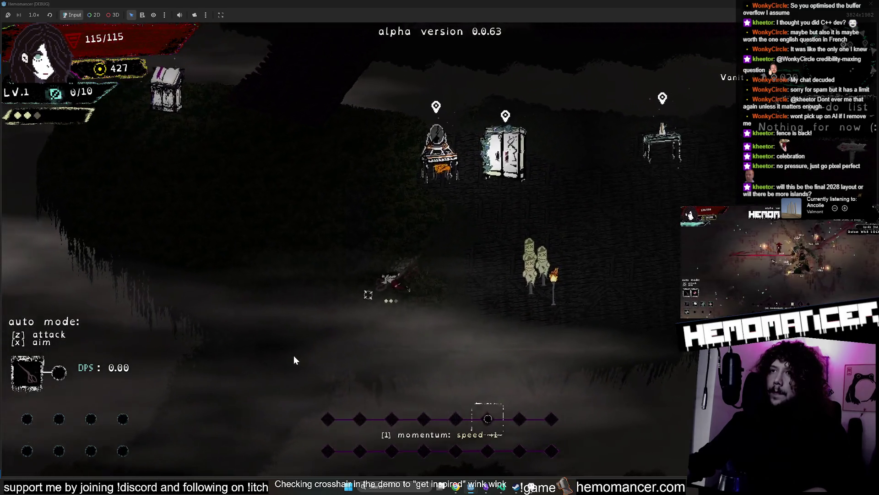
key(Down)
key(Right)
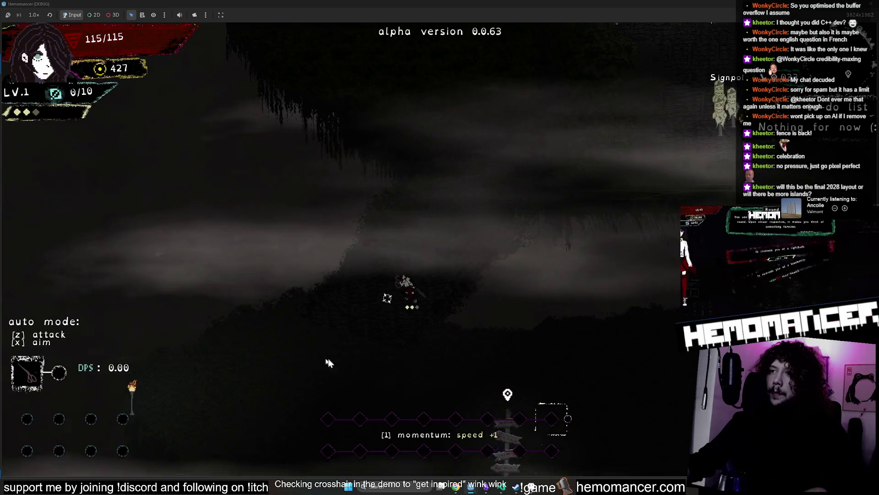
scroll(613, 326, down, 4)
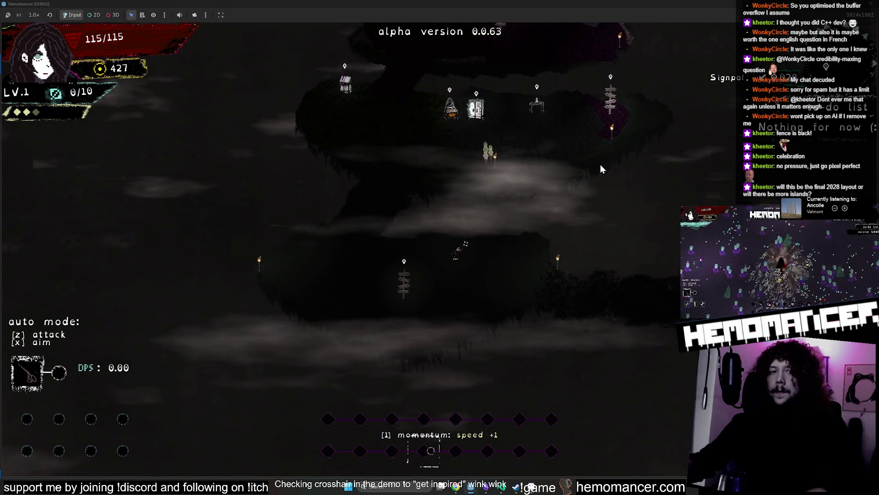
key(Right)
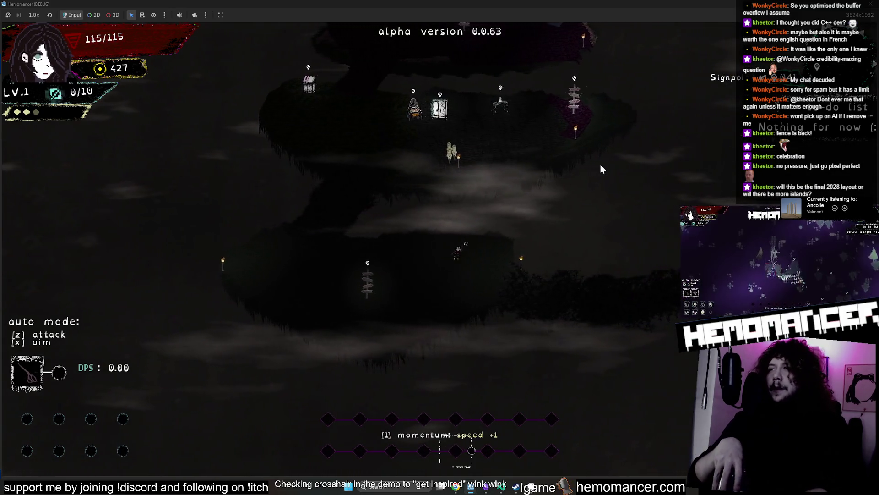
key(Right)
key(Down)
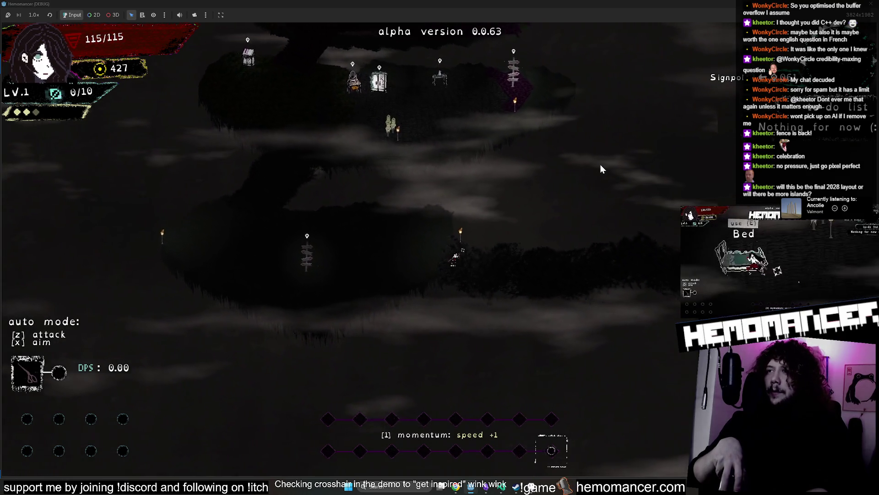
key(Left)
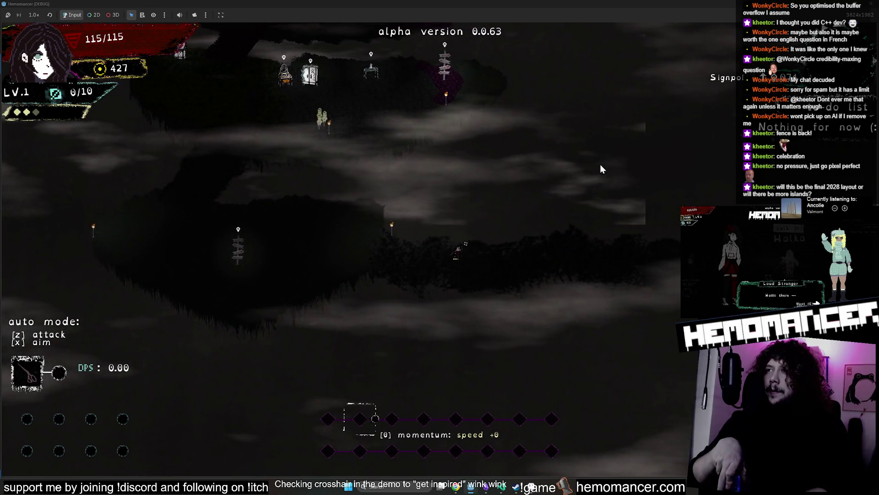
key(Left)
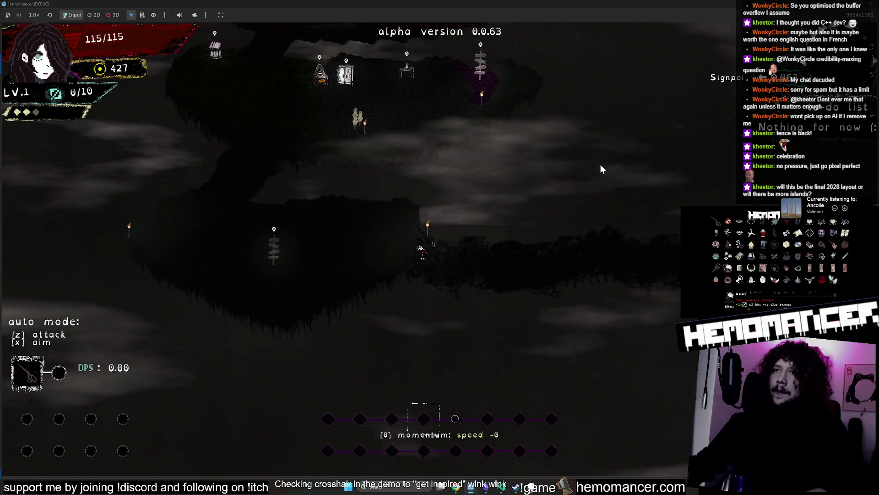
key(Left)
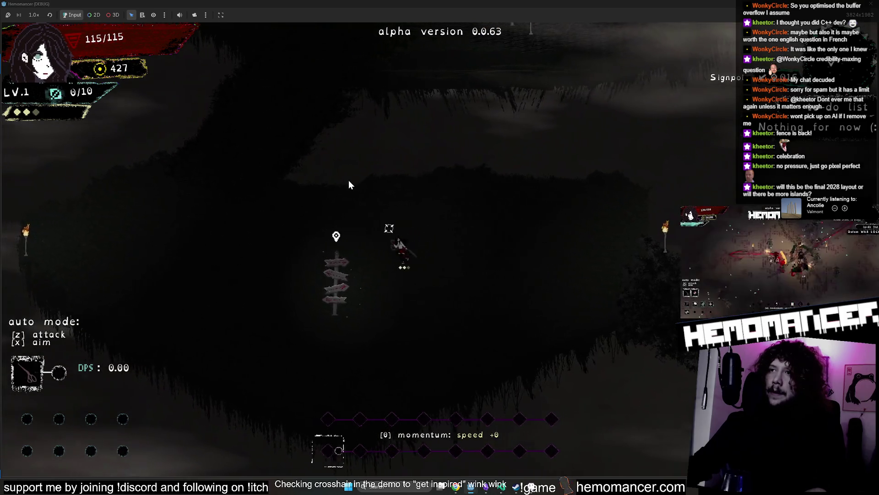
key(Left)
key(Up)
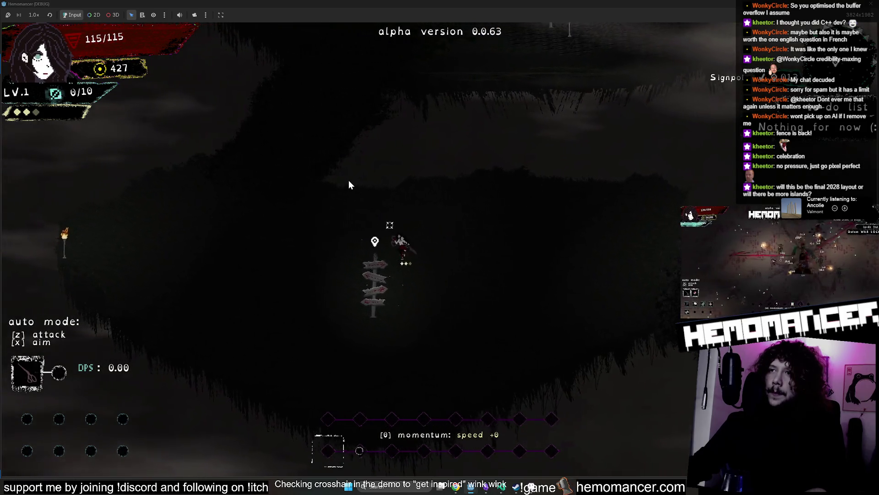
- Head up onto the furniture island, hit the totem twice, and visit the Metronome and Vanity
key(Up)
key(Right)
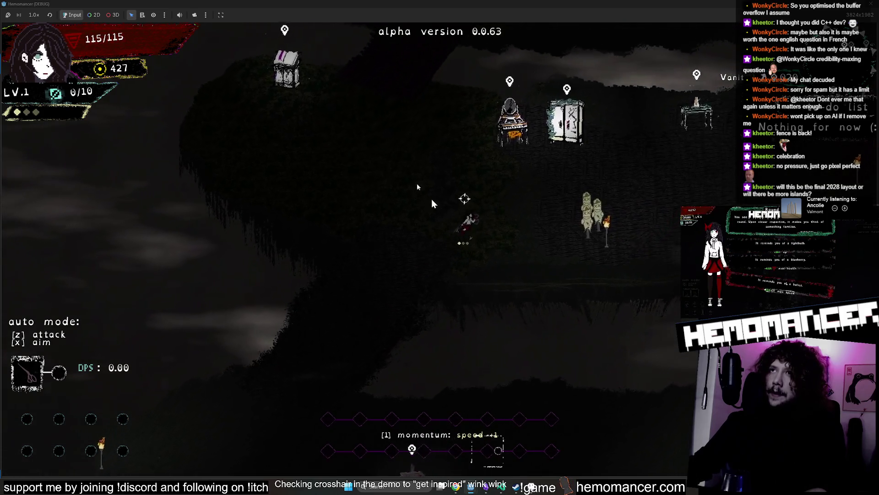
key(Up)
key(Right)
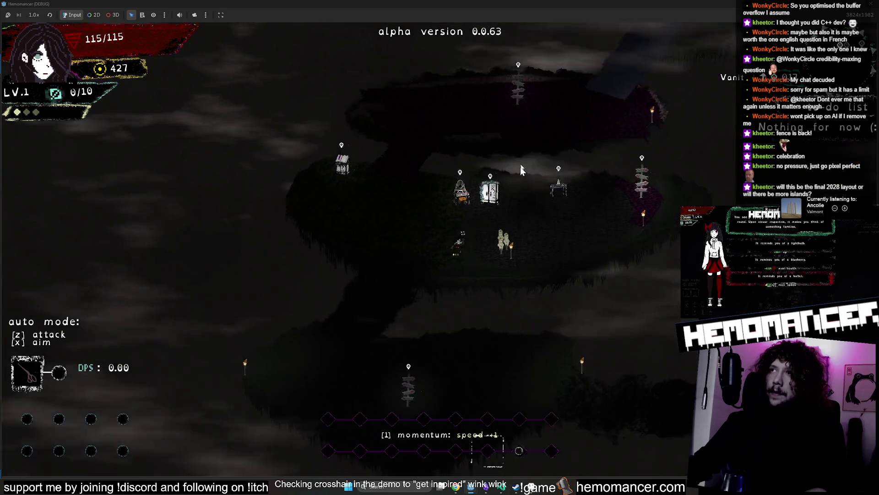
key(Down)
key(Right)
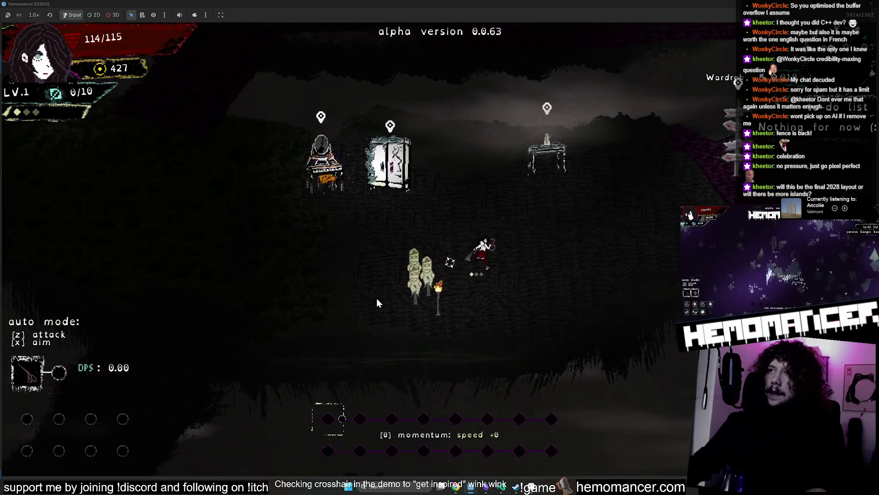
key(Up)
key(Right)
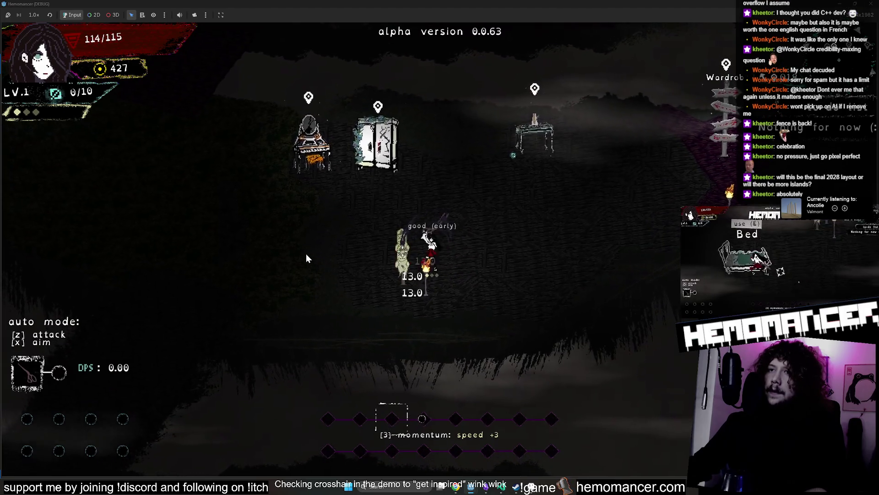
key(Up)
key(Right)
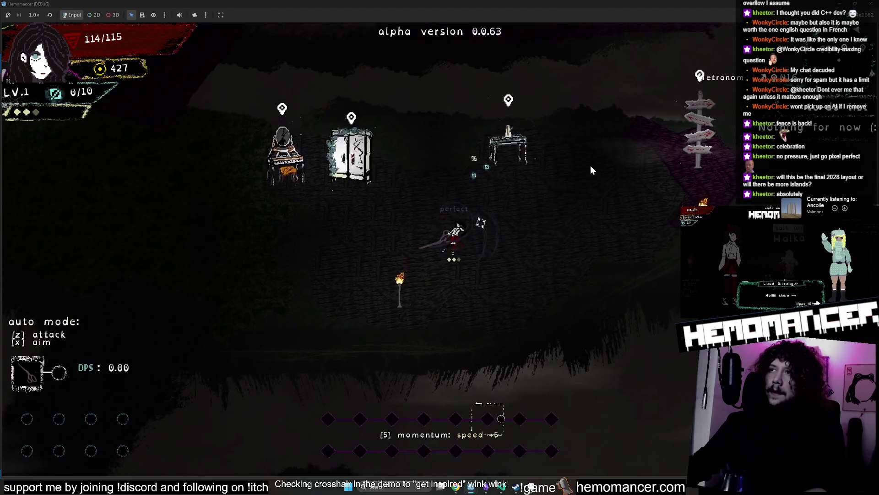
key(Down)
key(Left)
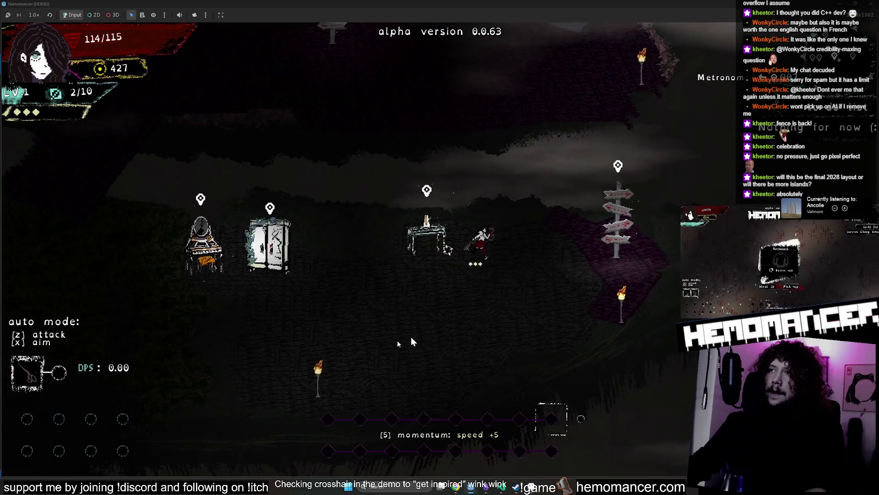
key(Left)
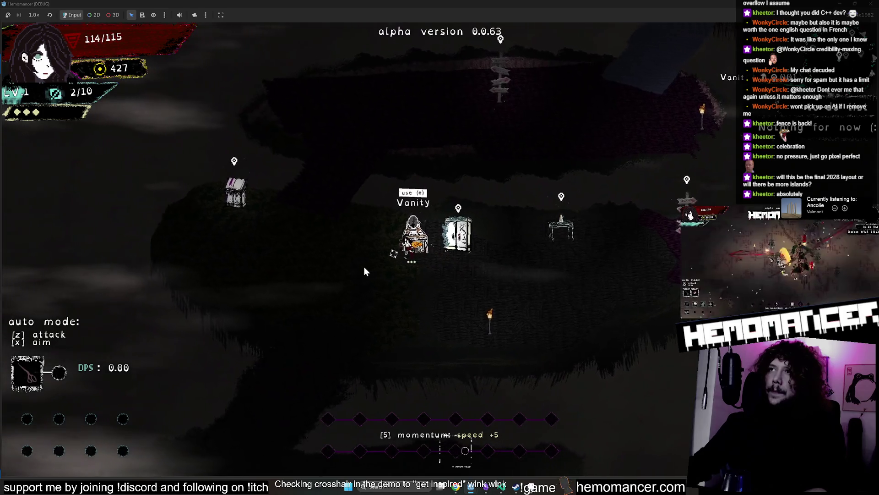
key(Left)
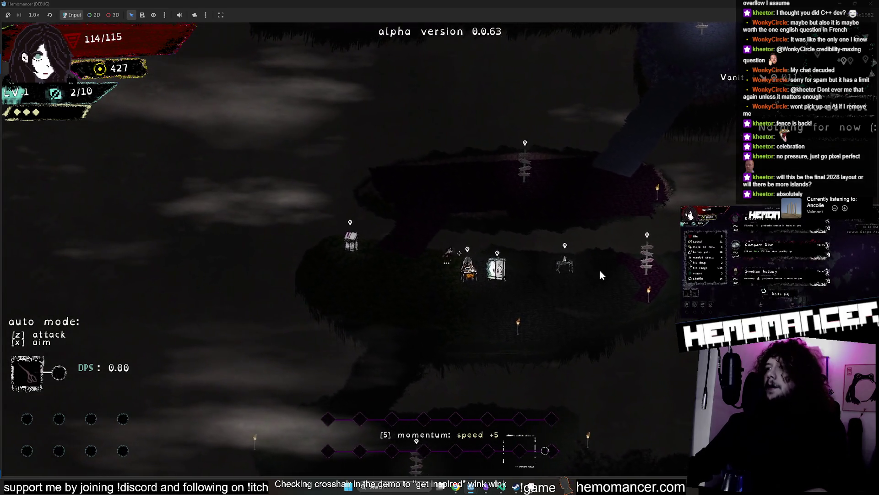
key(Down)
key(Right)
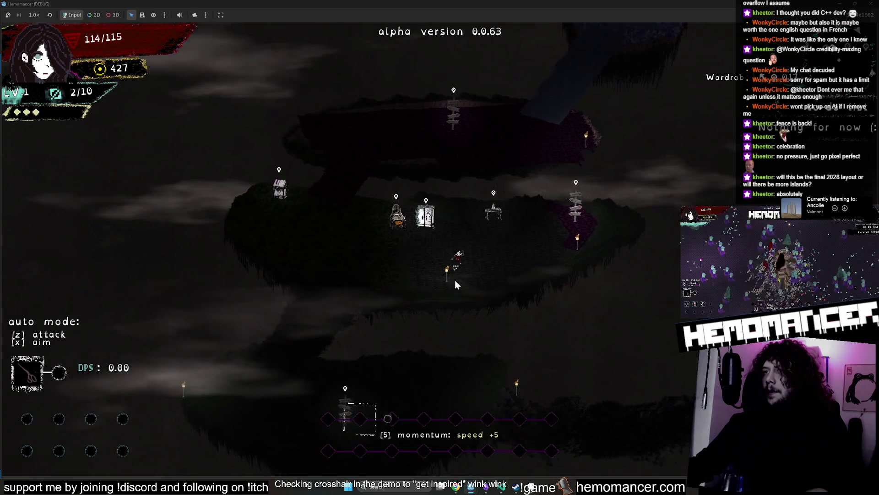
- Walk up-right to the Signpole, then left past the Metronome and Wardrobe to the Vanity
scroll(419, 228, up, 2)
key(Right)
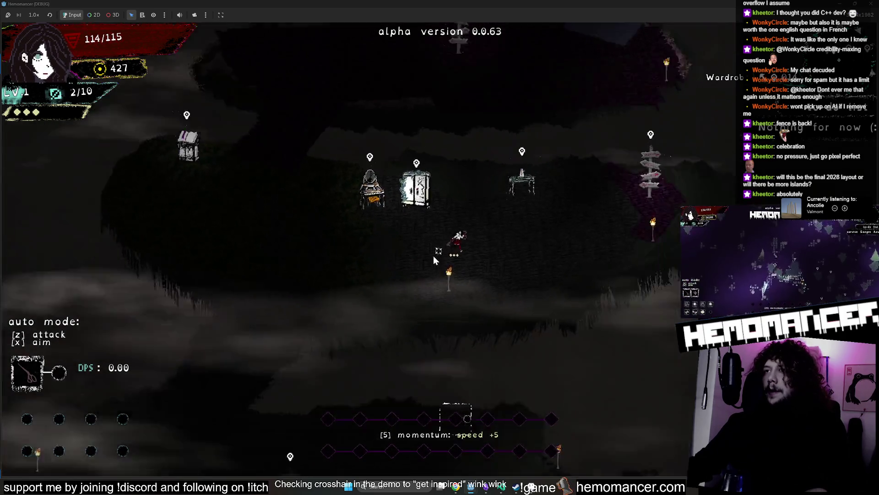
scroll(433, 256, down, 3)
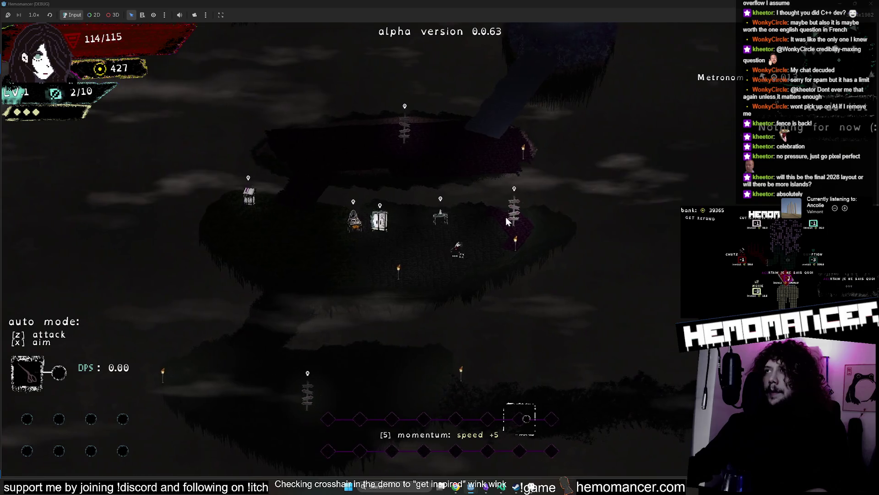
key(Up)
key(Right)
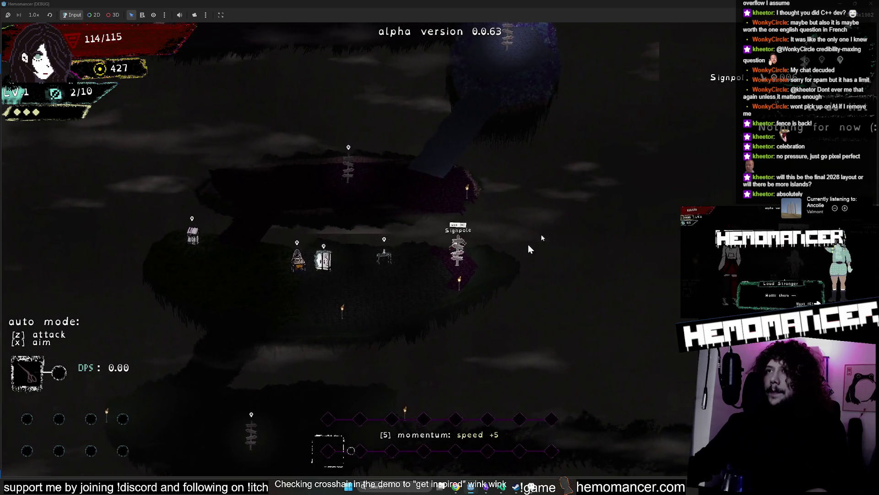
key(Left)
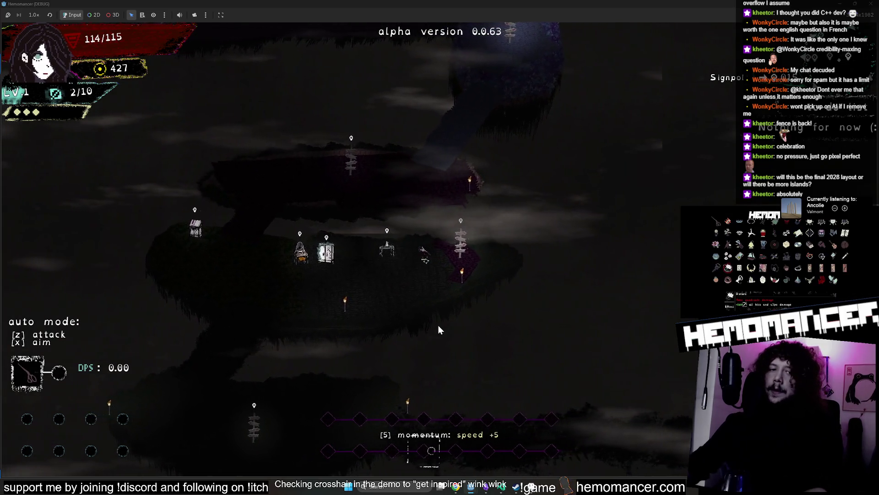
key(Left)
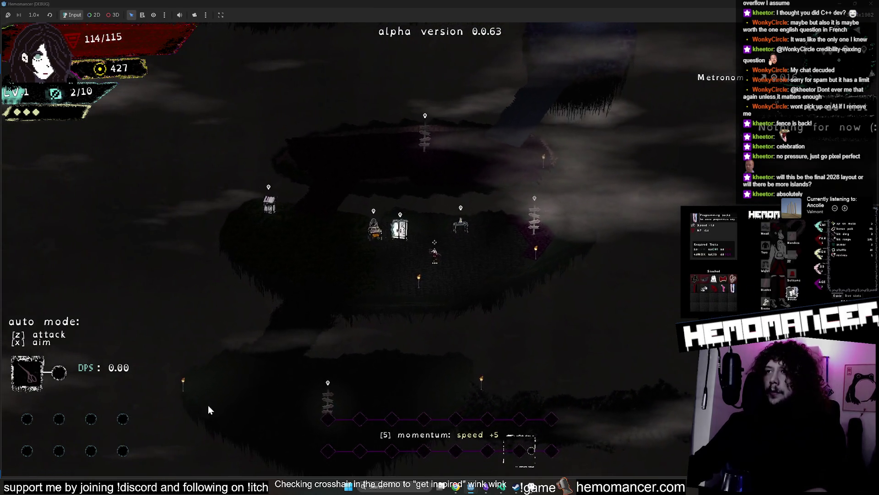
key(Left)
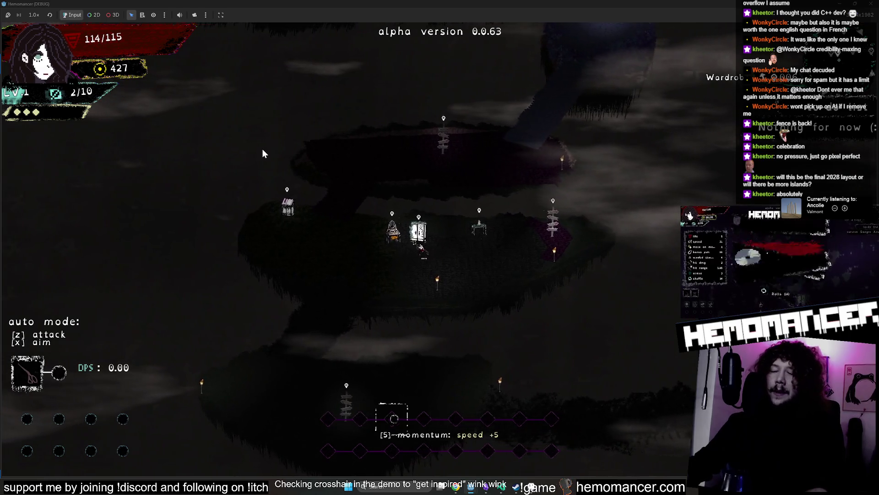
key(Left)
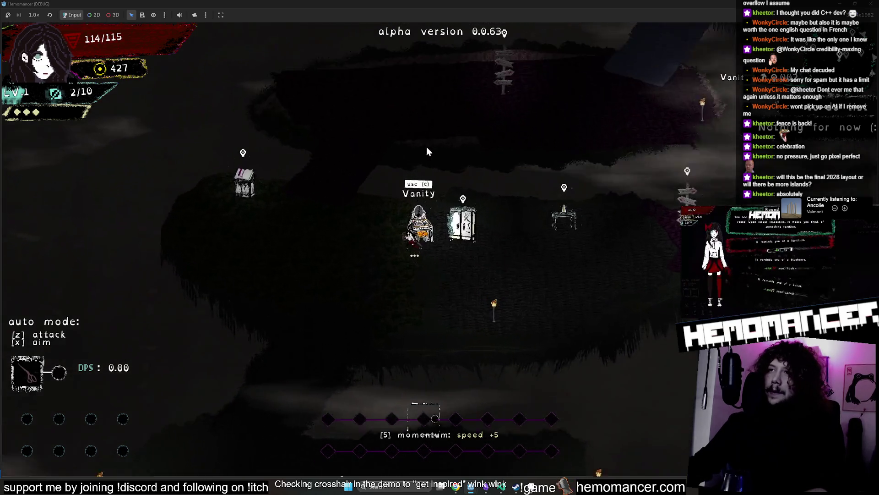
- Walk up toward the signpost, over to the bookstand, then right past the Vanity to the Signpole
key(Up)
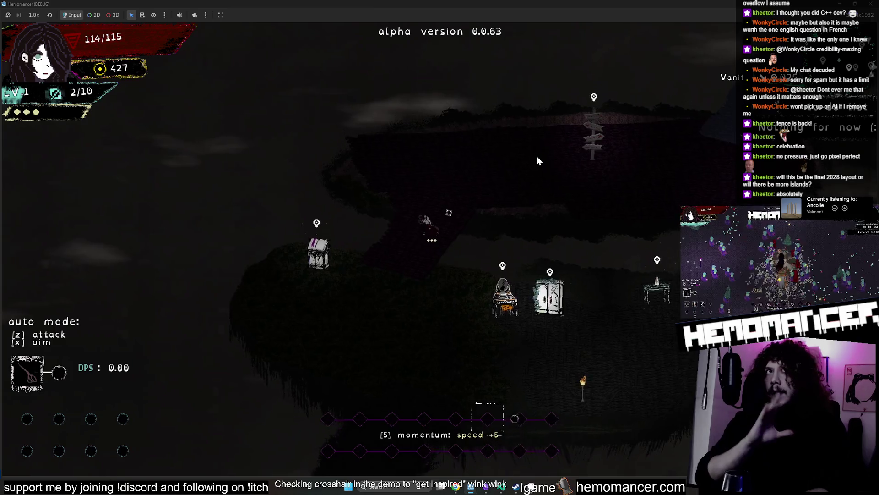
key(Up)
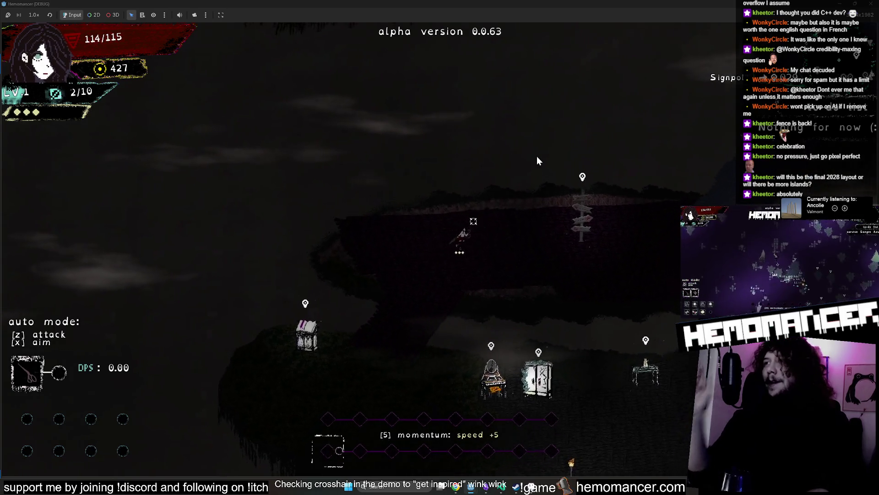
key(Left)
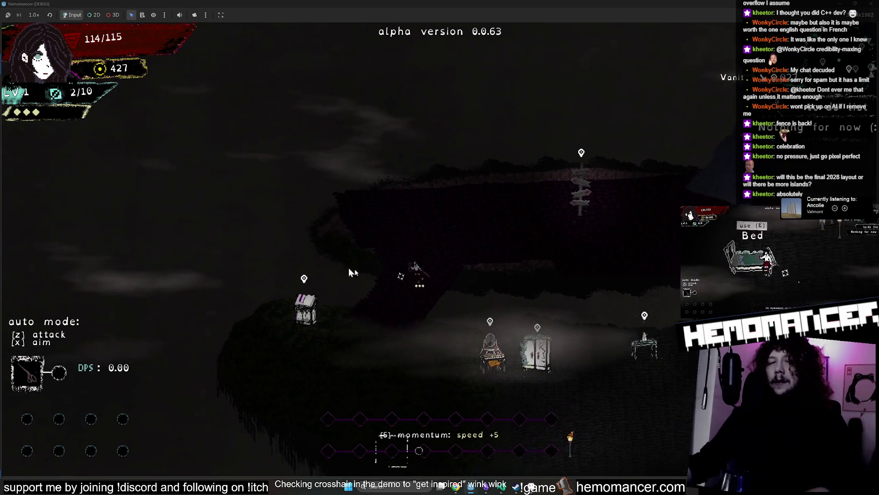
key(Right)
key(Down)
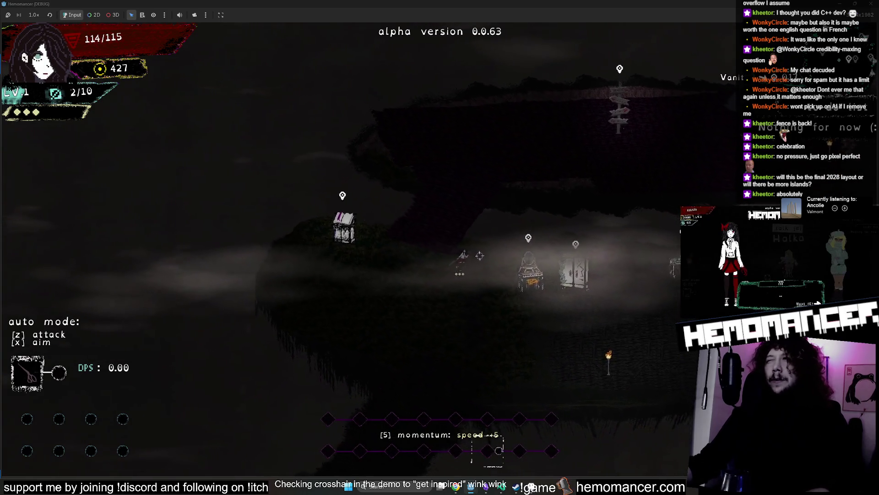
key(Right)
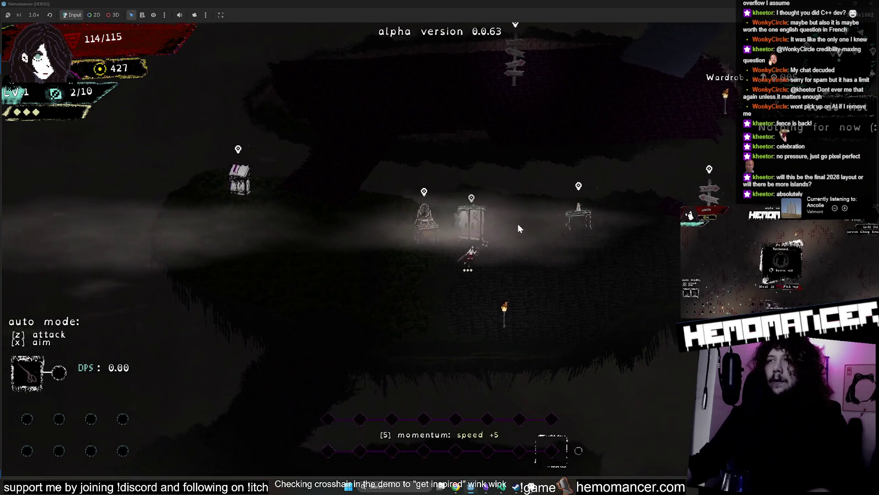
key(Right)
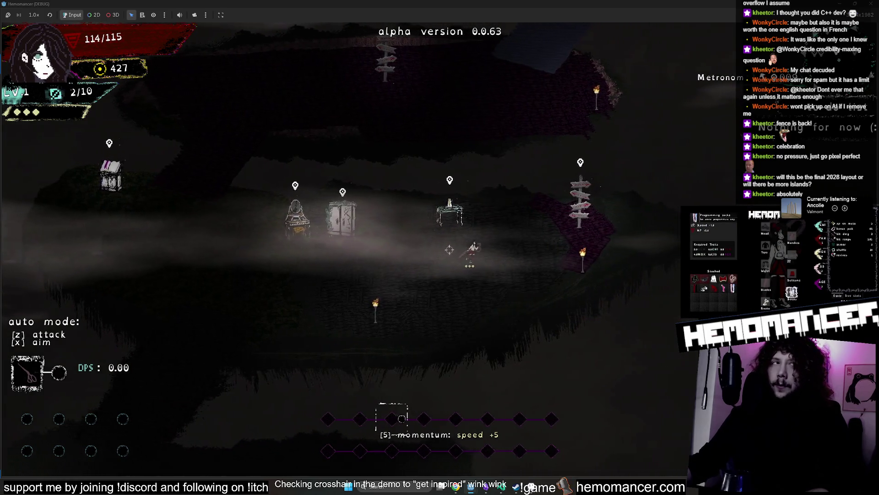
key(Right)
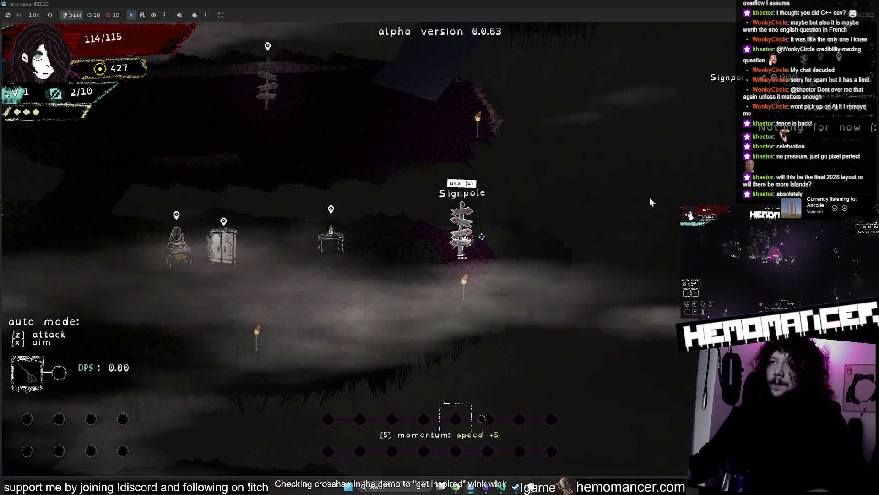
key(e)
click(442, 460)
key(Left)
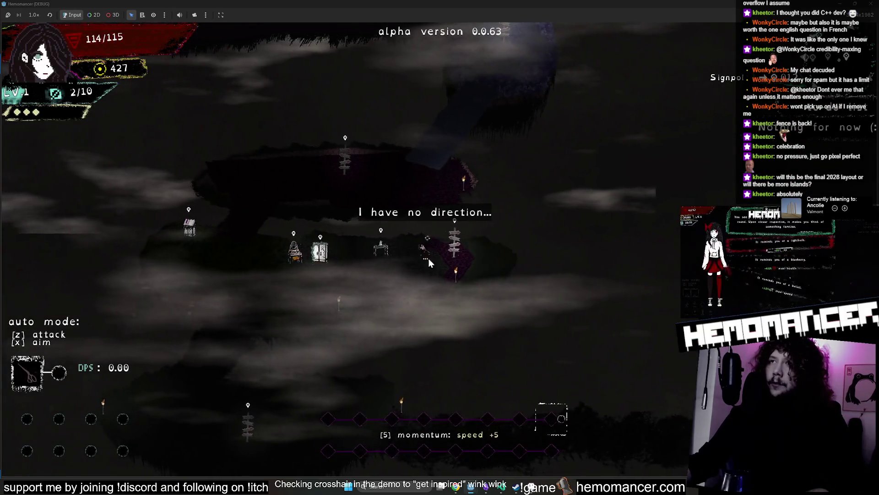
key(Left)
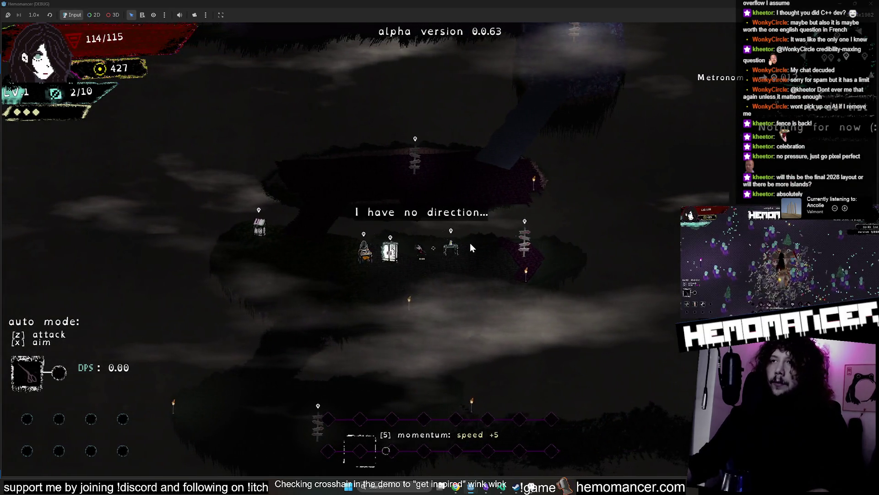
key(Left)
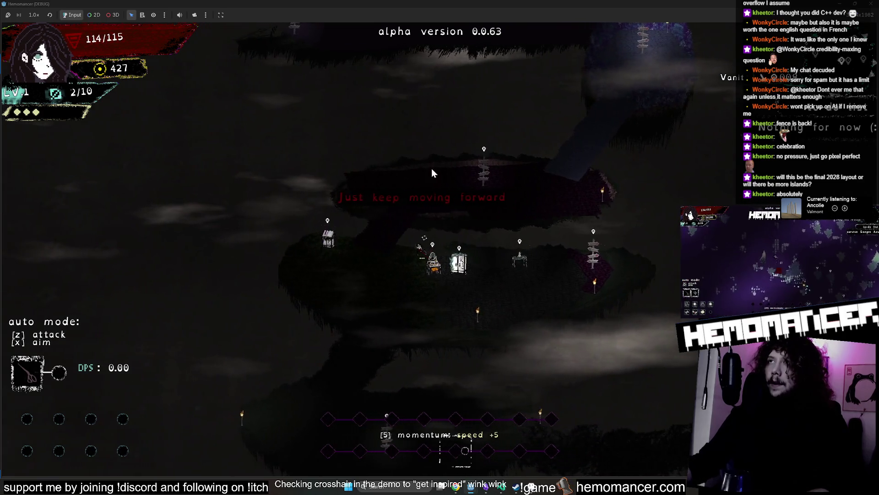
key(Up)
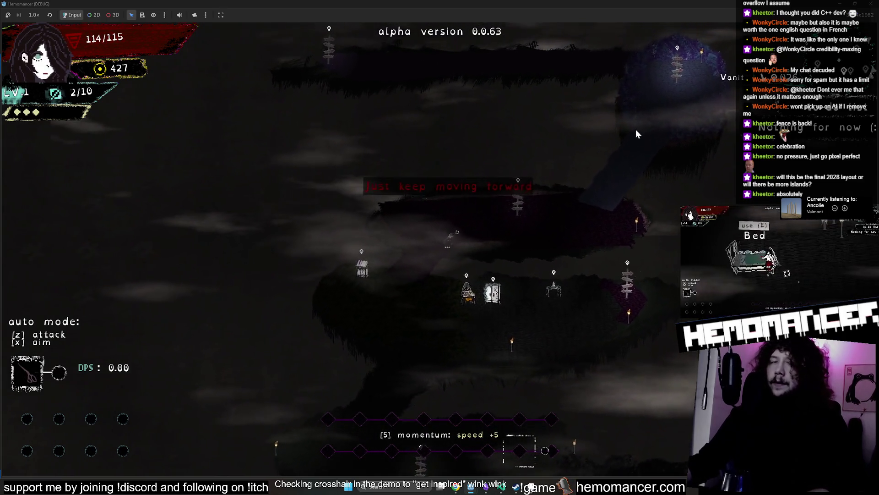
key(Right)
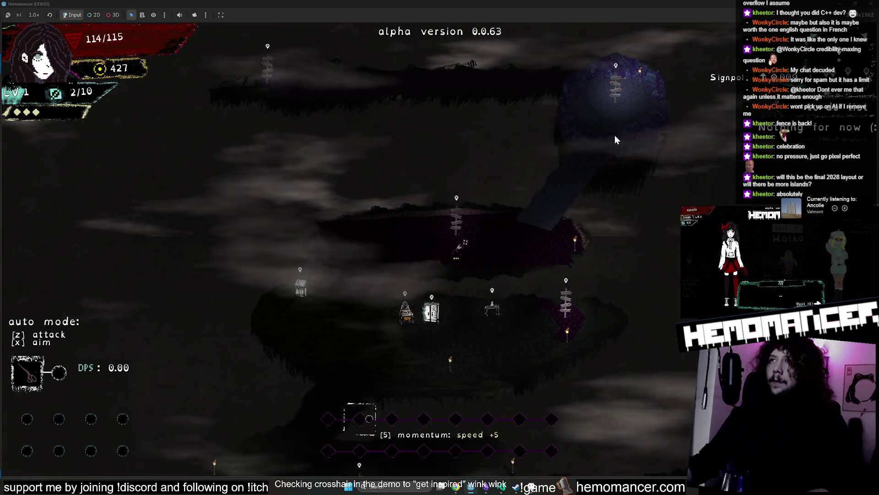
key(Up)
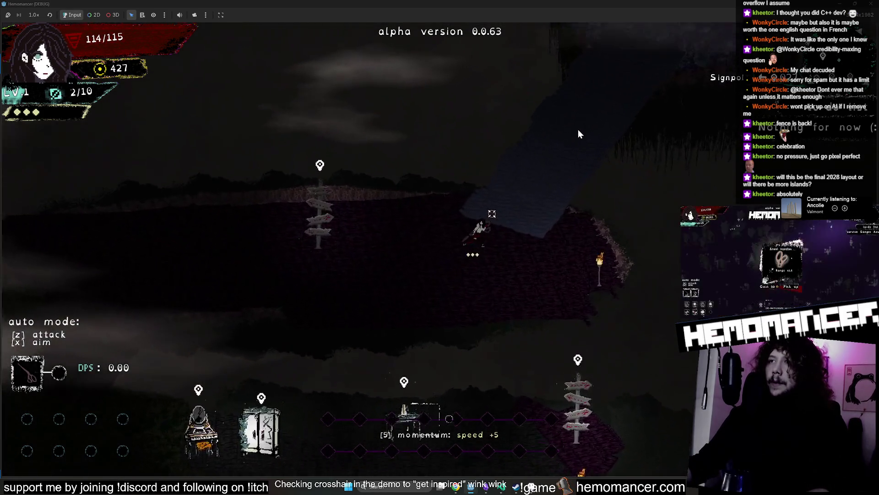
key(Up)
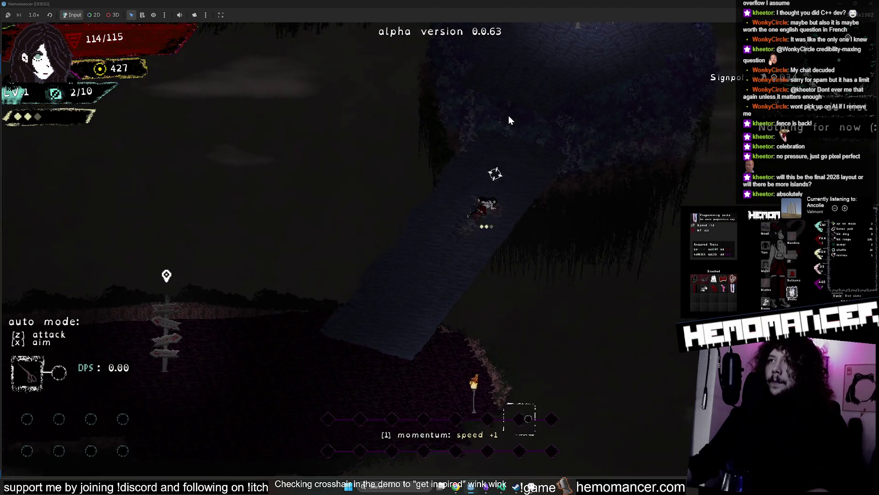
key(Left)
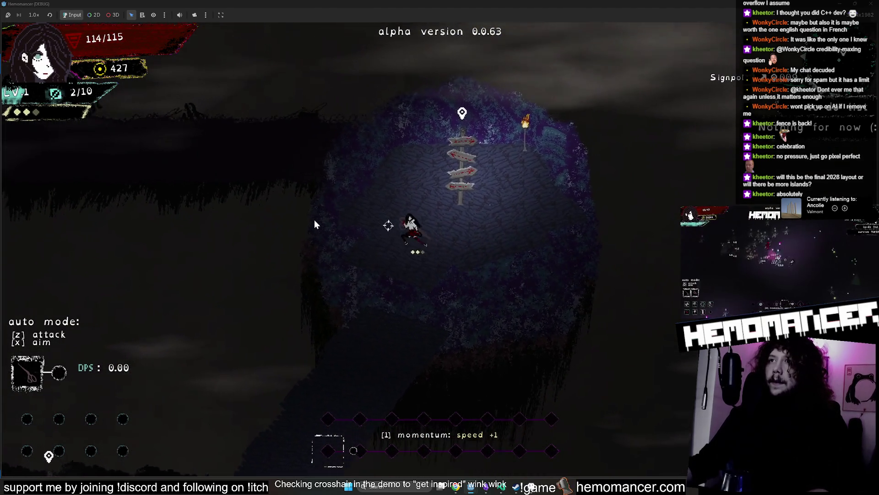
key(Down)
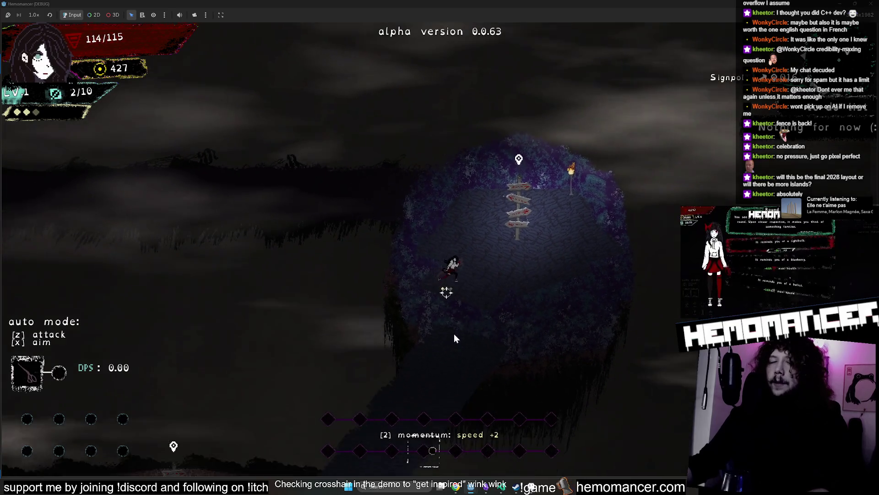
key(Down)
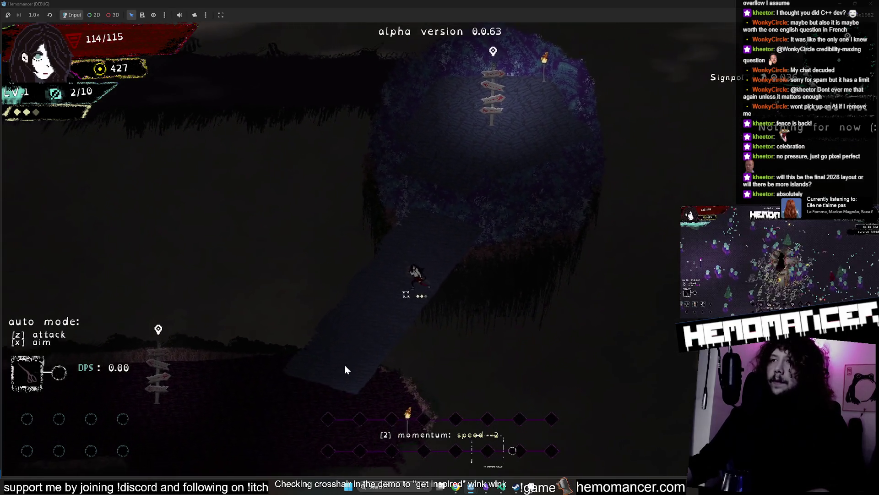
key(Down)
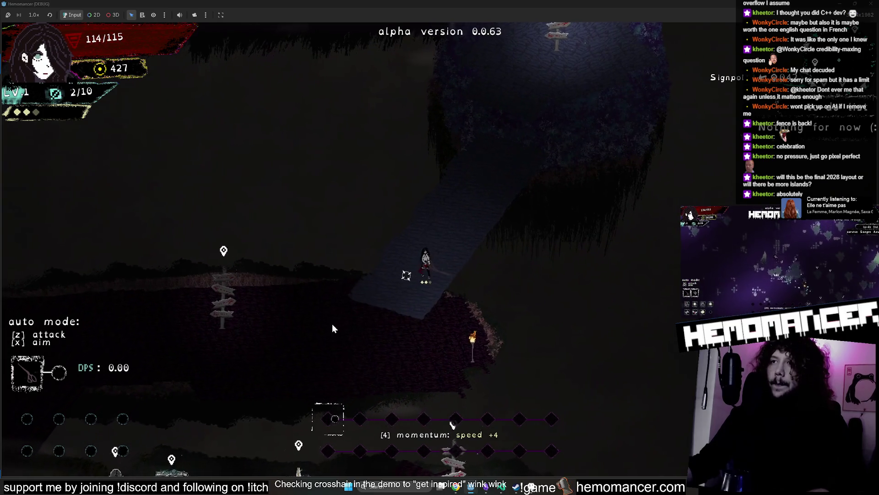
key(Down)
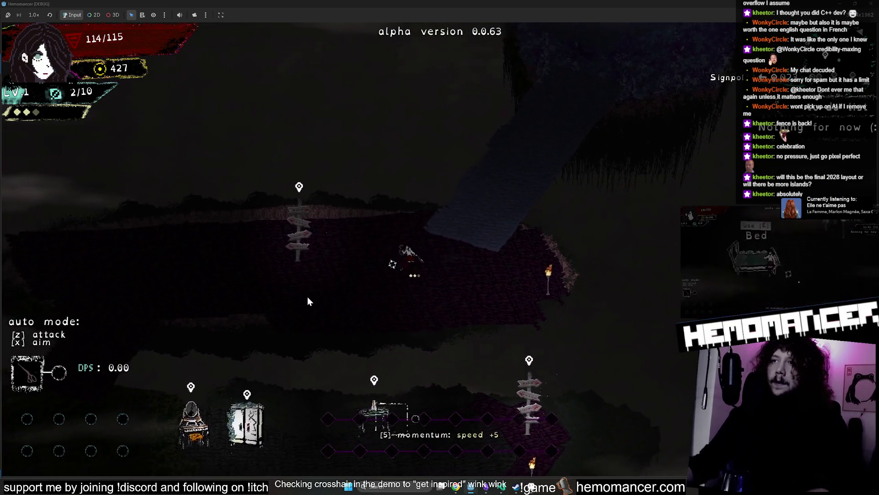
key(Left)
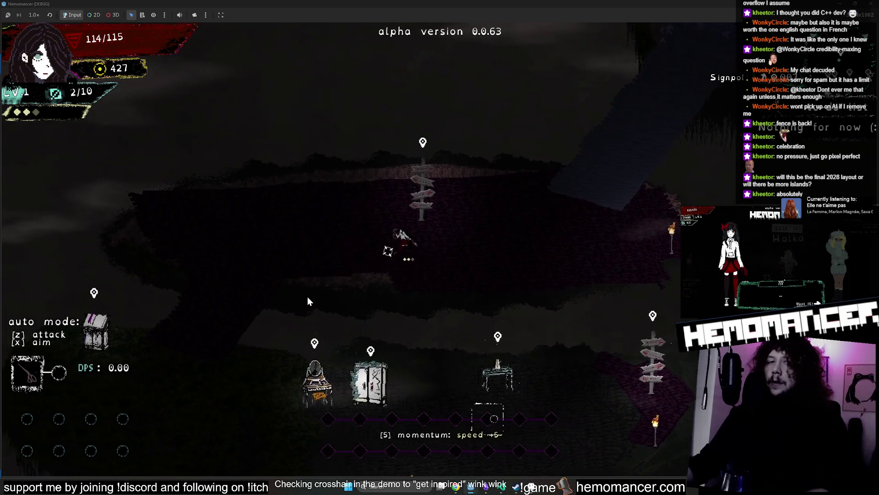
key(Left)
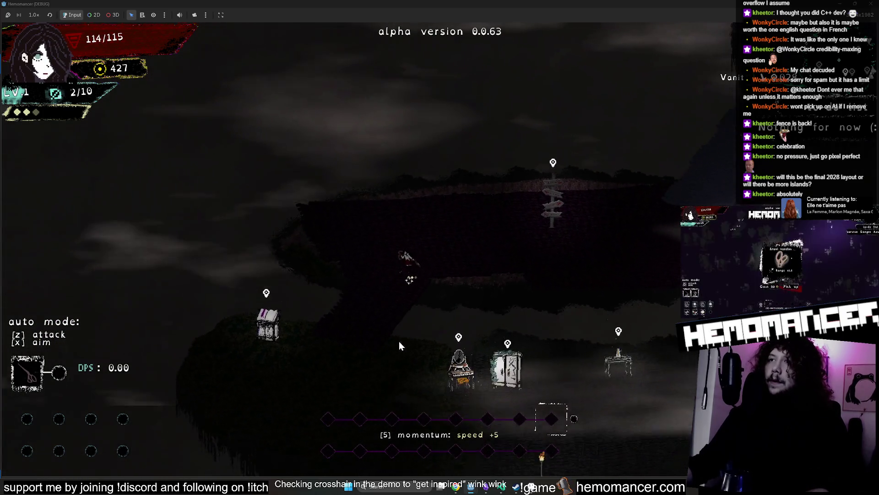
key(Down)
key(Right)
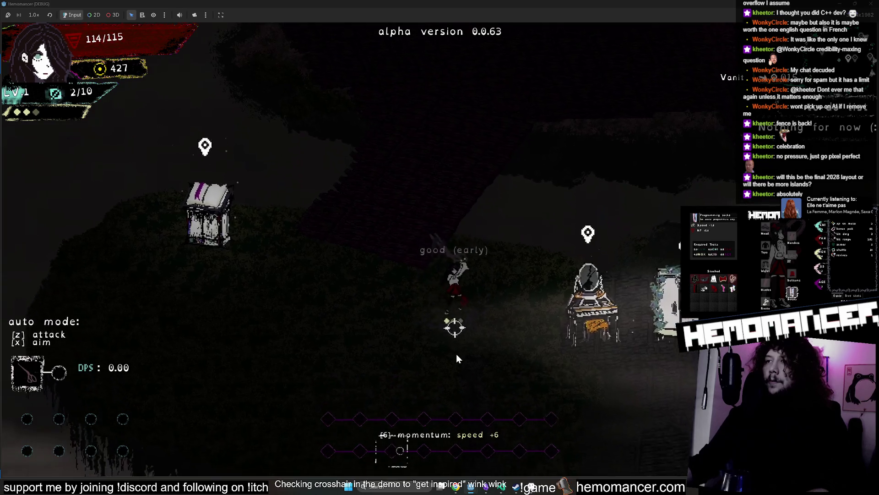
key(Down)
key(Right)
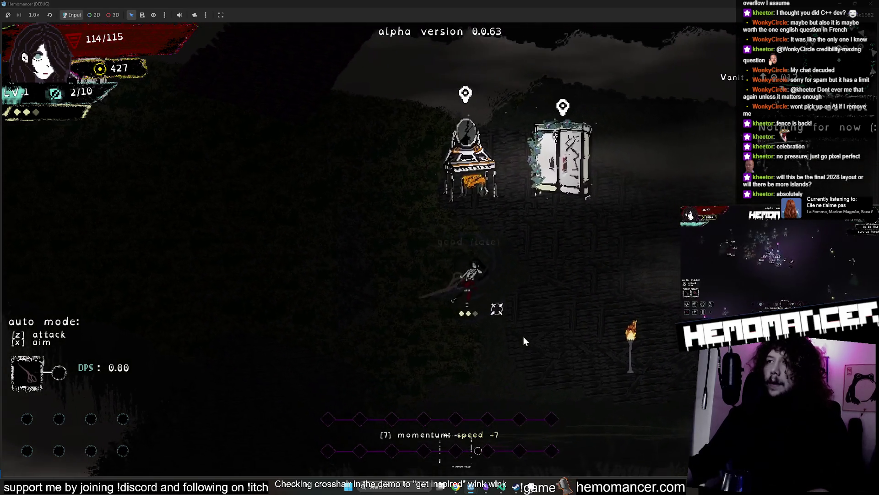
key(Right)
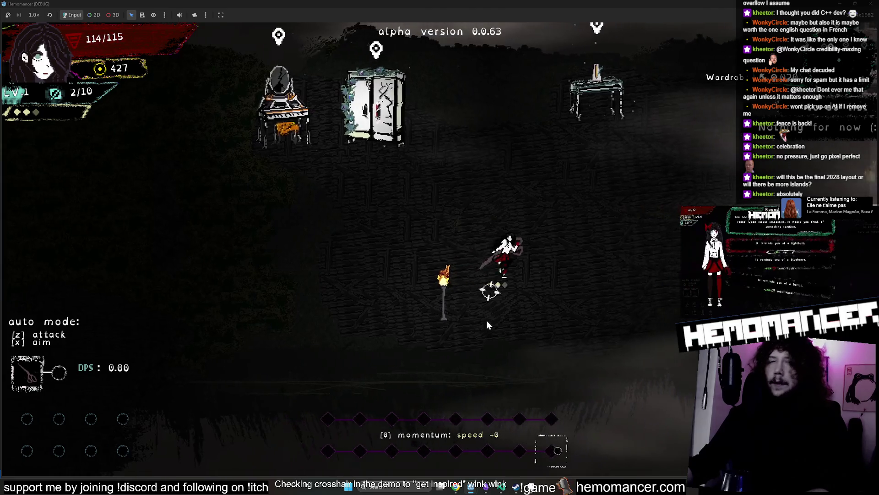
key(Right)
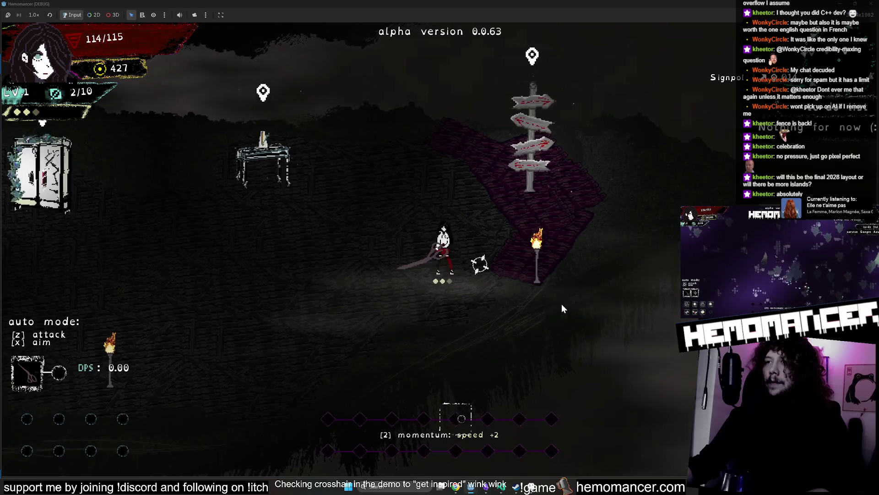
click(562, 303)
key(Left)
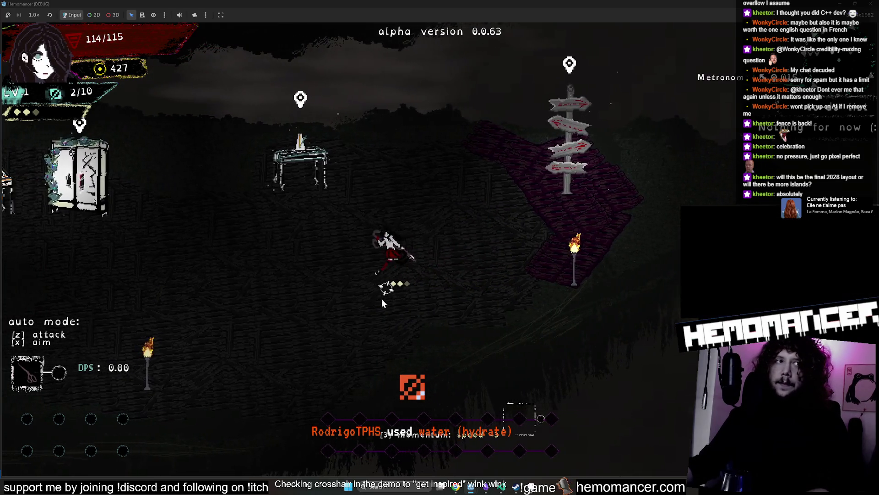
- Run left past the Wardrobe, zoom the game camera out, and walk past the Vanity
key(Left)
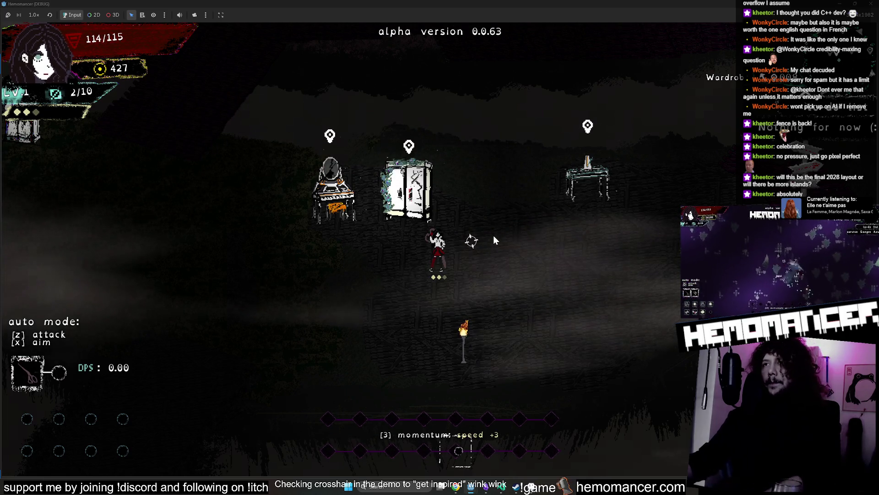
scroll(493, 235, down, 3)
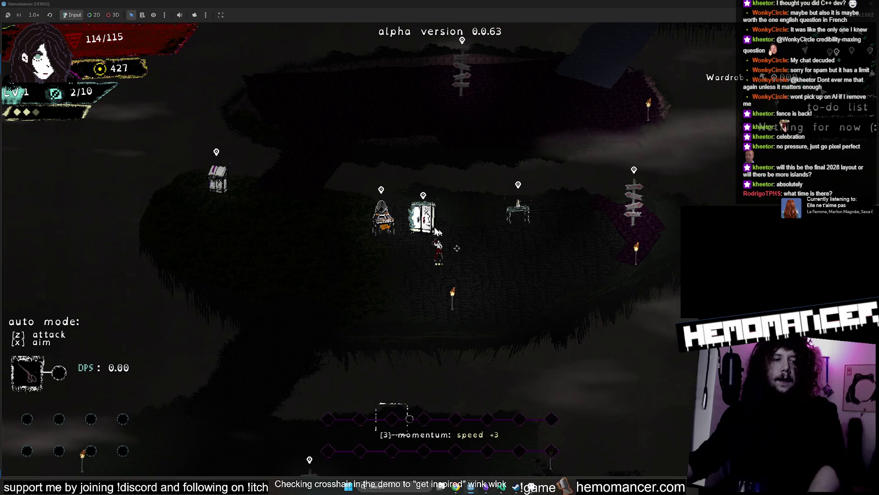
key(a)
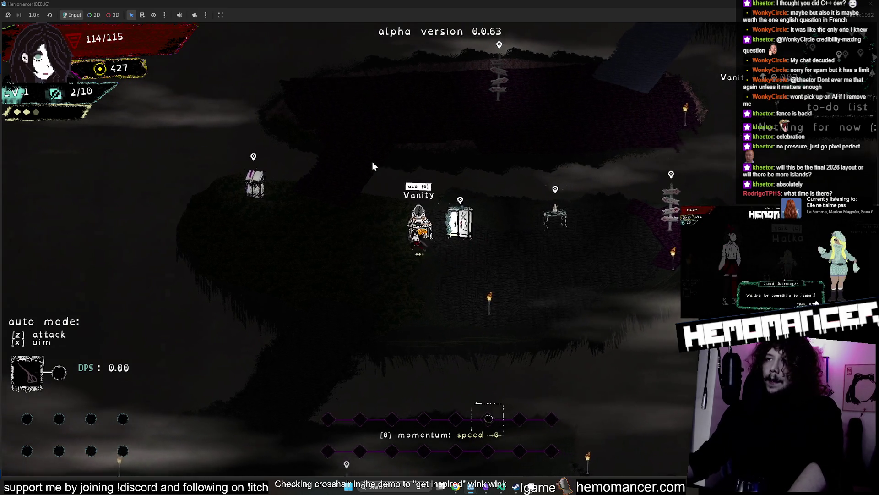
key(a)
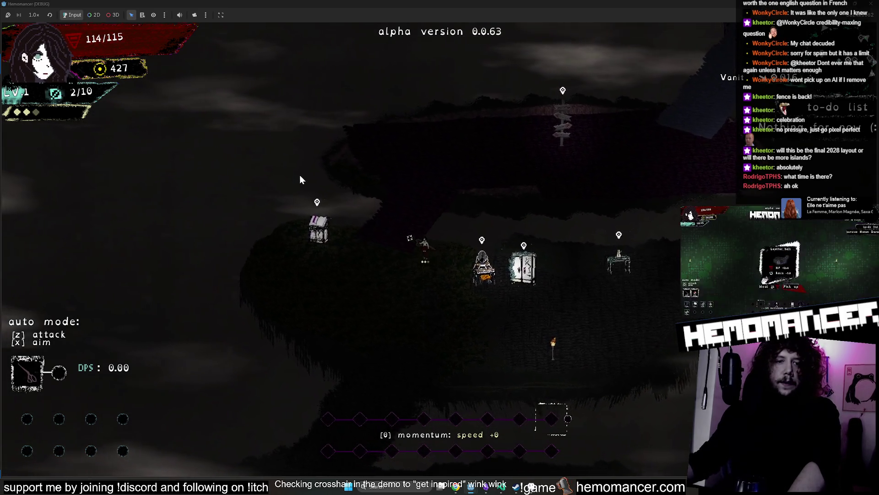
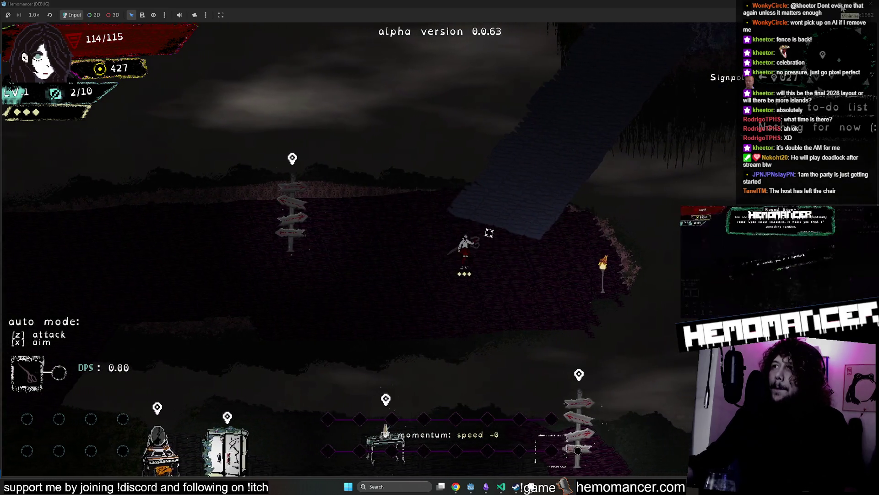
- Return to the editor from the running game and close the VoidIsland and LandBridge scenes
click(841, 9)
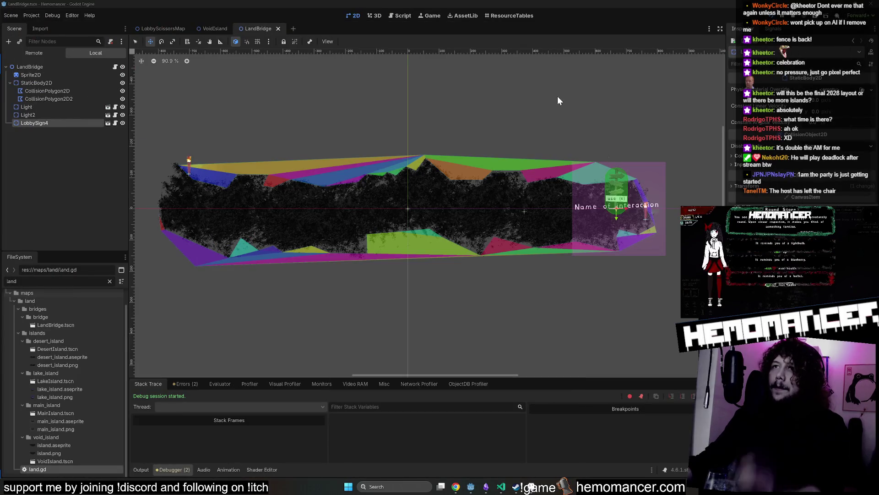
click(206, 30)
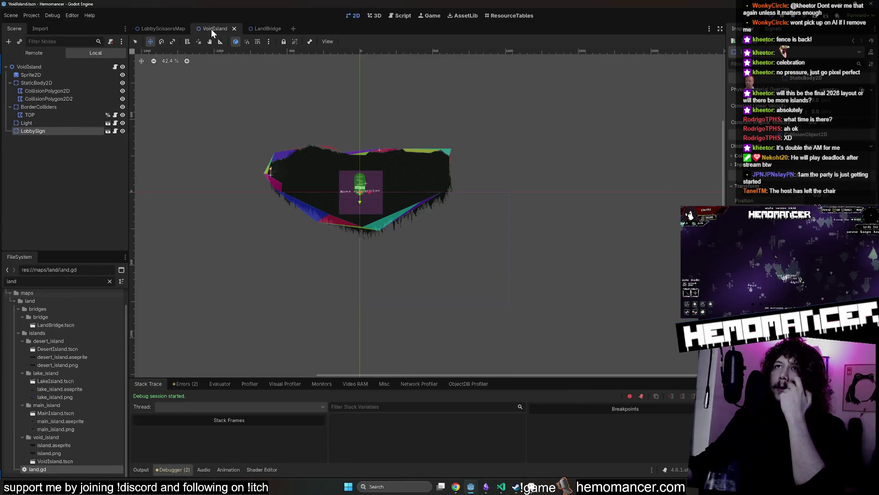
middle_click(210, 29)
middle_click(210, 29)
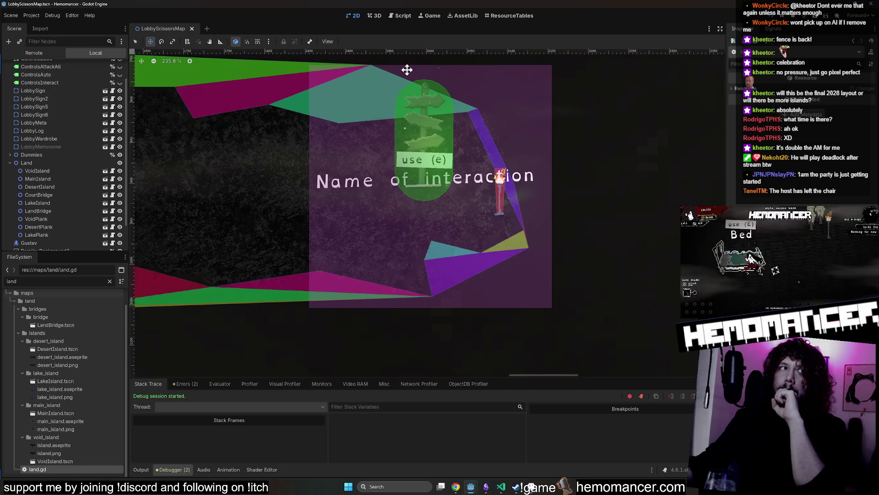
- Select the LobbySign2 signpost in LobbyScissorsMap and toggle its visibility
scroll(407, 70, down, 4)
scroll(578, 116, down, 3)
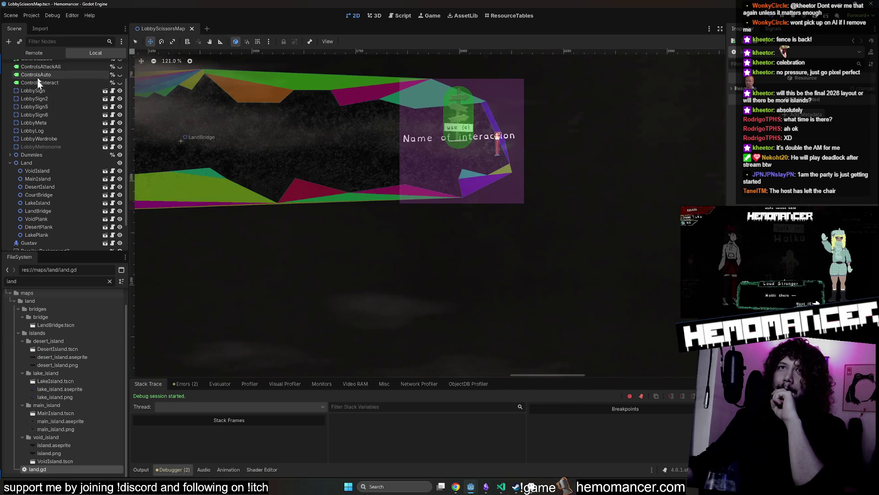
click(41, 123)
scroll(613, 176, down, 8)
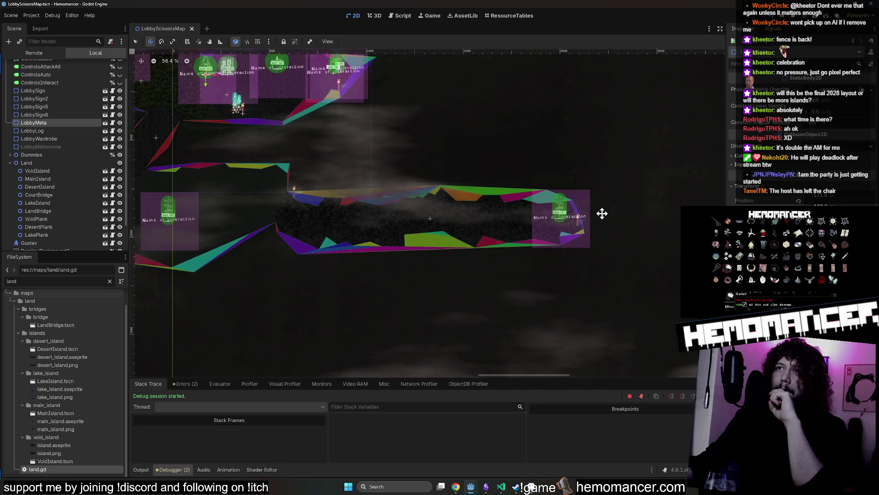
click(34, 99)
mouse_move(414, 131)
mouse_down()
mouse_move(552, 183)
mouse_move(508, 218)
mouse_up()
scroll(510, 201, down, 7)
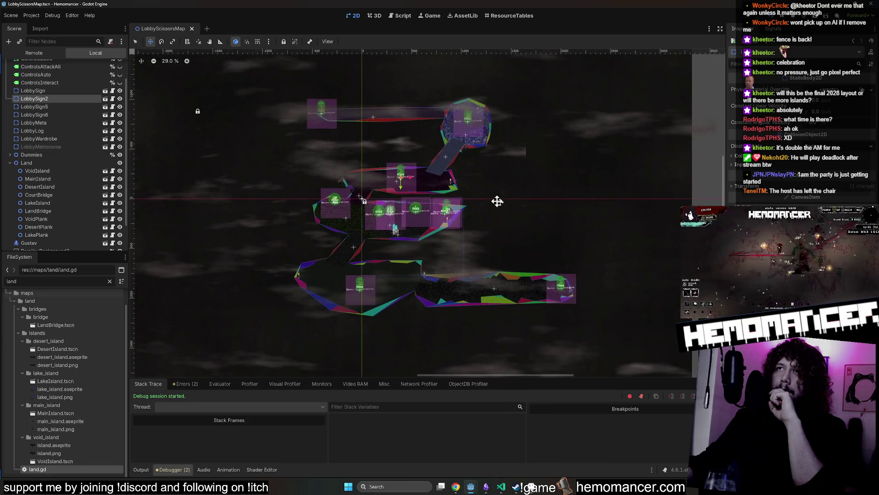
click(120, 99)
scroll(426, 211, up, 10)
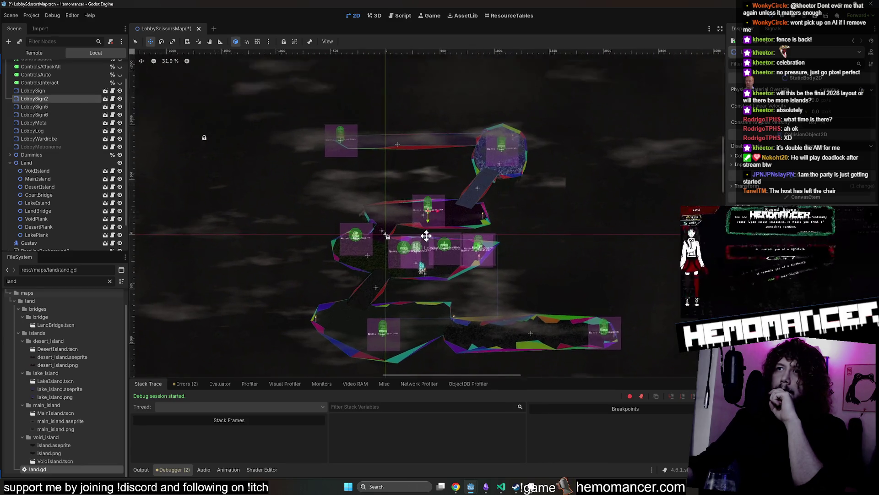
scroll(437, 177, up, 8)
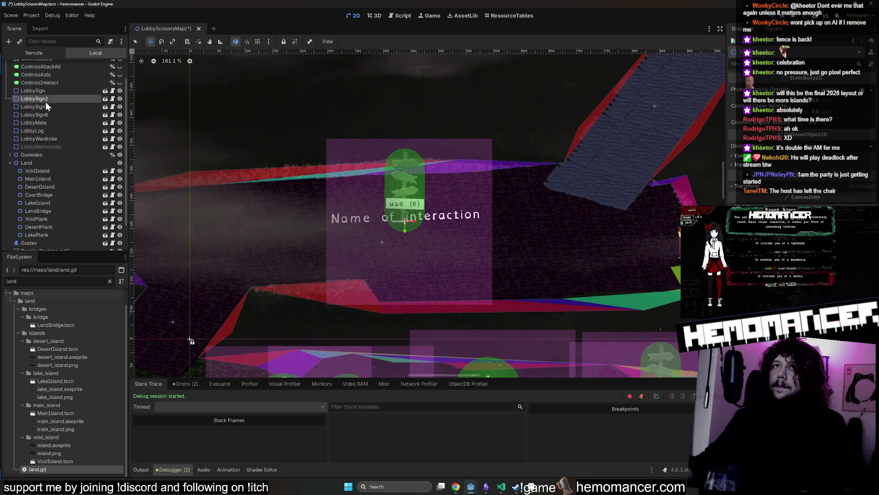
- Cut LobbySign2 out of the lobby map and save the lobby map
click(48, 100)
key(Delete)
key(ctrl+s)
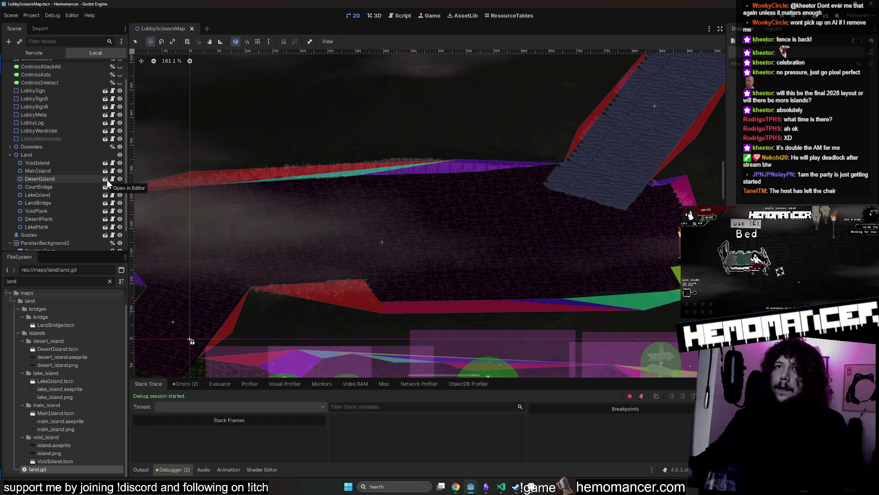
- Paste the signpost under the DesertIsland root, reset its position to the origin, and save
click(107, 181)
scroll(324, 161, down, 6)
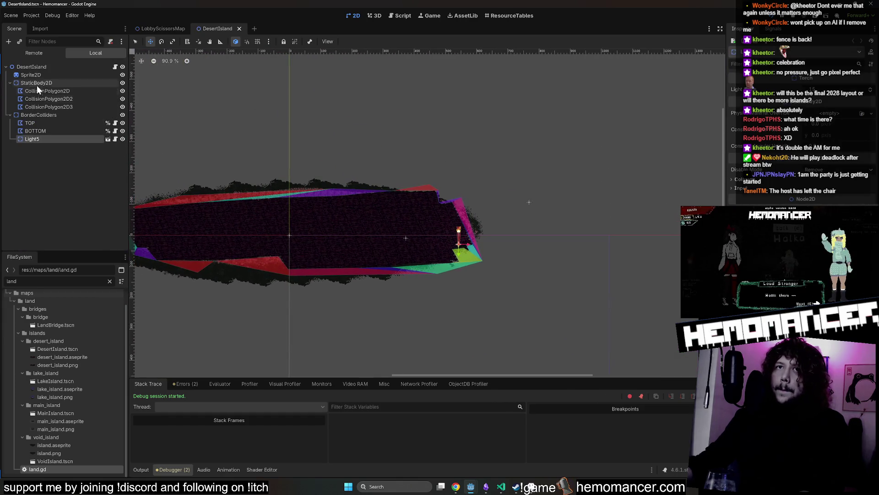
drag(263, 156, 384, 158)
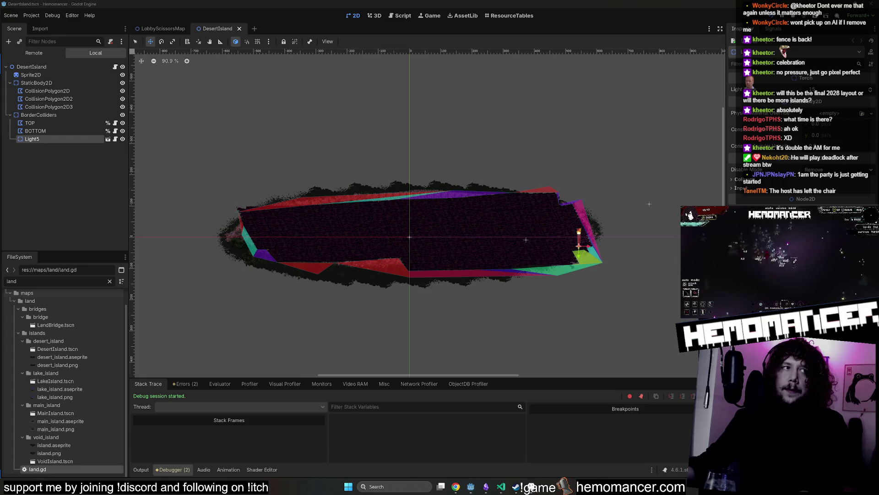
click(73, 67)
key(ctrl+v)
mouse_move(441, 137)
mouse_down()
mouse_move(400, 147)
mouse_move(441, 205)
mouse_up()
scroll(439, 205, up, 5)
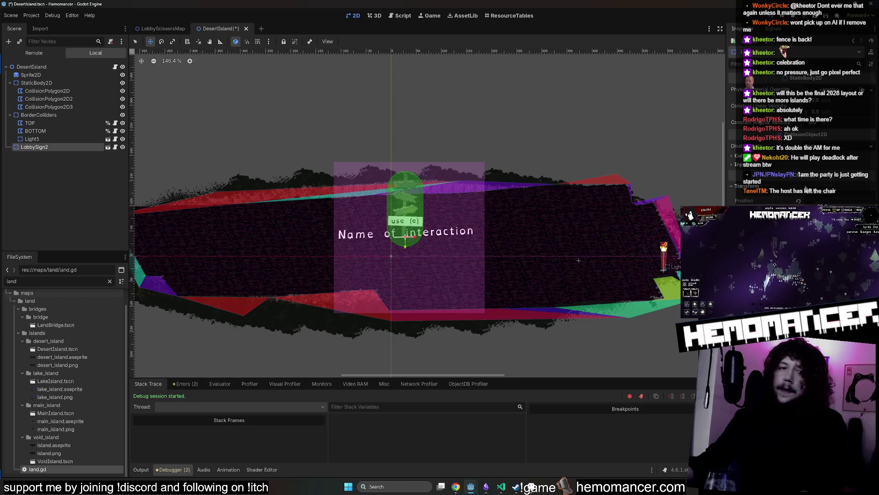
click(799, 201)
scroll(491, 166, down, 3)
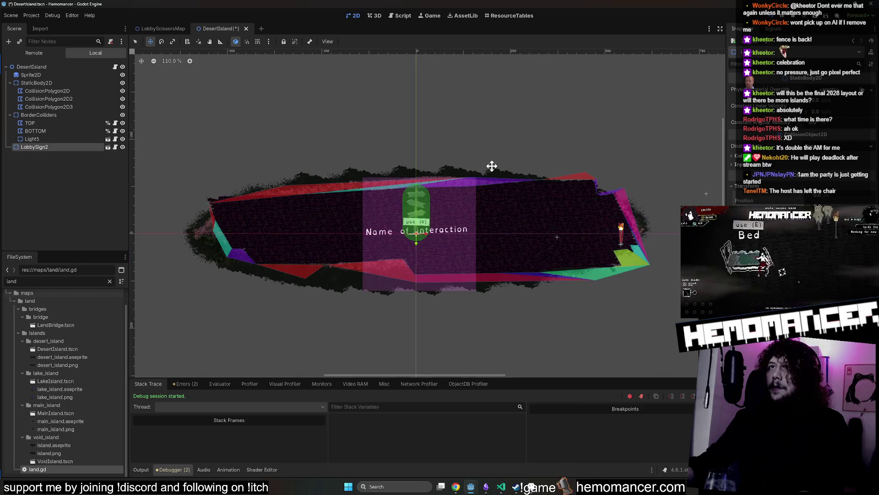
key(ctrl+s)
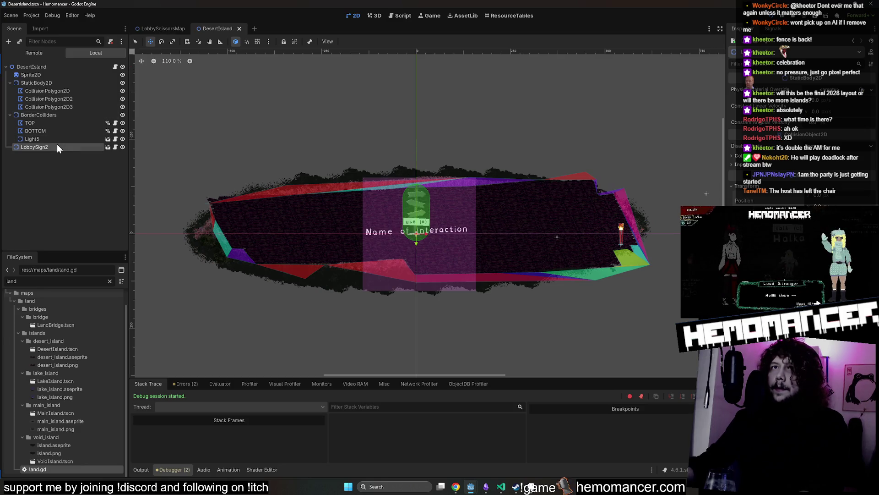
- Rename the pasted signpost to LobbySign, save DesertIsland, and close it
click(74, 146)
key(BackSpace)
key(Return)
key(ctrl+s)
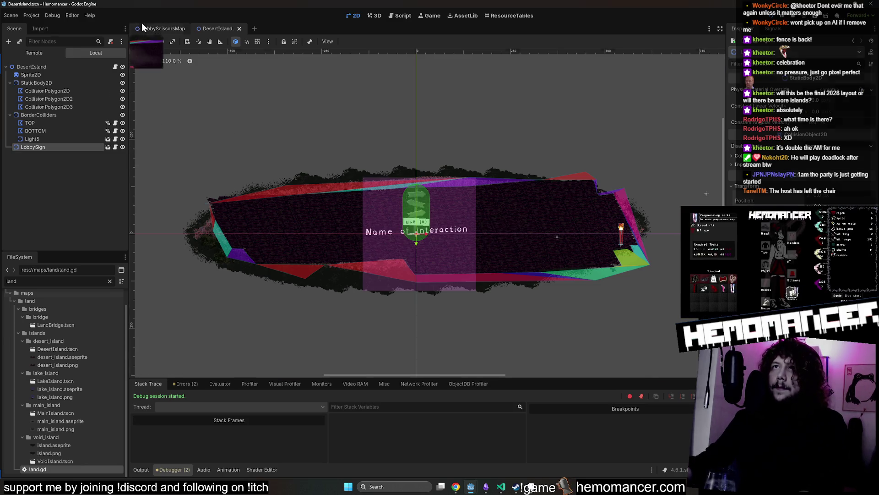
click(246, 29)
scroll(463, 98, down, 5)
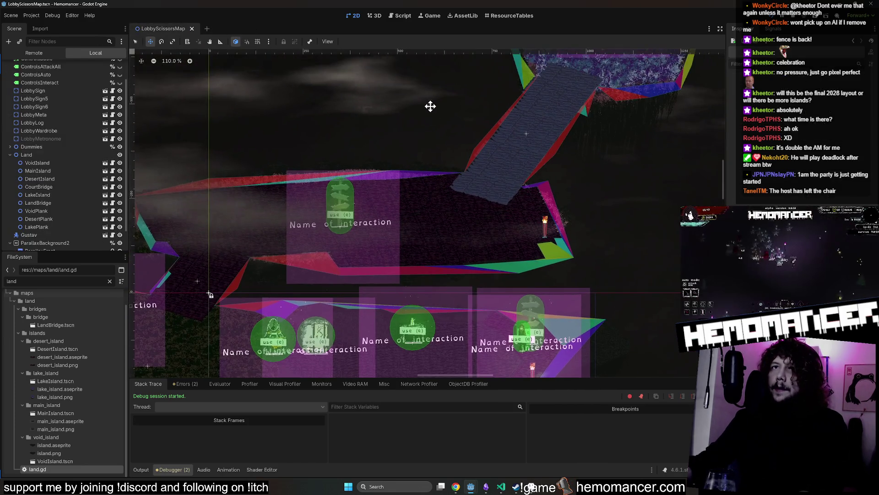
- Cut the LobbySign5 signpost out of the lobby map and save the lobby map
scroll(394, 142, up, 3)
scroll(402, 132, down, 1)
scroll(322, 218, up, 2)
scroll(206, 190, down, 4)
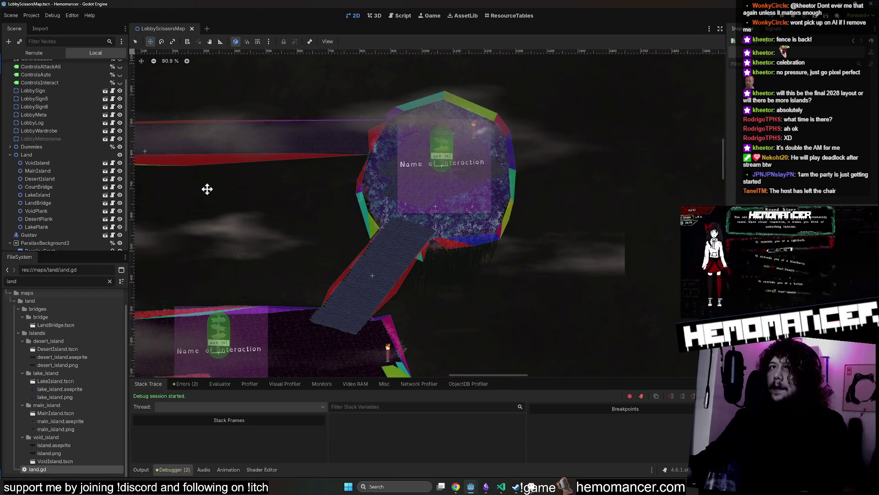
scroll(323, 148, down, 1)
click(37, 107)
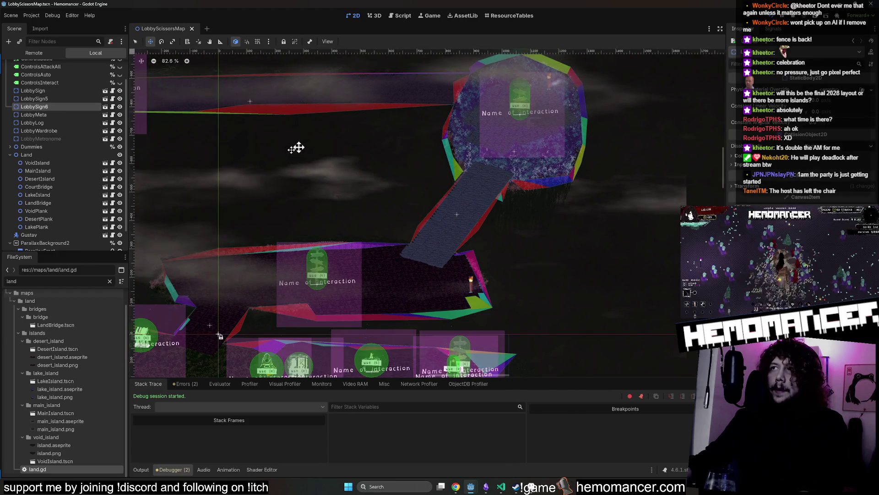
scroll(316, 152, down, 3)
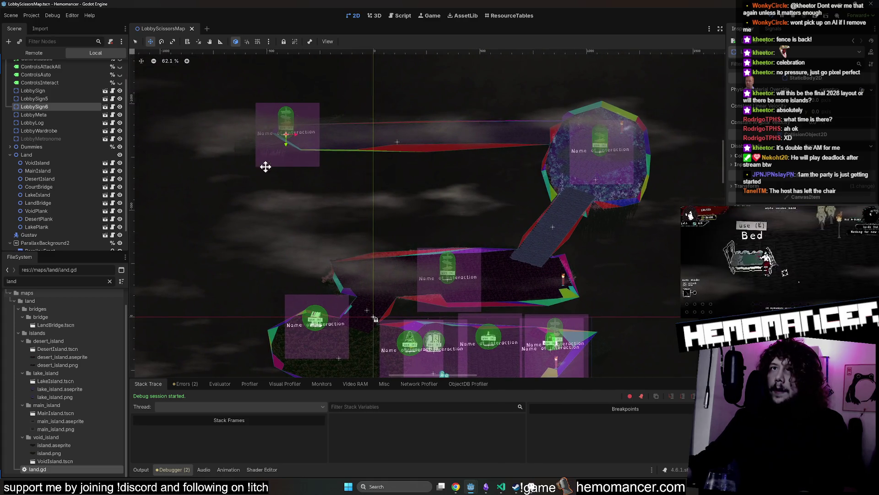
click(64, 100)
scroll(339, 194, right, 5)
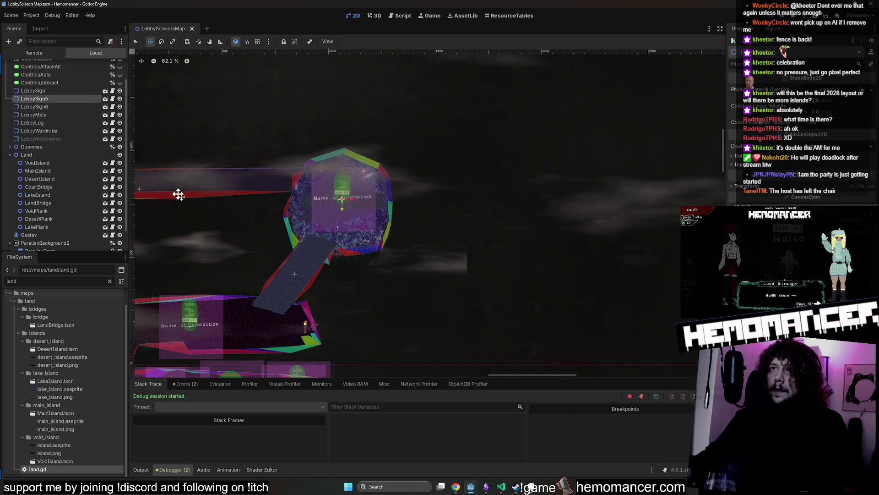
drag(355, 126, 470, 140)
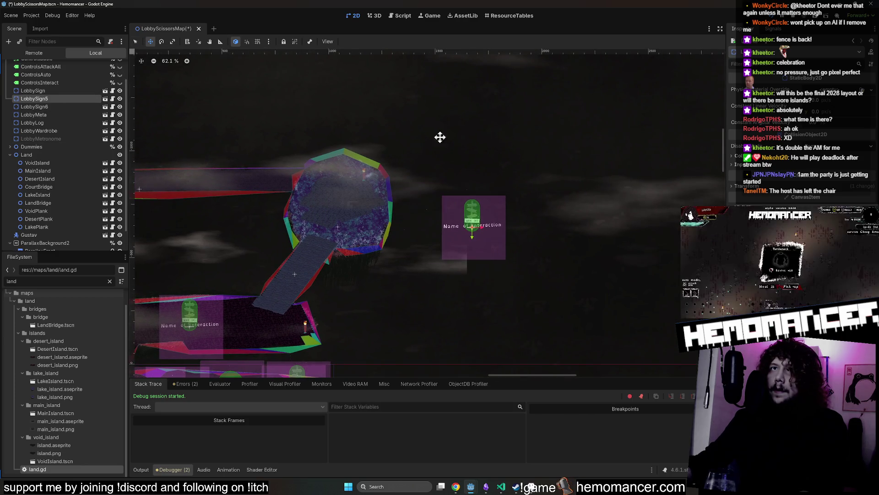
key(Delete)
key(ctrl+s)
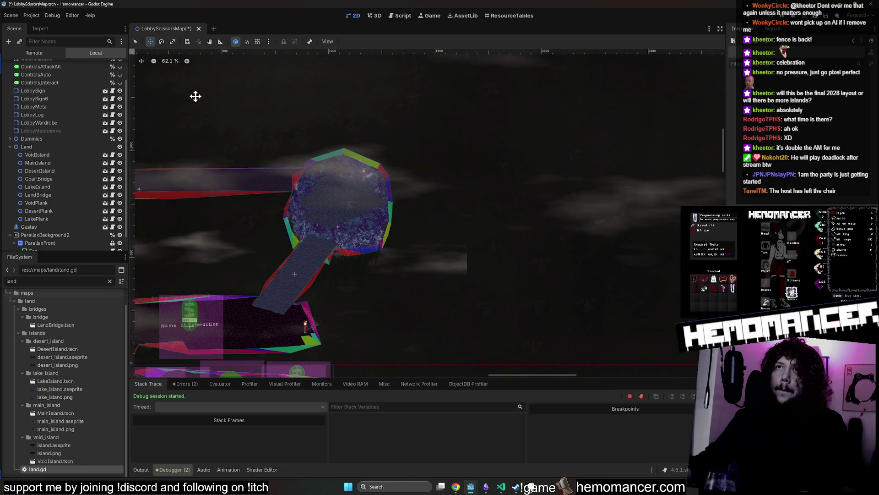
- Paste LobbySign5 into the LakeIsland scene, rename it LobbySign, and save
click(106, 188)
scroll(422, 254, up, 2)
key(ctrl+v)
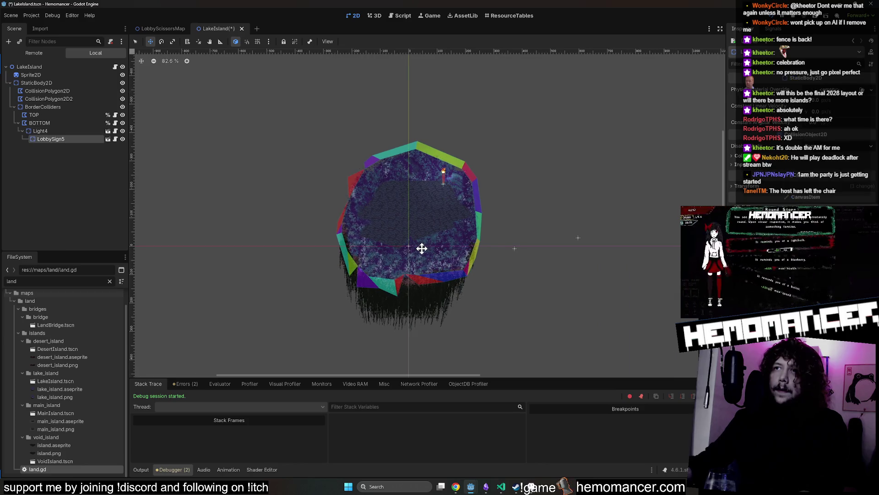
scroll(421, 249, up, 2)
key(ctrl+z)
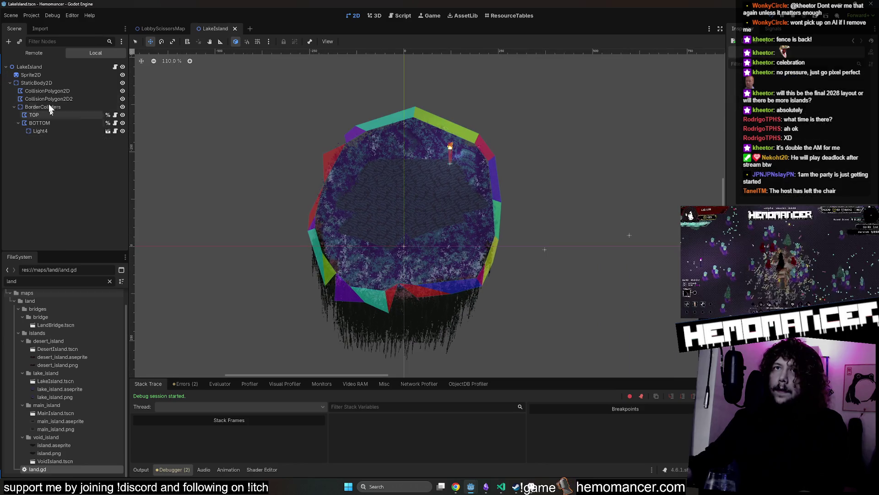
key(ctrl+v)
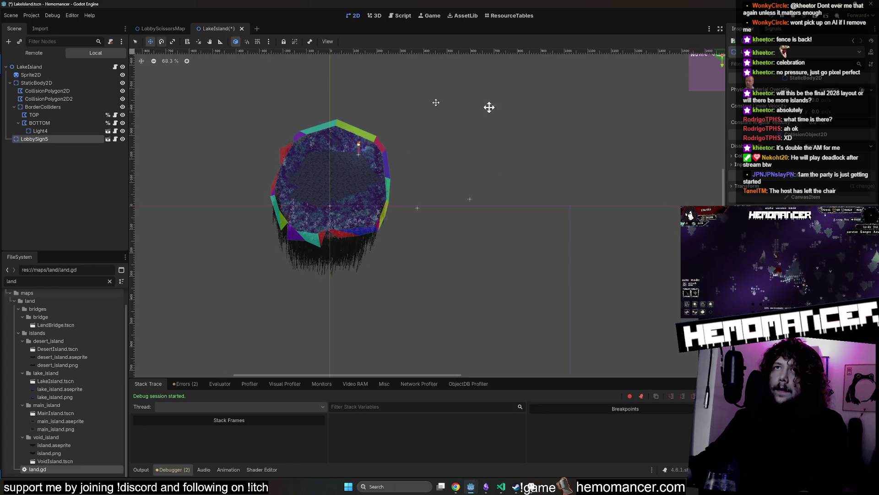
double_click(70, 141)
key(BackSpace)
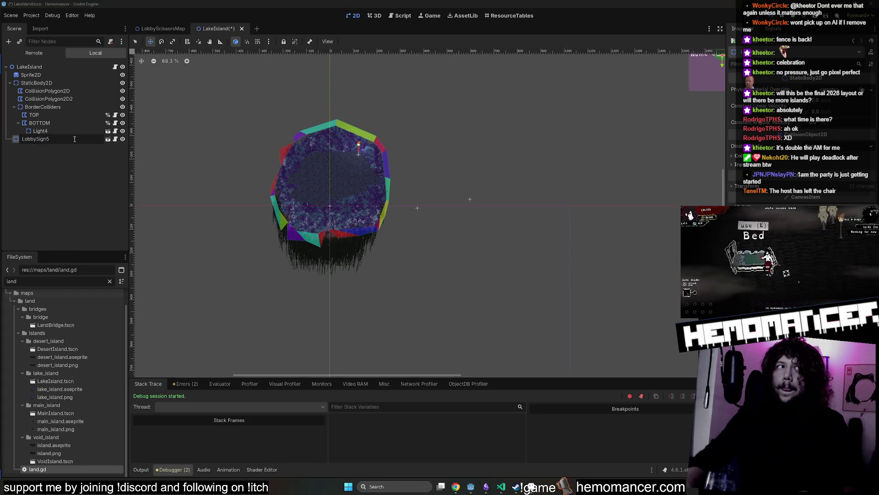
key(Return)
key(ctrl+s)
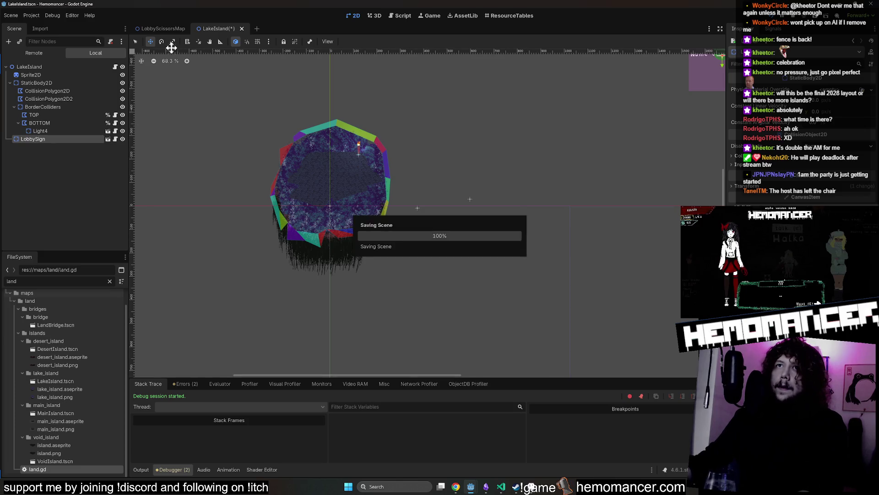
- Move LobbySign onto the lake island's centre and save
scroll(467, 73, down, 2)
mouse_move(577, 131)
mouse_down()
mouse_move(366, 270)
mouse_move(335, 304)
mouse_up()
key(ctrl+s)
drag(428, 222, 367, 160)
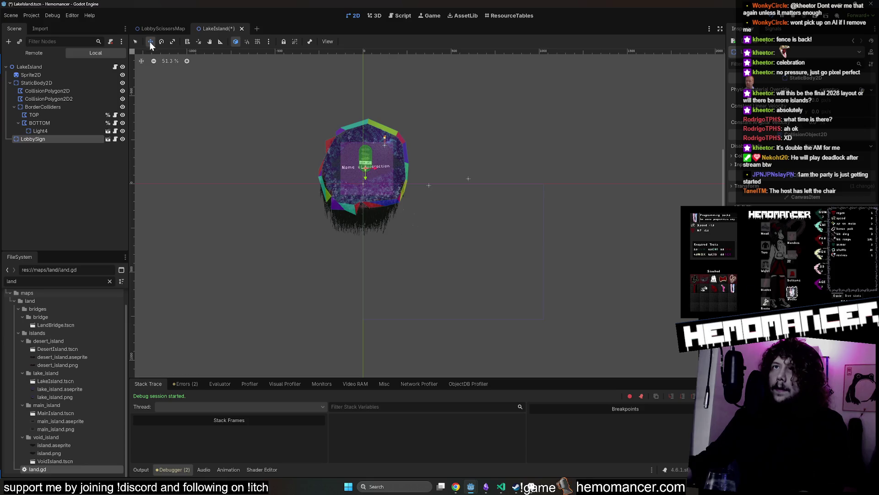
click(136, 41)
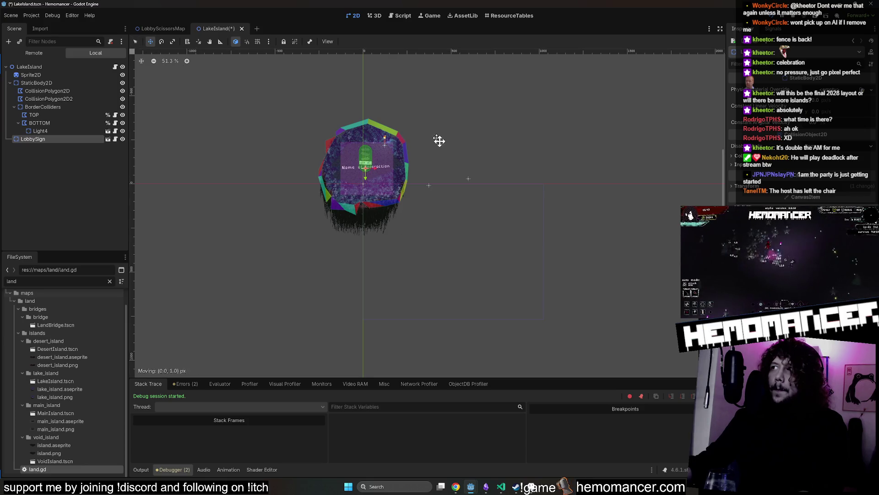
key(ctrl+z)
key(ctrl+shift+z)
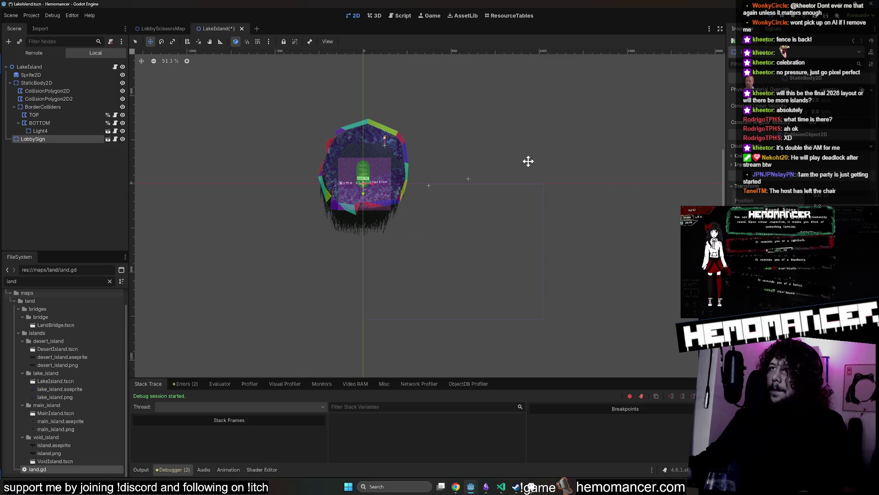
- Reposition the sign higher up on the lake island
scroll(421, 151, up, 4)
drag(337, 141, 486, 139)
scroll(583, 180, up, 5)
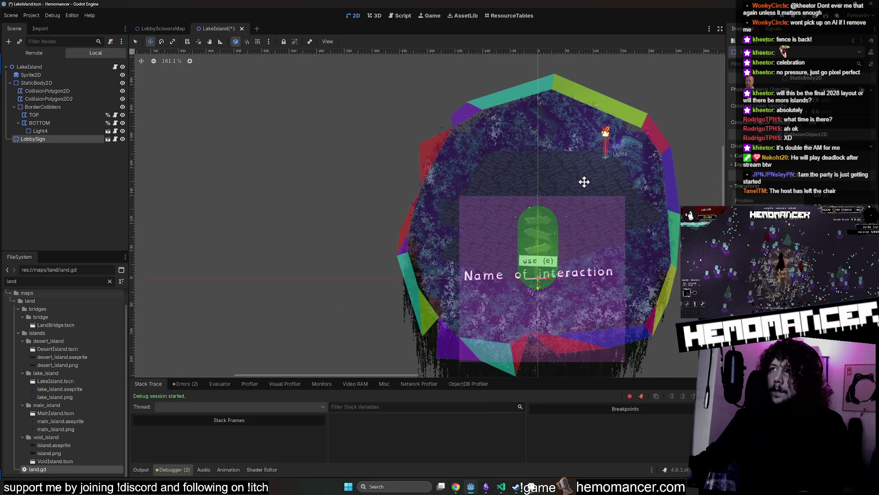
drag(406, 221, 405, 110)
scroll(426, 169, down, 3)
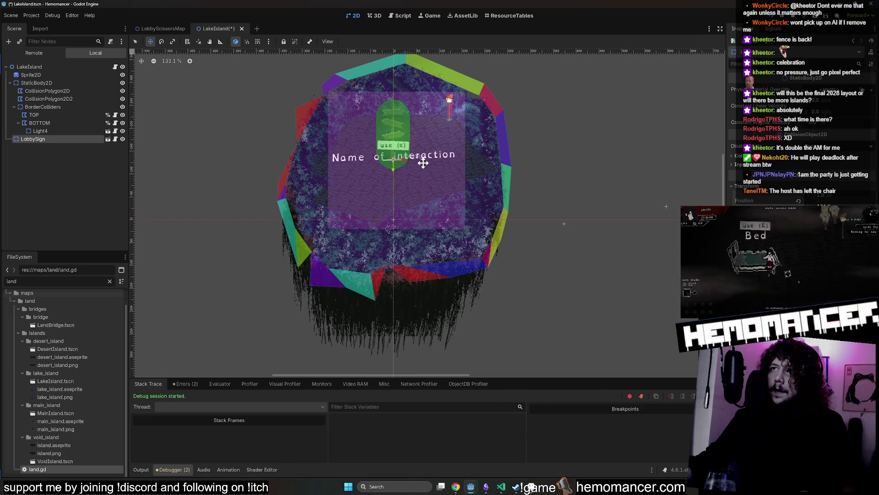
scroll(411, 165, up, 1)
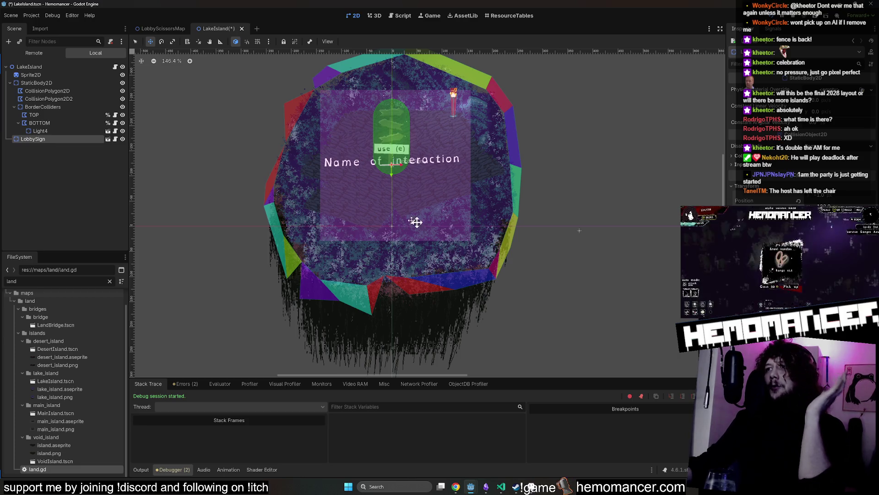
scroll(503, 215, down, 4)
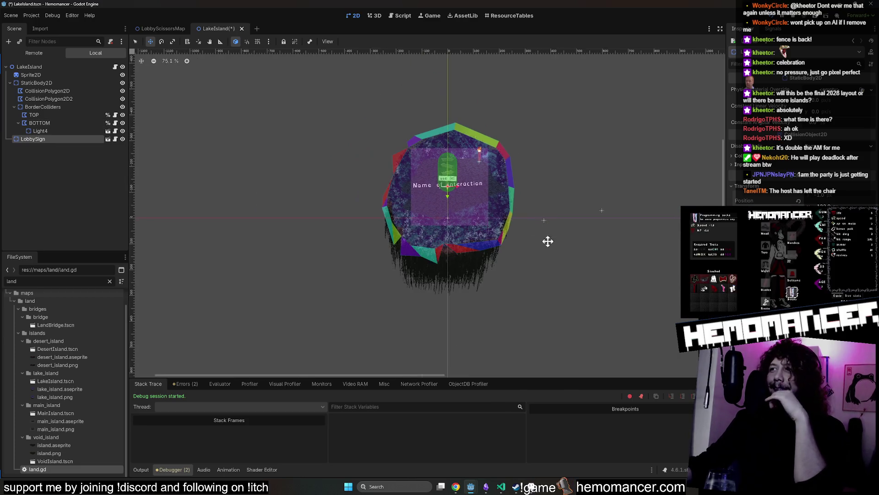
scroll(502, 265, down, 2)
scroll(476, 248, up, 2)
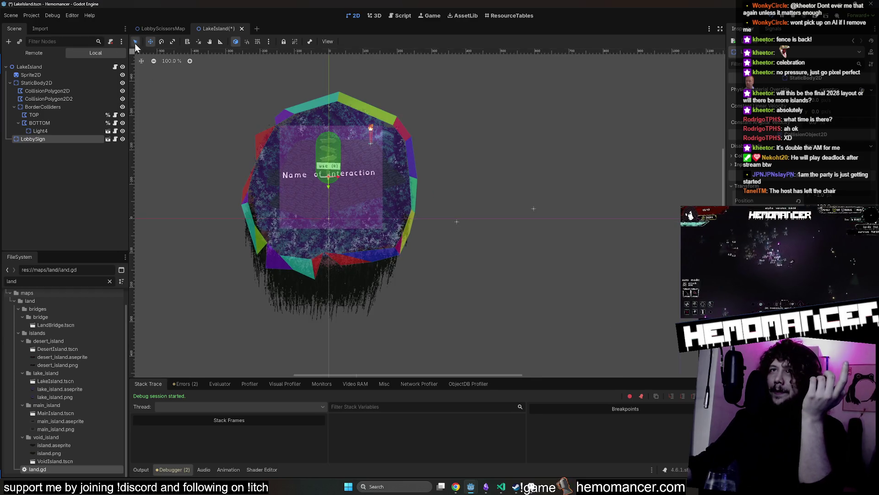
- Inspect the StaticBody2D and BorderColliders nodes, then save and close LakeIsland
click(135, 41)
scroll(411, 227, up, 3)
click(413, 213)
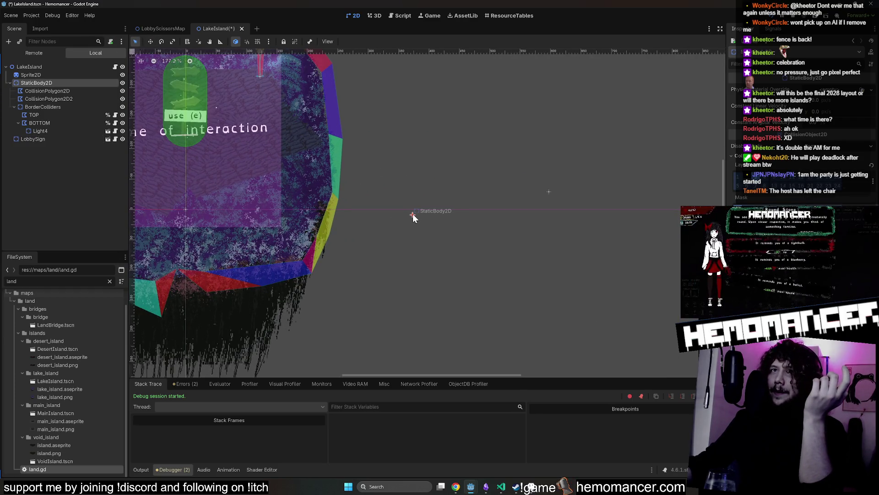
click(548, 191)
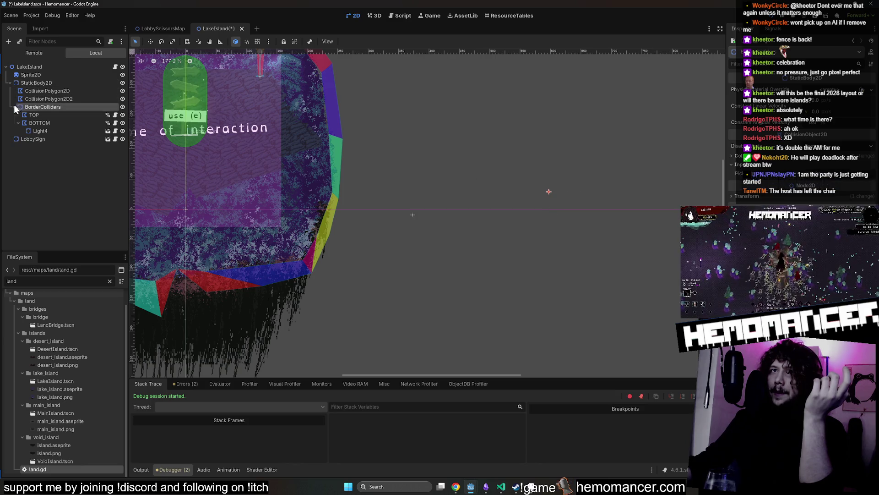
click(10, 82)
scroll(409, 189, down, 6)
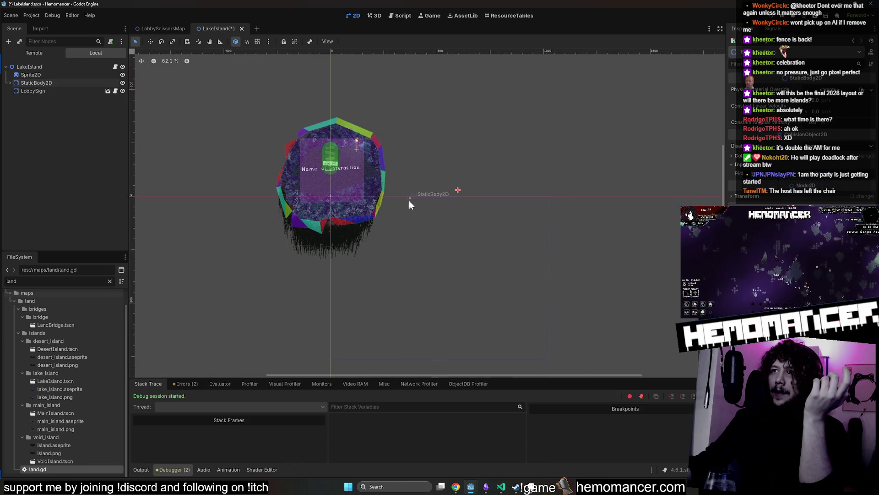
click(459, 190)
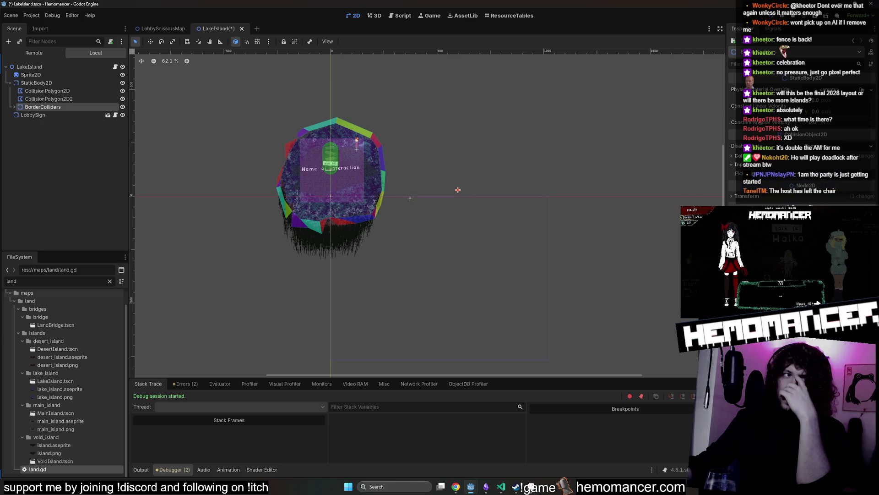
scroll(361, 293, up, 5)
scroll(427, 82, down, 3)
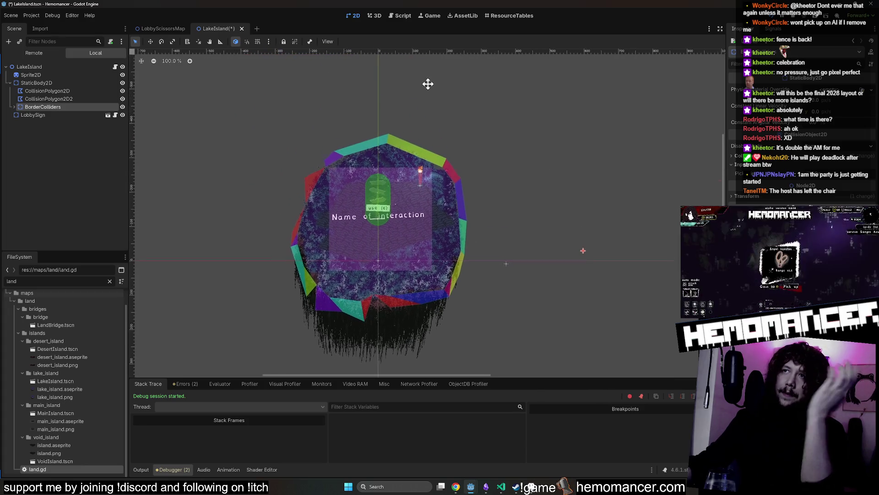
key(ctrl+s)
middle_click(213, 30)
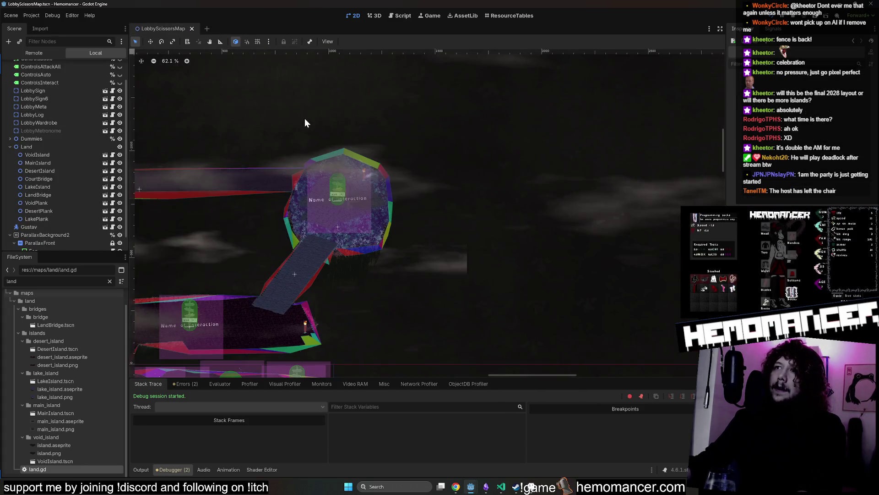
- Remove LobbySign6 from the lobby map, save, and open the CourtBridge scene
drag(276, 144, 476, 126)
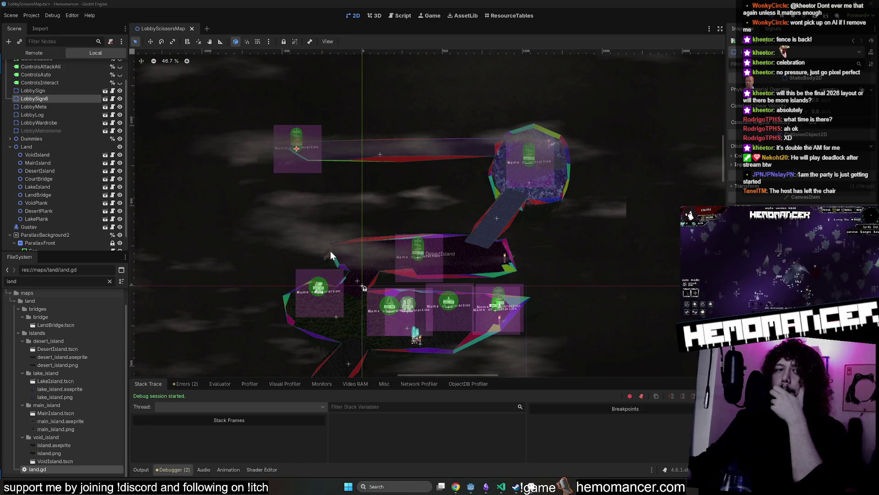
key(Delete)
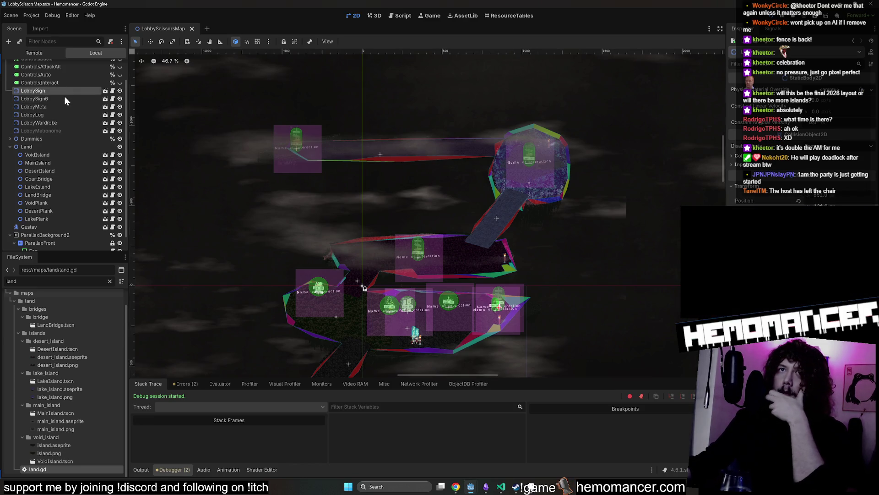
key(ctrl+s)
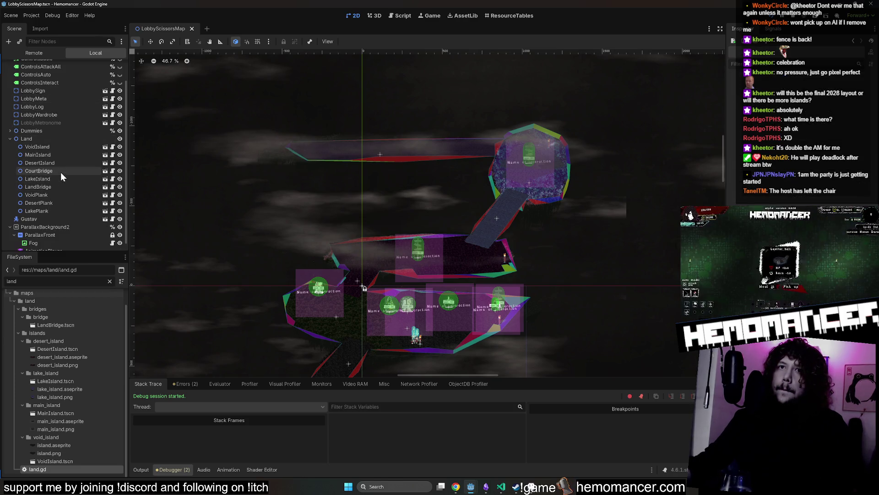
click(105, 171)
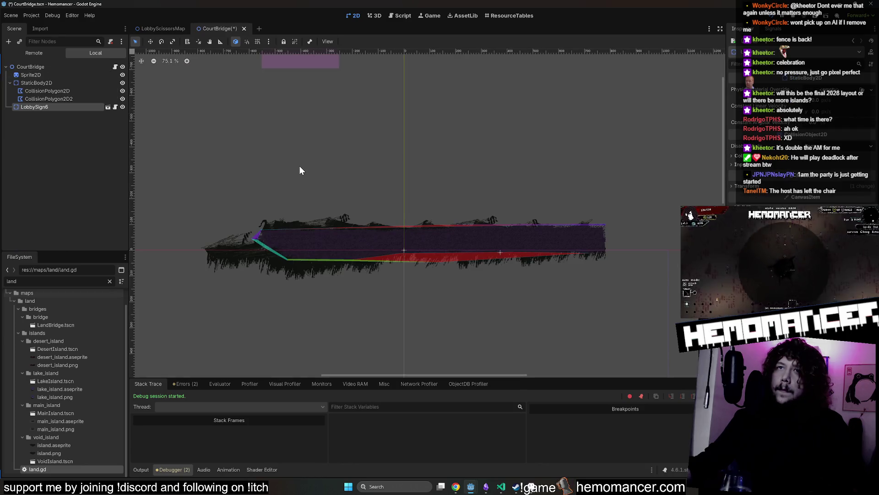
- In CourtBridge, move the sign below the bridge and rename LobbySign6 to LobbySign
scroll(217, 122, down, 4)
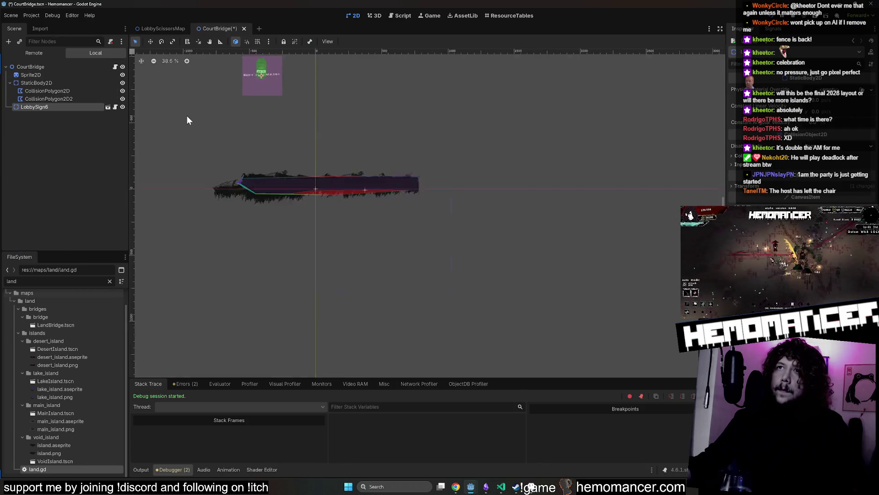
click(9, 83)
click(150, 41)
drag(263, 77, 283, 237)
double_click(87, 91)
key(BackSpace)
key(Return)
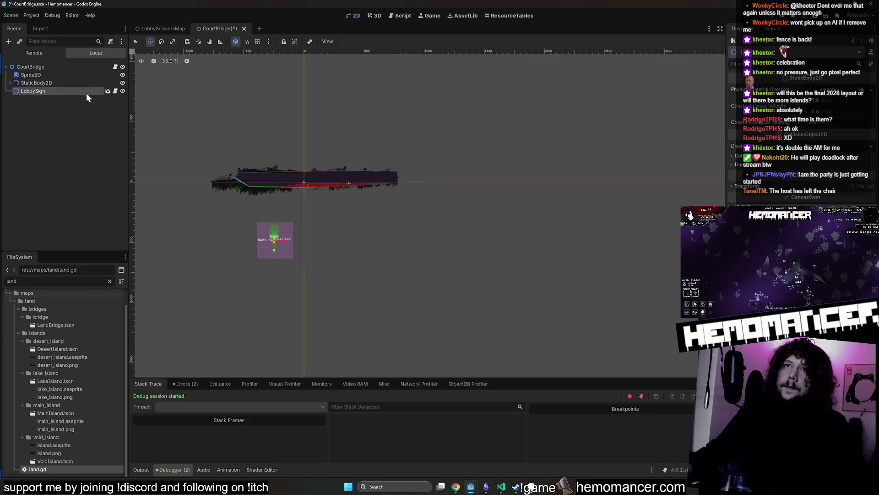
- Place the sign on the bridge's left end and save CourtBridge
click(148, 42)
drag(275, 235, 249, 176)
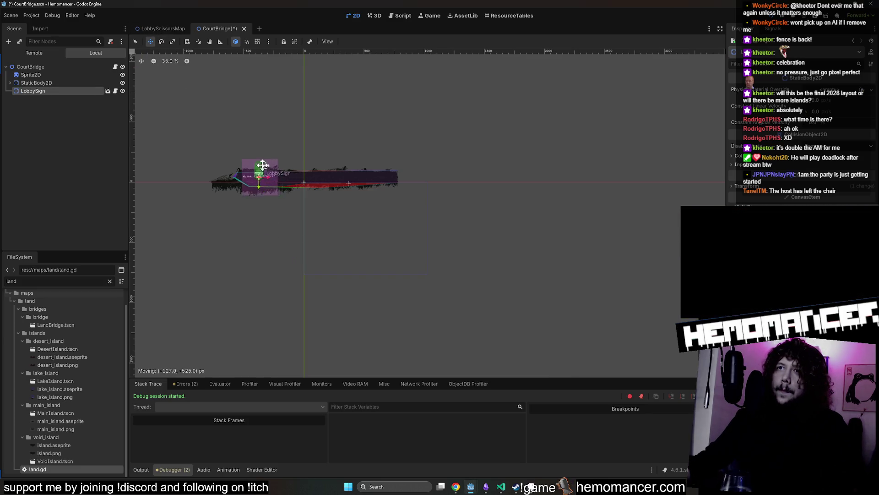
scroll(257, 172, up, 8)
scroll(328, 158, left, 5)
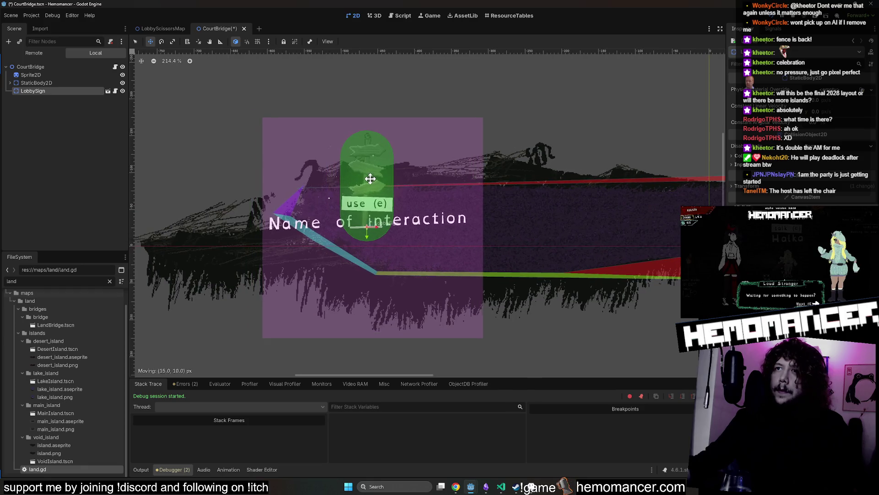
key(ctrl+s)
- Delete the LobbySign node from CourtBridge and return to the lobby map
scroll(403, 151, down, 5)
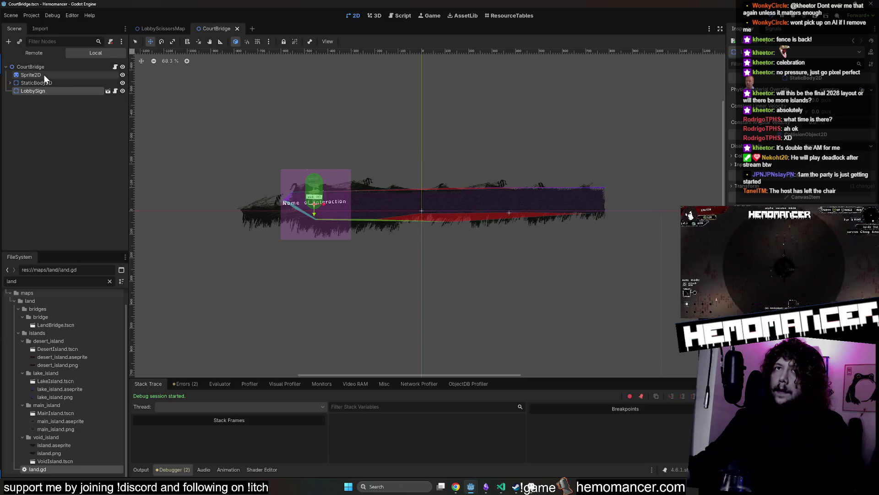
key(Delete)
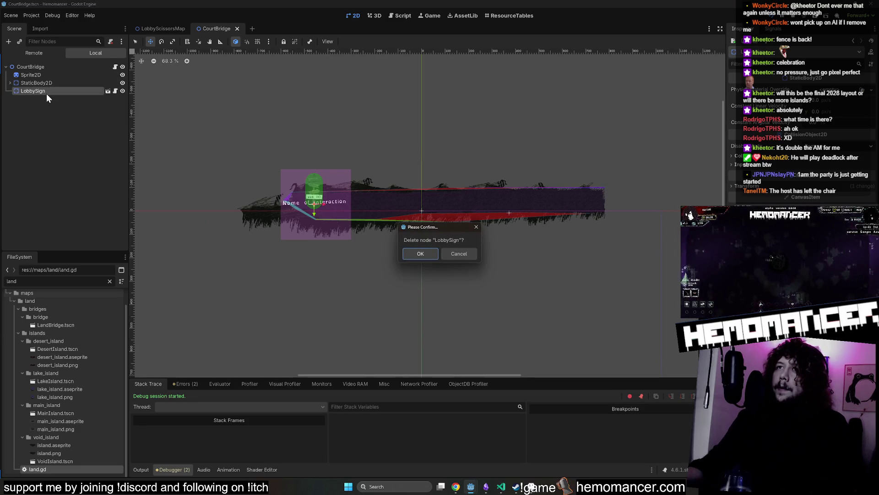
click(420, 254)
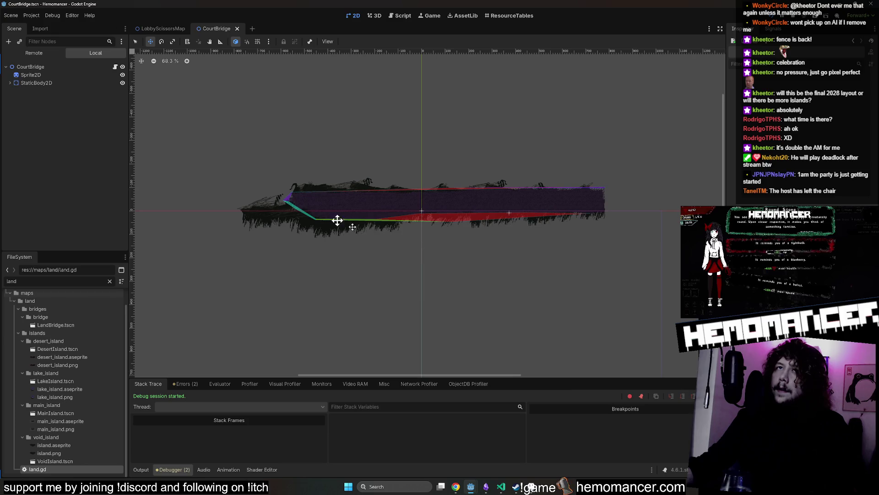
click(163, 28)
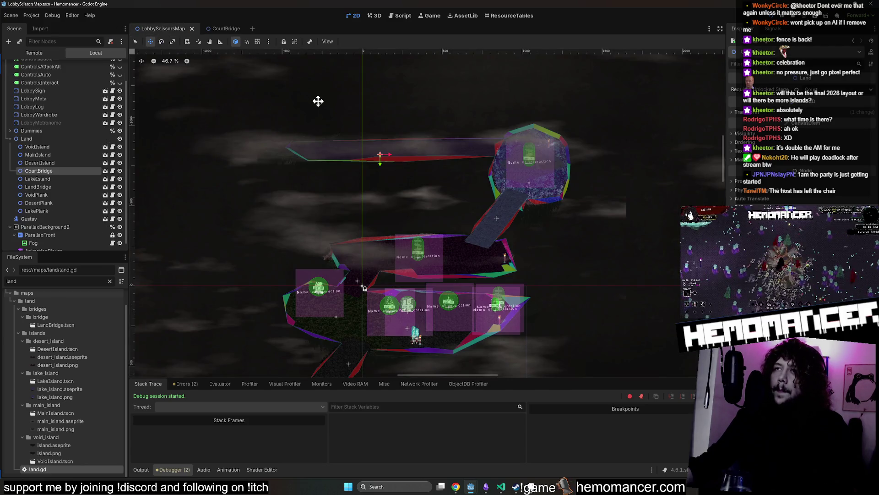
scroll(318, 101, down, 2)
scroll(366, 102, down, 1)
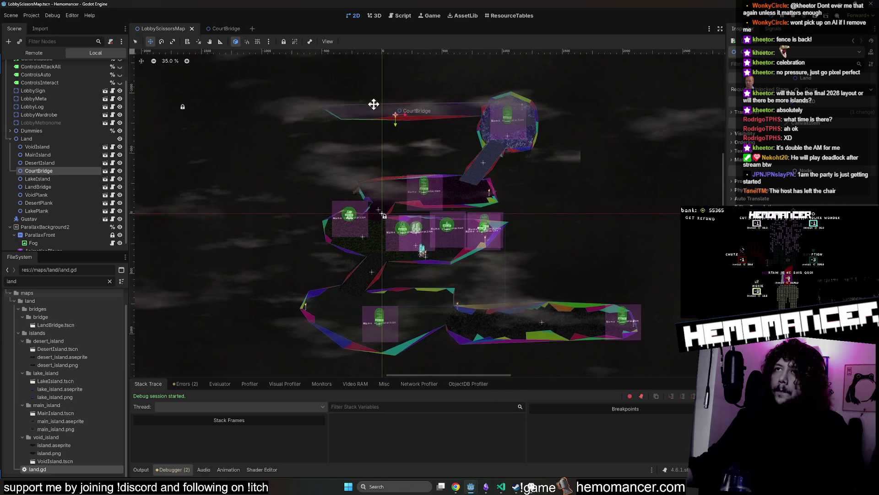
scroll(330, 131, up, 14)
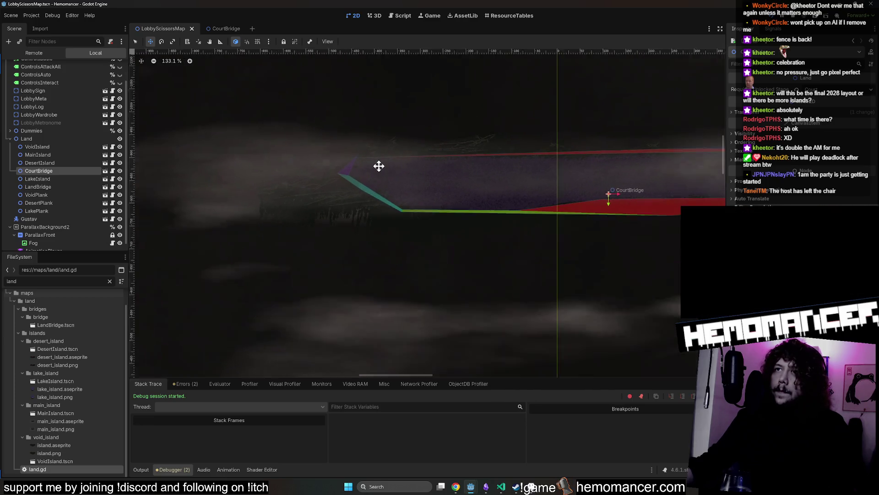
scroll(379, 166, down, 18)
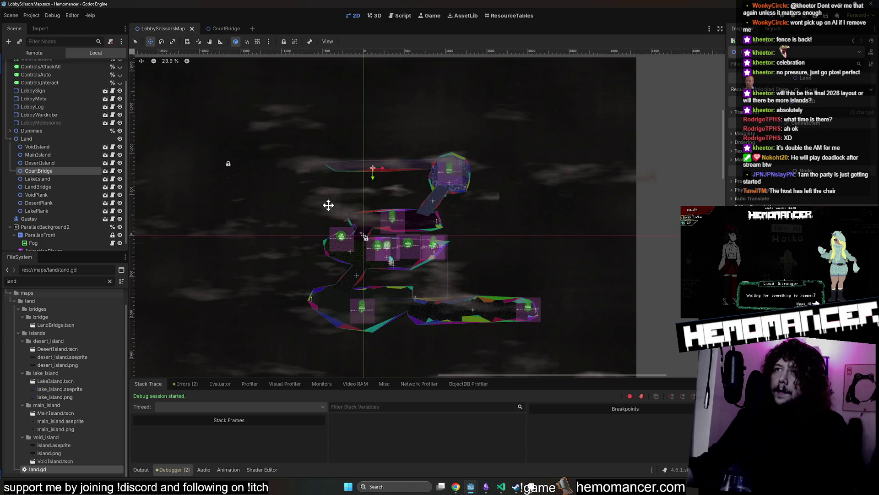
scroll(329, 206, up, 1)
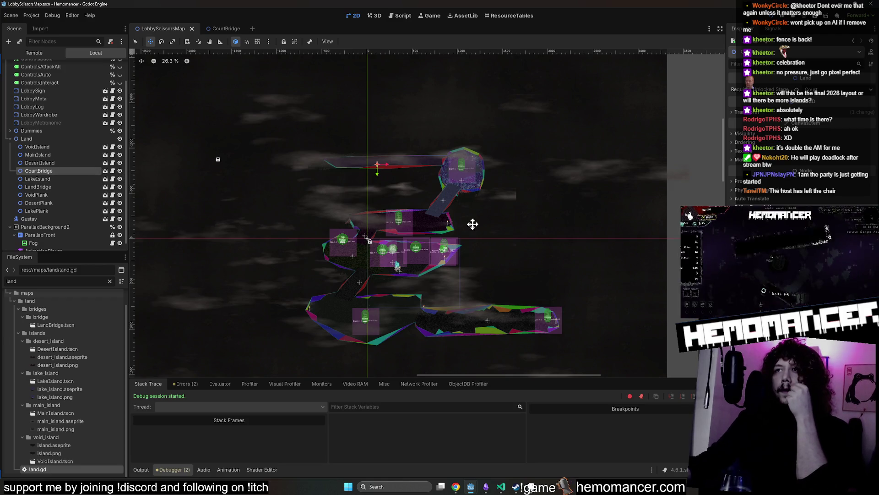
scroll(478, 197, down, 3)
scroll(508, 229, up, 4)
mouse_move(442, 194)
mouse_down()
mouse_move(475, 198)
mouse_move(455, 195)
mouse_up()
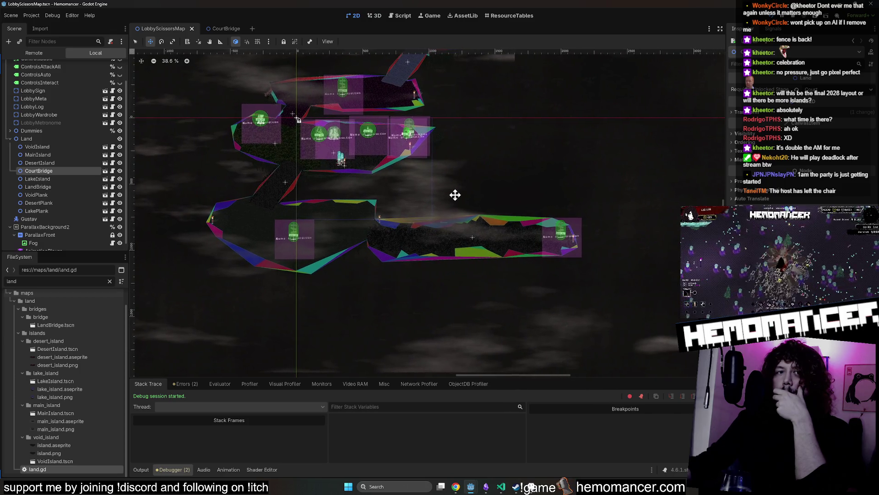
scroll(380, 212, up, 4)
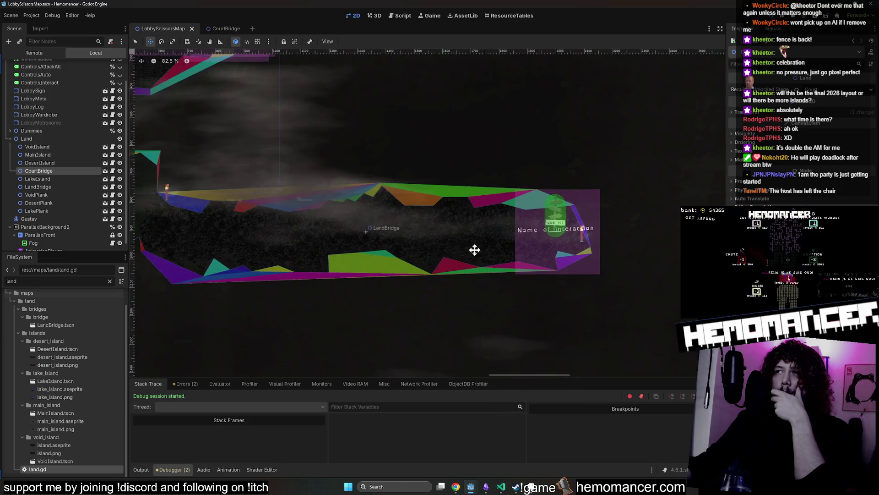
scroll(507, 277, down, 1)
scroll(394, 267, up, 2)
scroll(363, 186, down, 2)
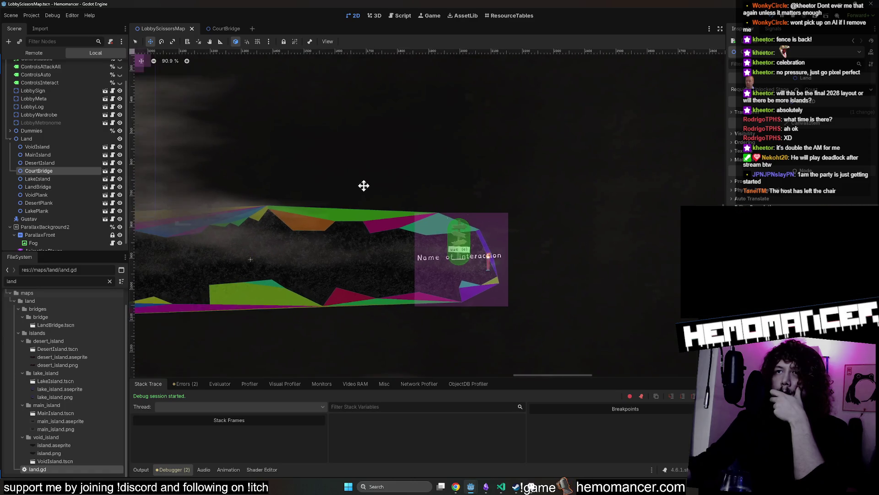
scroll(385, 203, up, 2)
scroll(506, 221, down, 5)
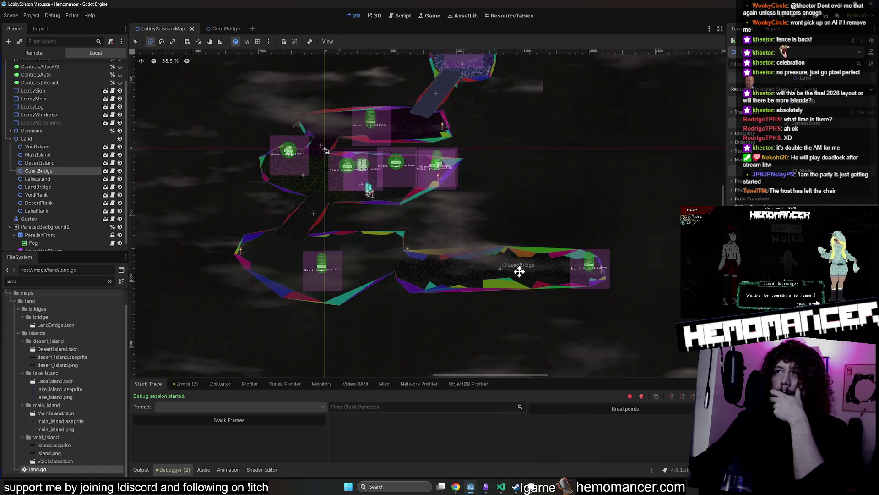